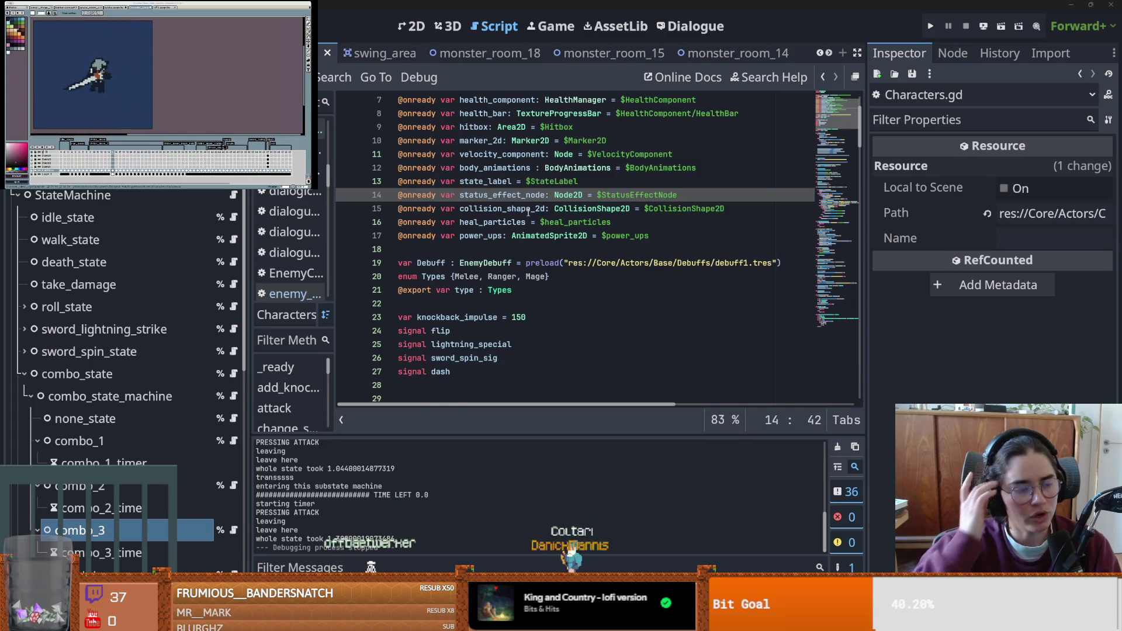
# - Save the scene with Ctrl+S from line 21 of Characters.gd, leaving the script unchanged
pyautogui.click(536, 255)
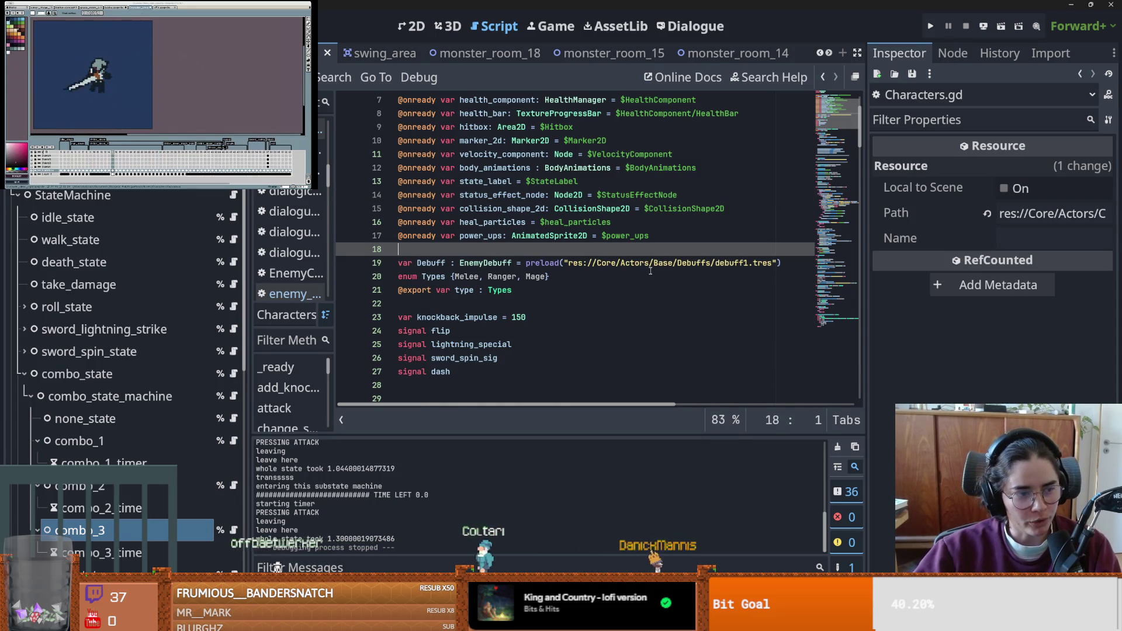
pyautogui.moveTo(649, 270)
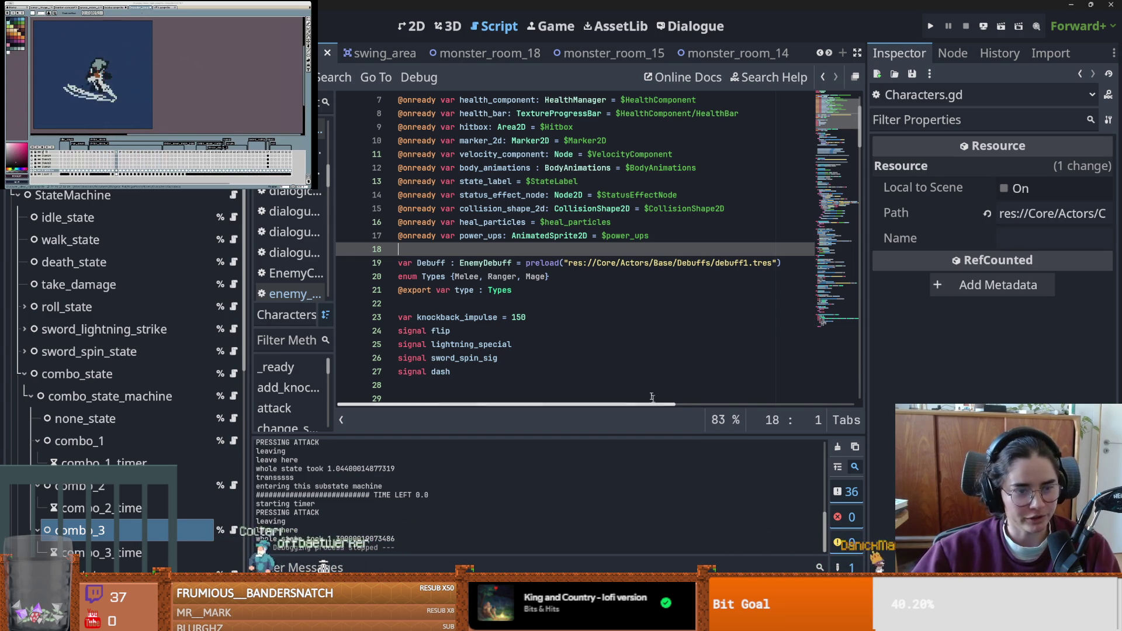
pyautogui.click(523, 291)
pyautogui.hotkey('ctrl', 's')
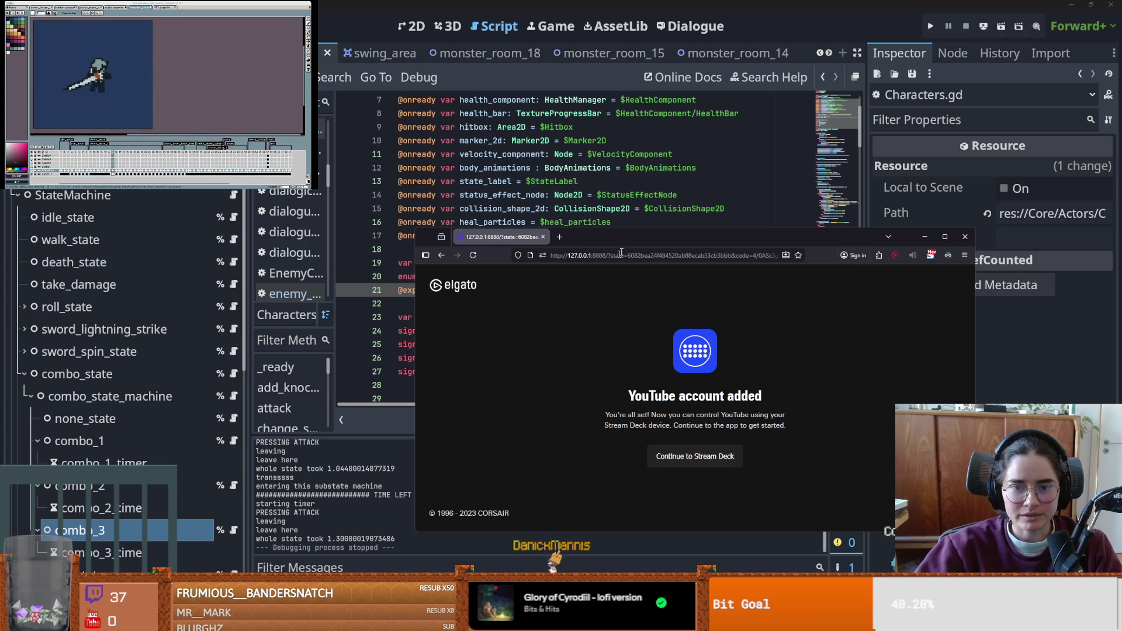
# - Close the Elgato 'YouTube account added' window and select the premature-optimization quote in the search results
pyautogui.hotkey('ctrl', 'w')
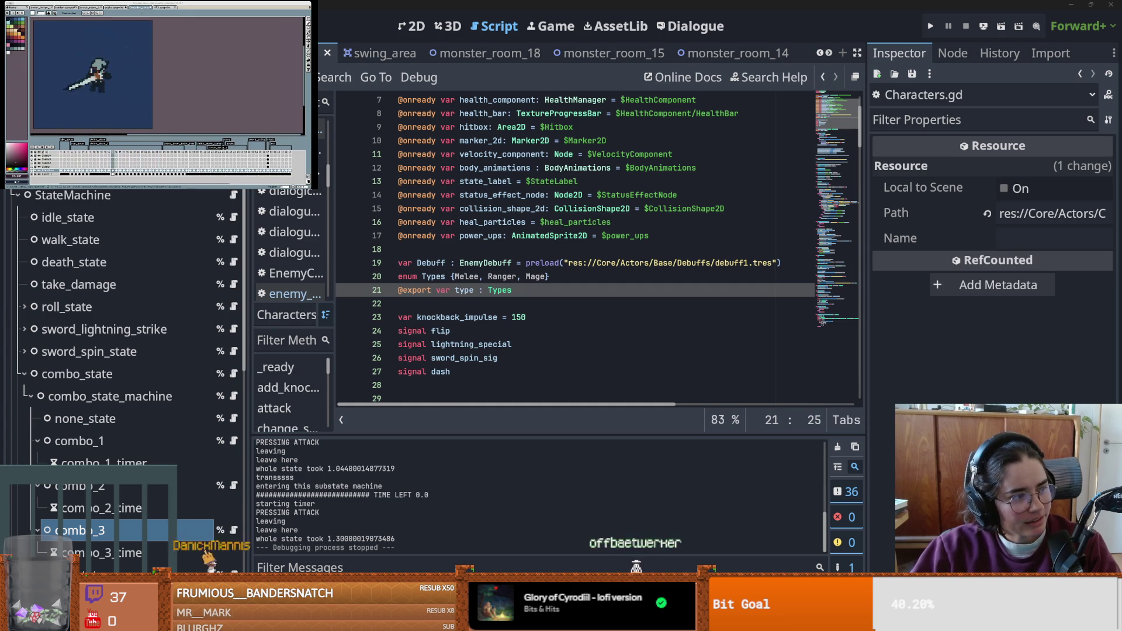
pyautogui.hotkey('alt', 'Tab')
pyautogui.moveTo(401, 296); pyautogui.dragTo(558, 297)
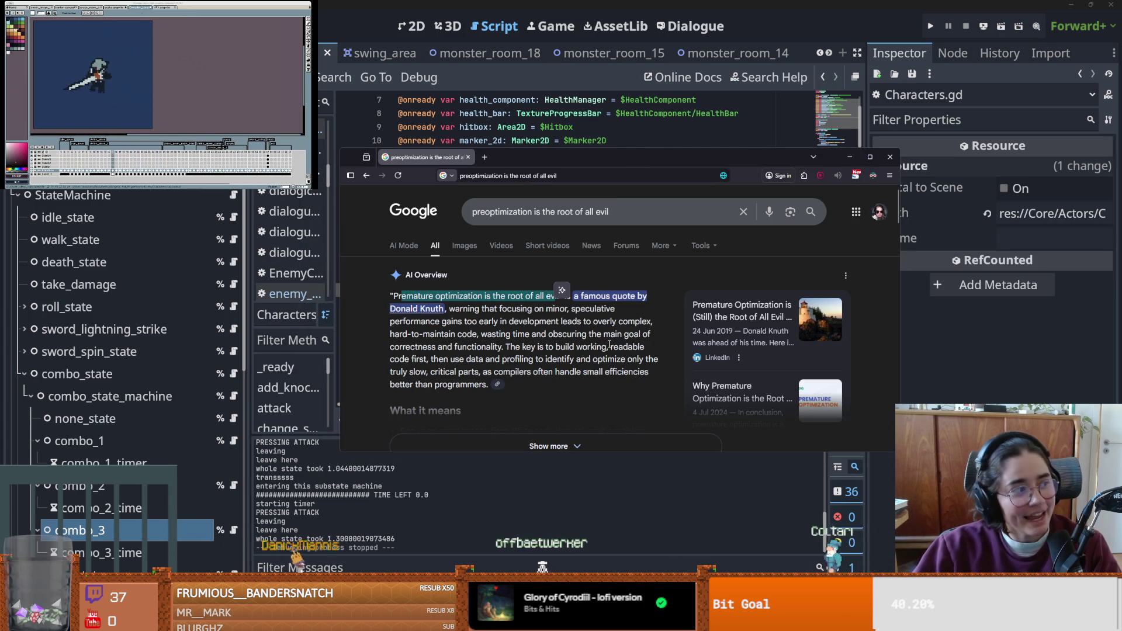
# - Open the Donald Knuth search results and maximize the browser window
pyautogui.click(437, 317)
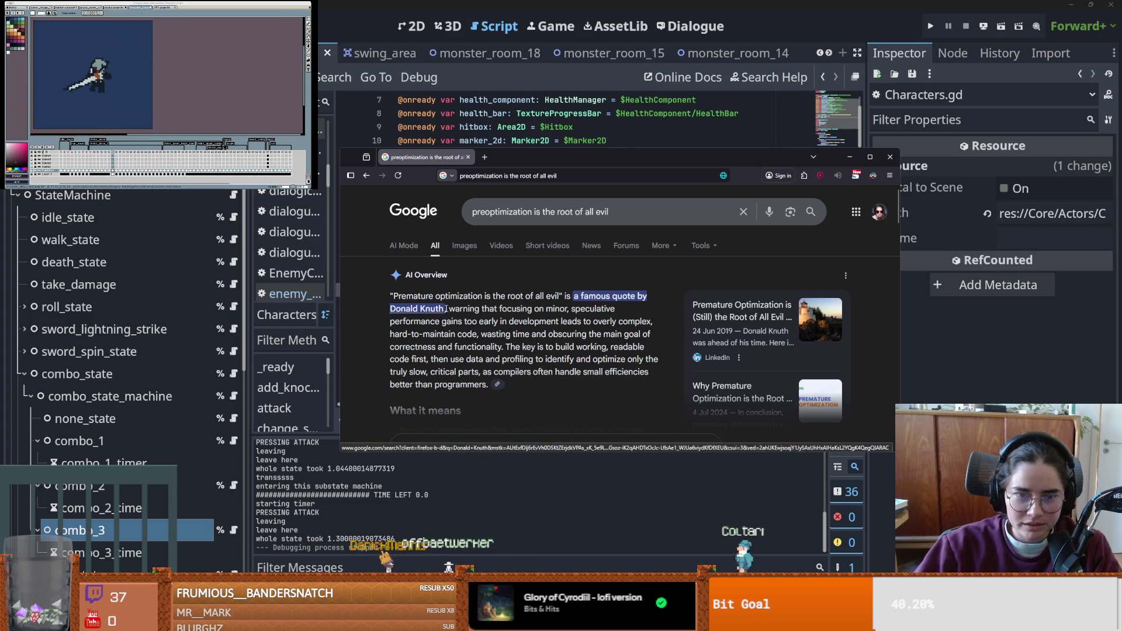
pyautogui.click(432, 309)
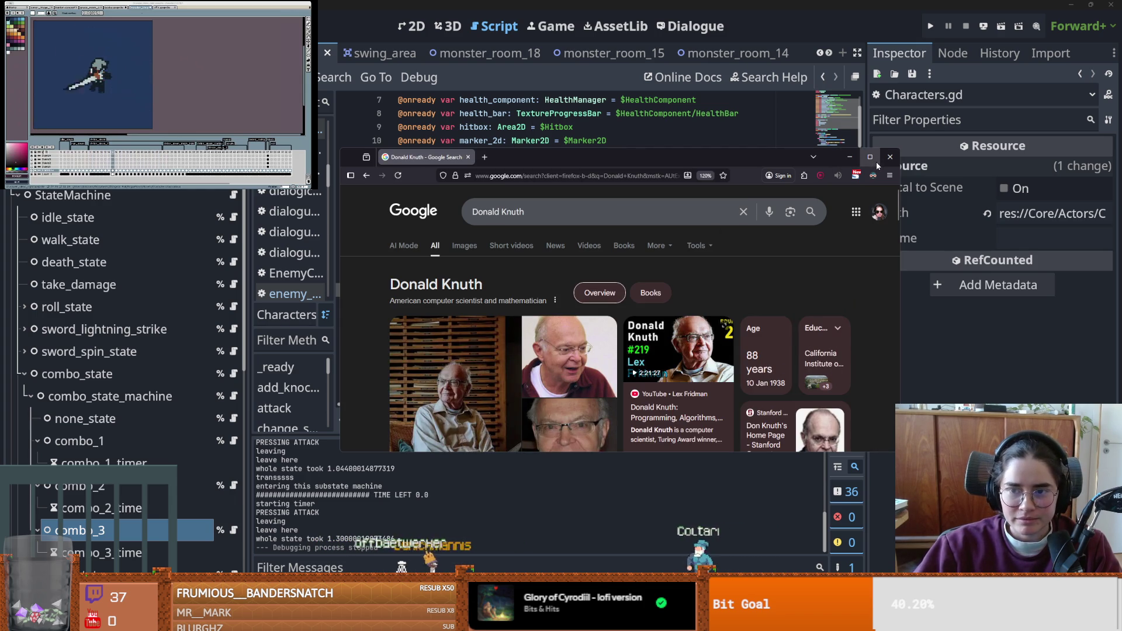
pyautogui.click(876, 160)
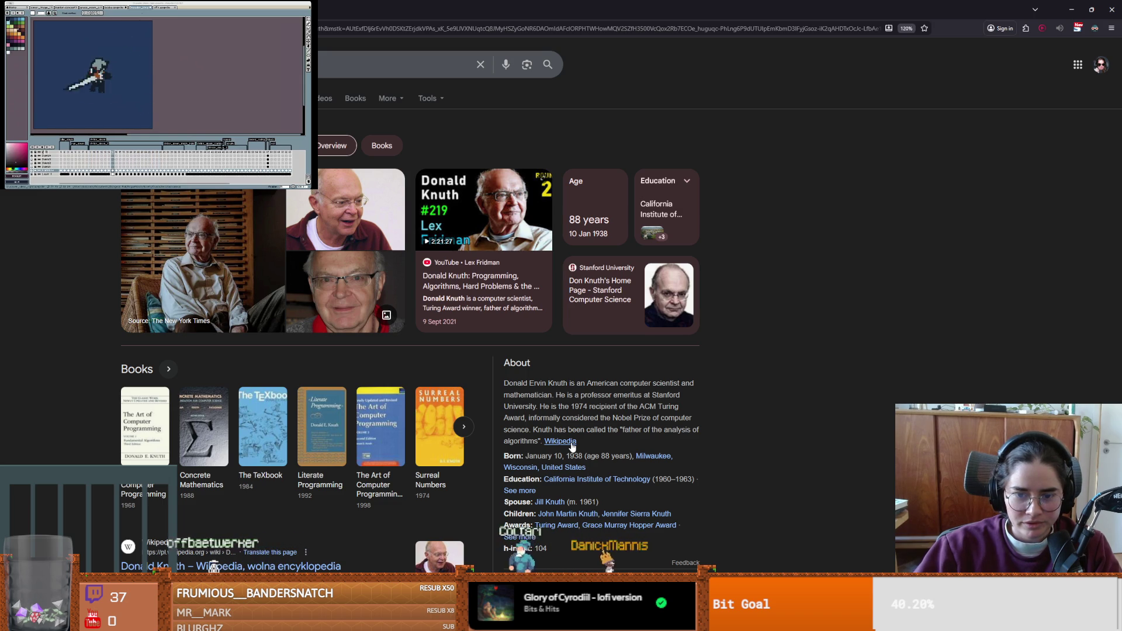
# - Select the analysis-of-algorithms text in the About panel and open Knuth's Wikipedia article
pyautogui.moveTo(553, 429)
pyautogui.mouseDown()
pyautogui.moveTo(635, 434)
pyautogui.moveTo(542, 431)
pyautogui.moveTo(533, 440)
pyautogui.mouseUp()
pyautogui.click(636, 433)
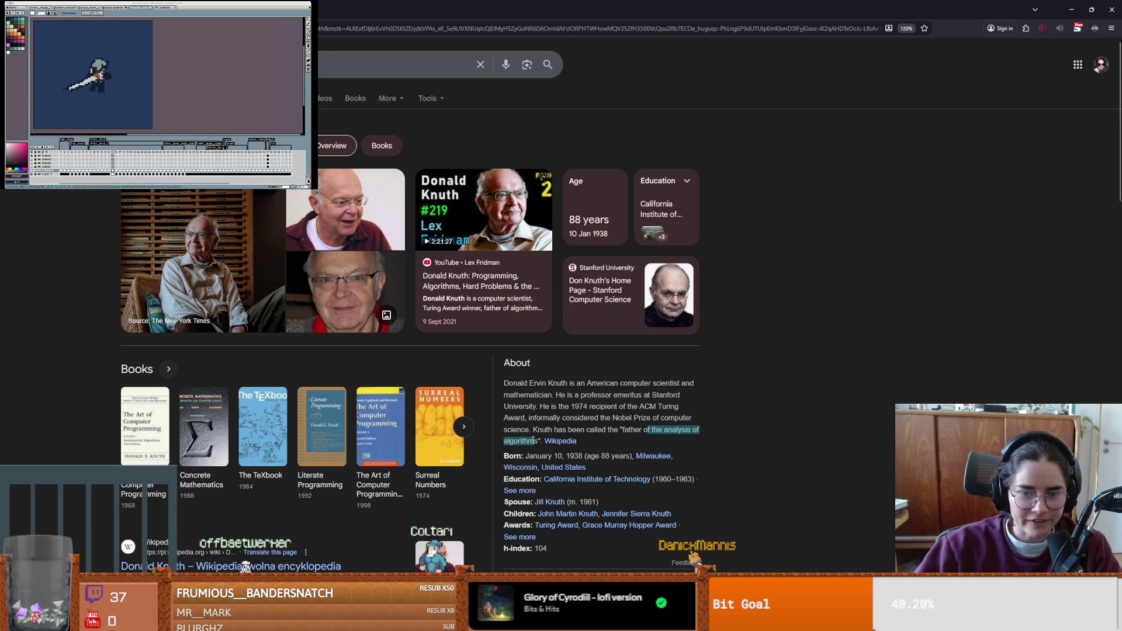
pyautogui.click(555, 445)
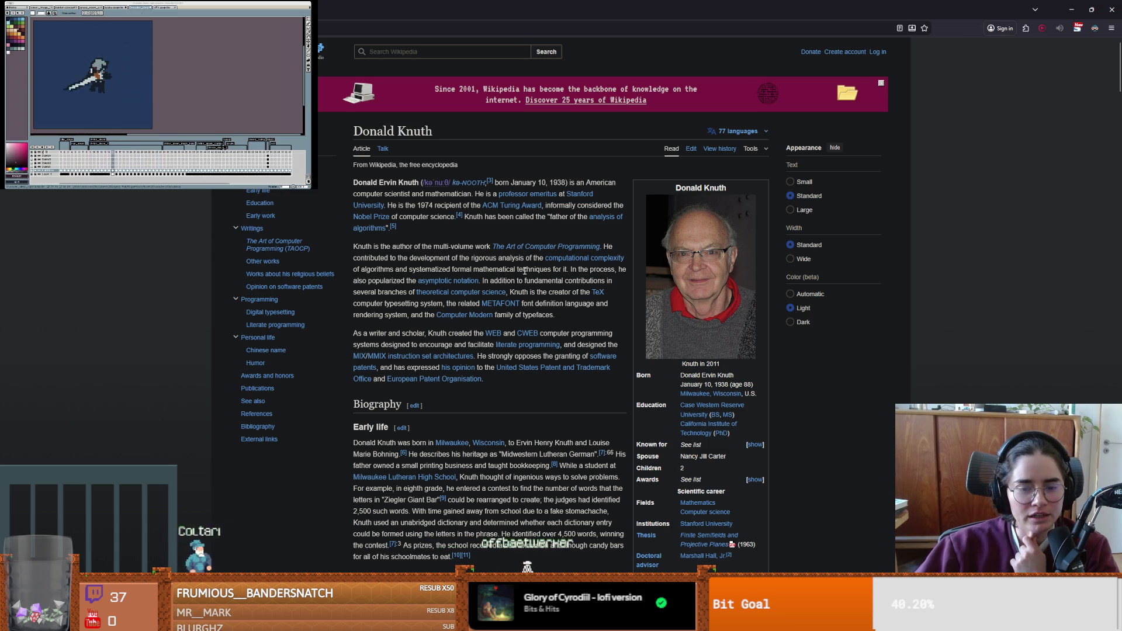
# - Scroll through the Knuth Wikipedia article, then restore and minimize the browser to reveal Godot
pyautogui.scroll(-12, 535, 280)
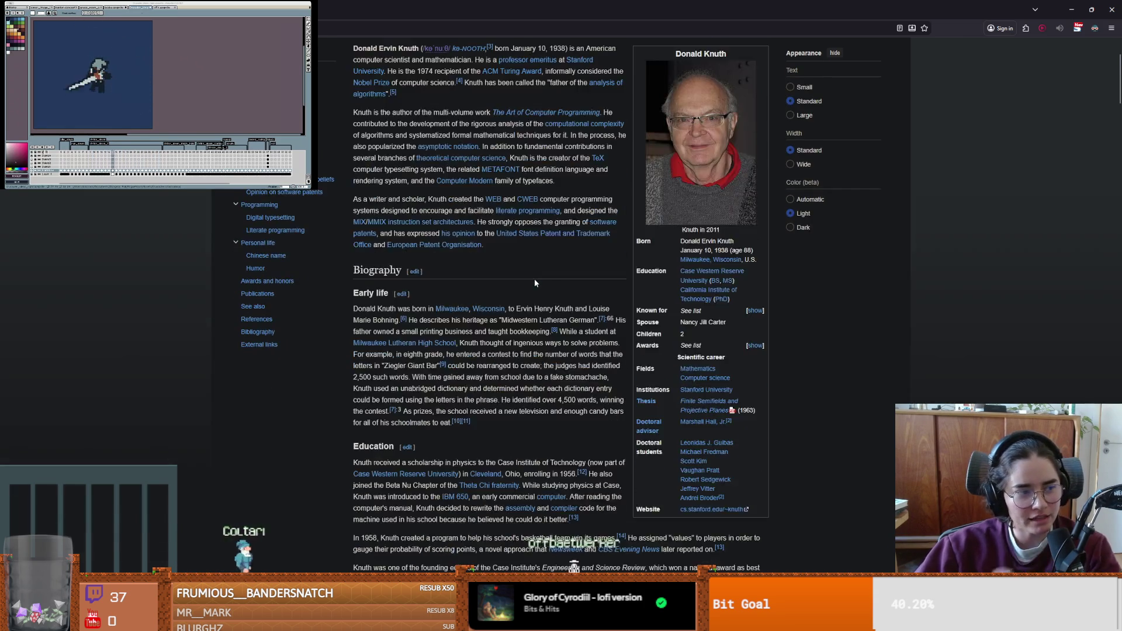
pyautogui.scroll(-12, 536, 283)
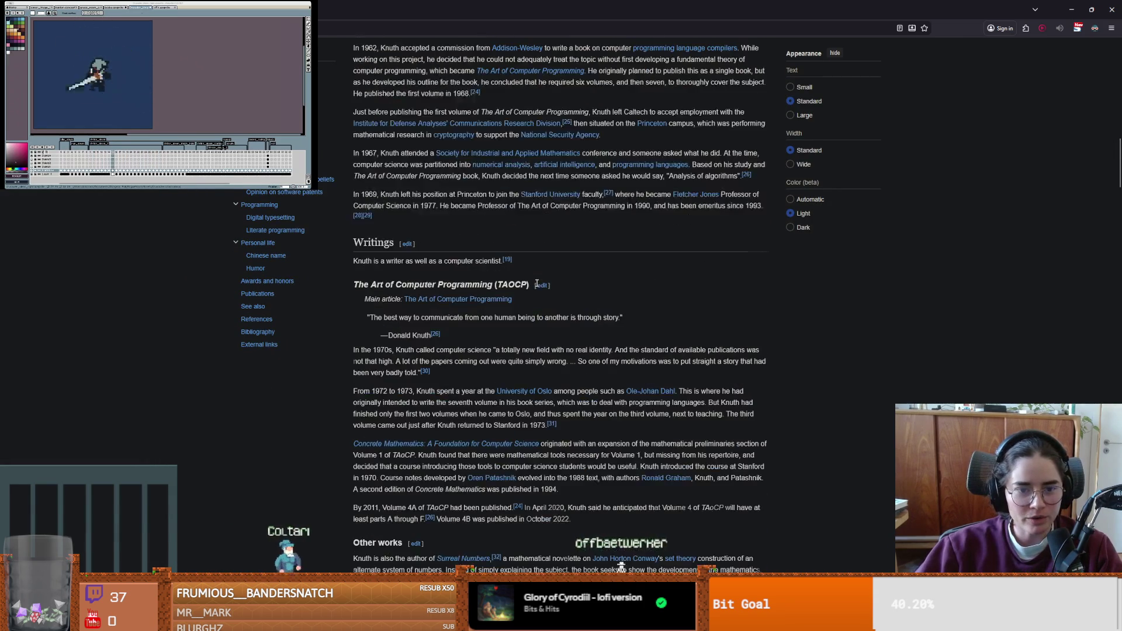
pyautogui.scroll(-12, 536, 285)
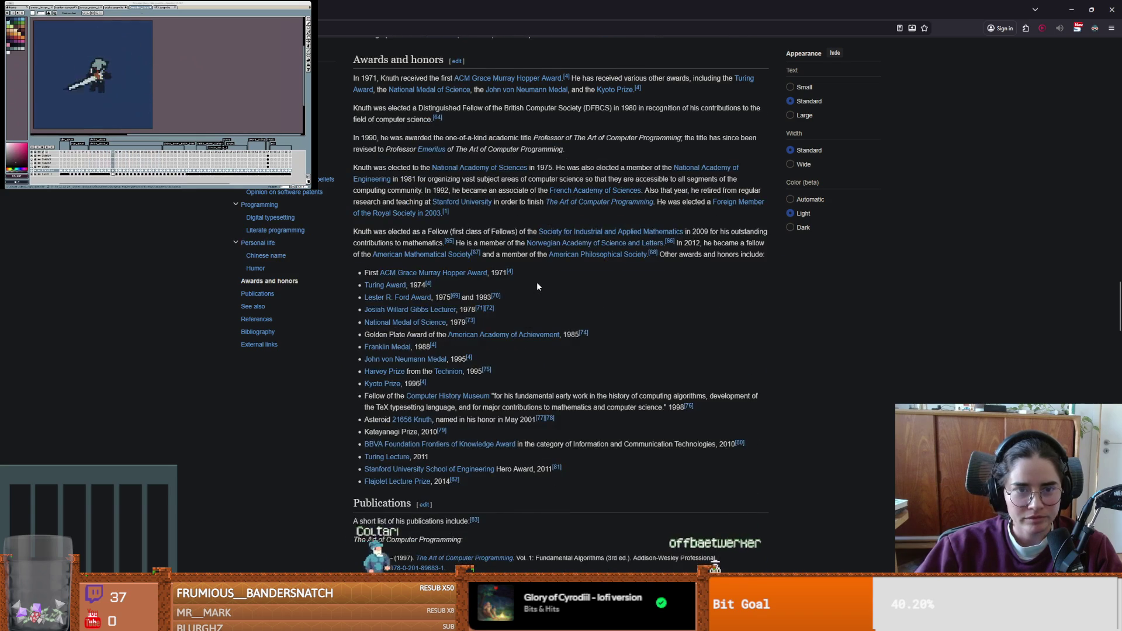
pyautogui.scroll(15, 537, 285)
pyautogui.scroll(20, 778, 360)
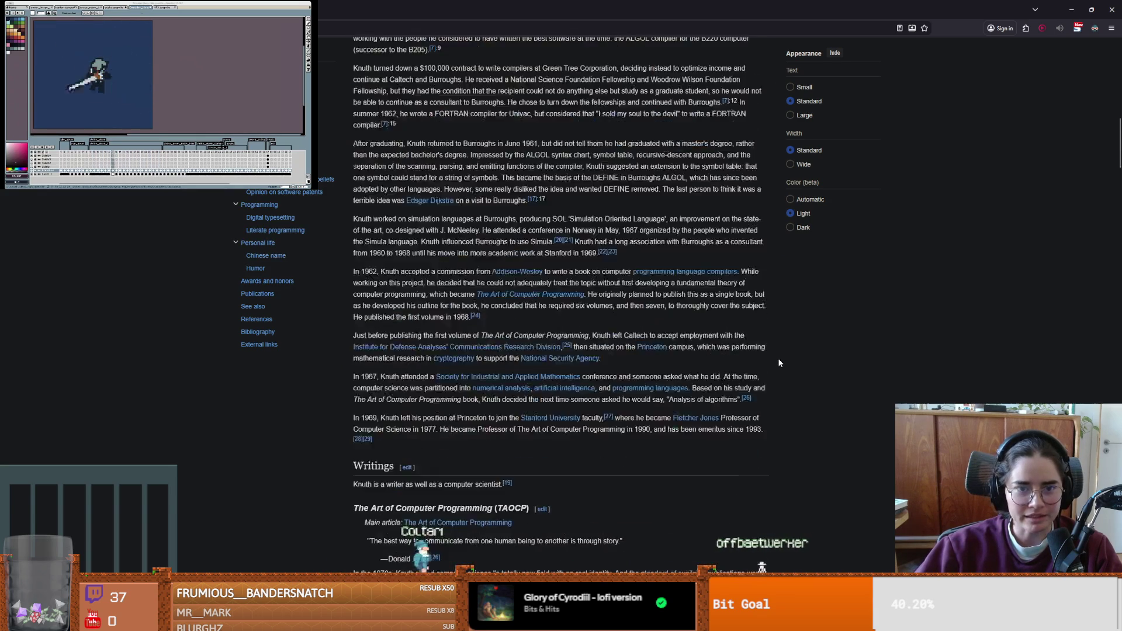
pyautogui.scroll(3, 614, 314)
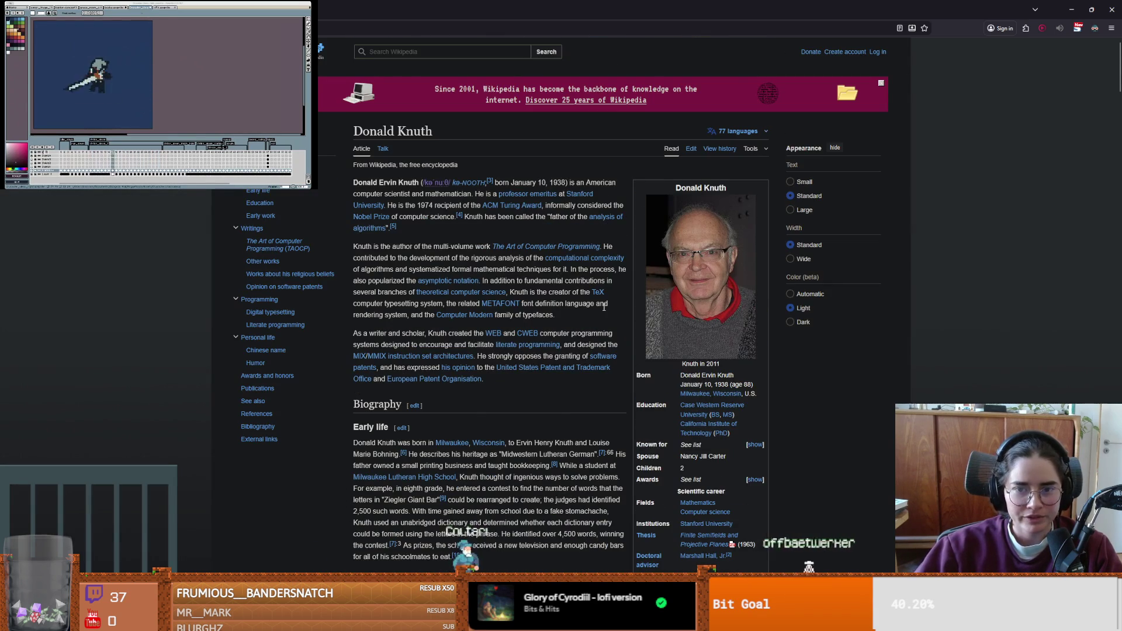
pyautogui.press('super+Down')
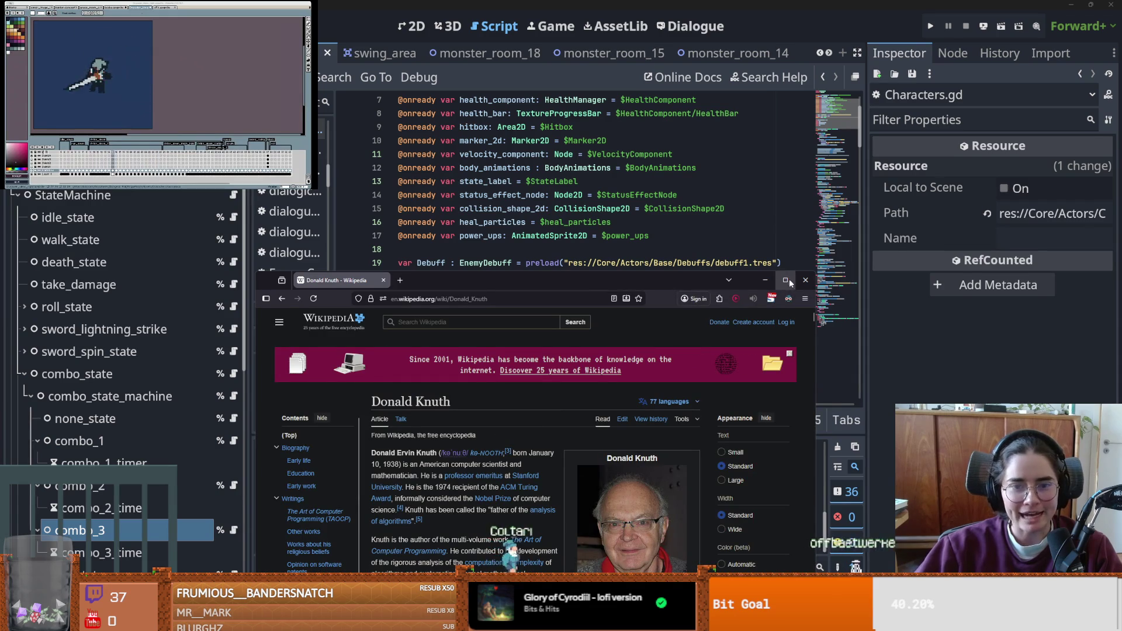
pyautogui.click(767, 280)
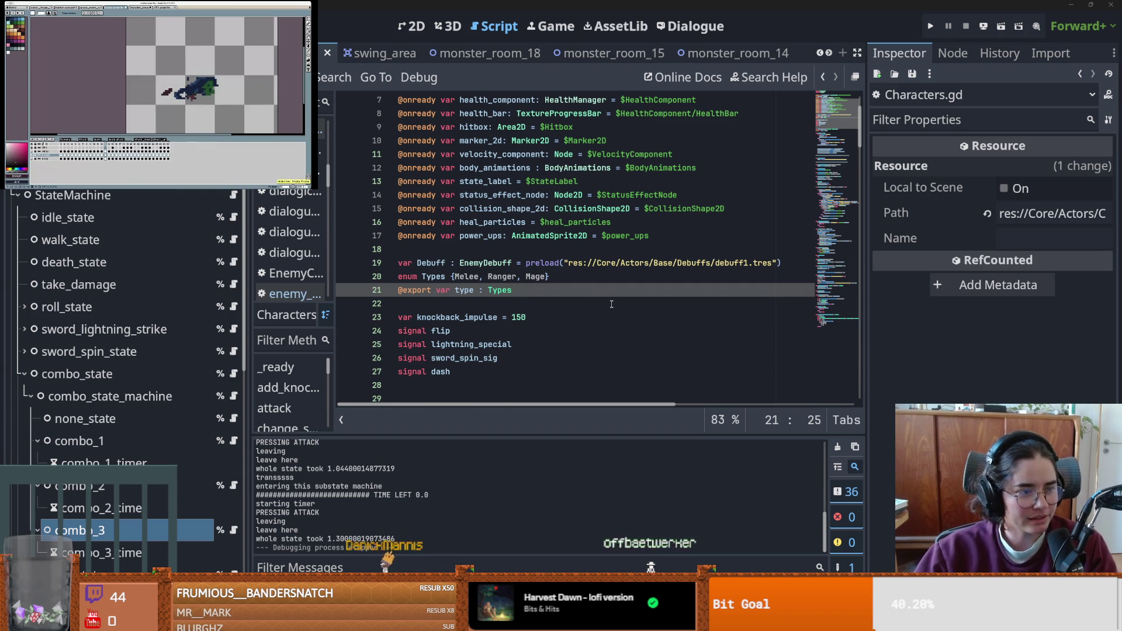
pyautogui.scroll(1, 582, 282)
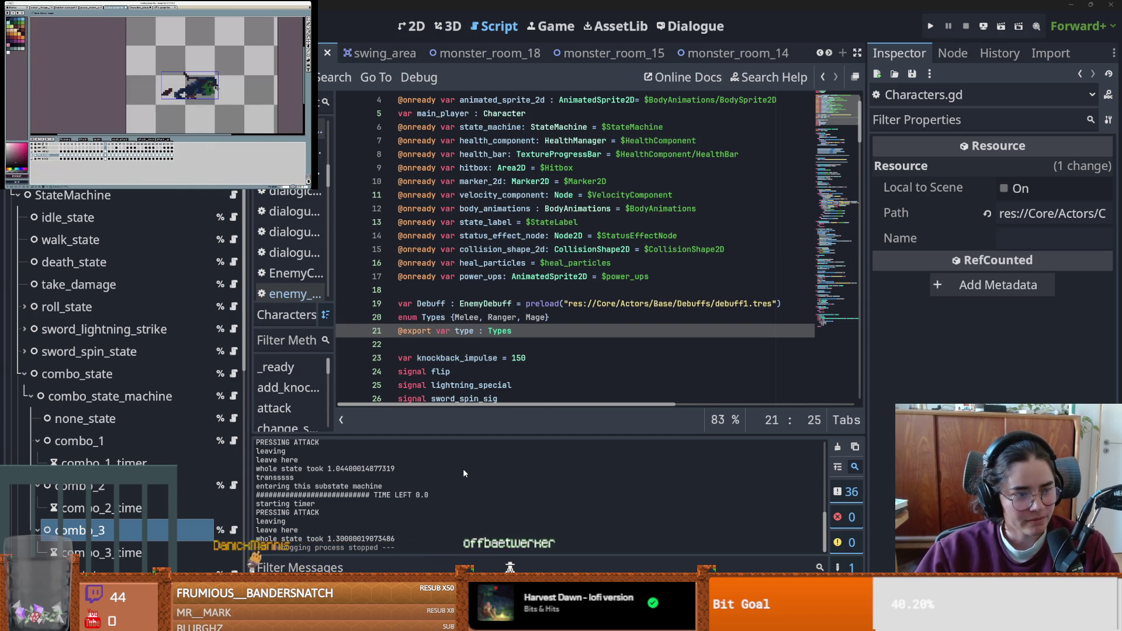
# - Save the scene with Ctrl+S from line 21 of Characters.gd
pyautogui.click(596, 349)
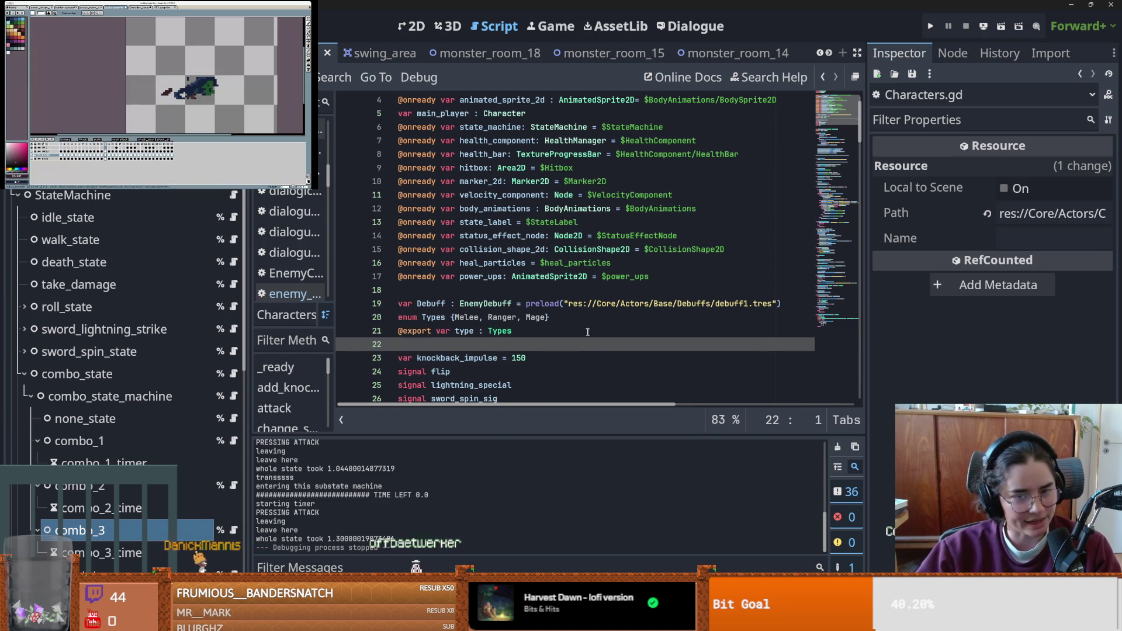
pyautogui.click(562, 330)
pyautogui.scroll(-4, 564, 315)
pyautogui.hotkey('ctrl', 's')
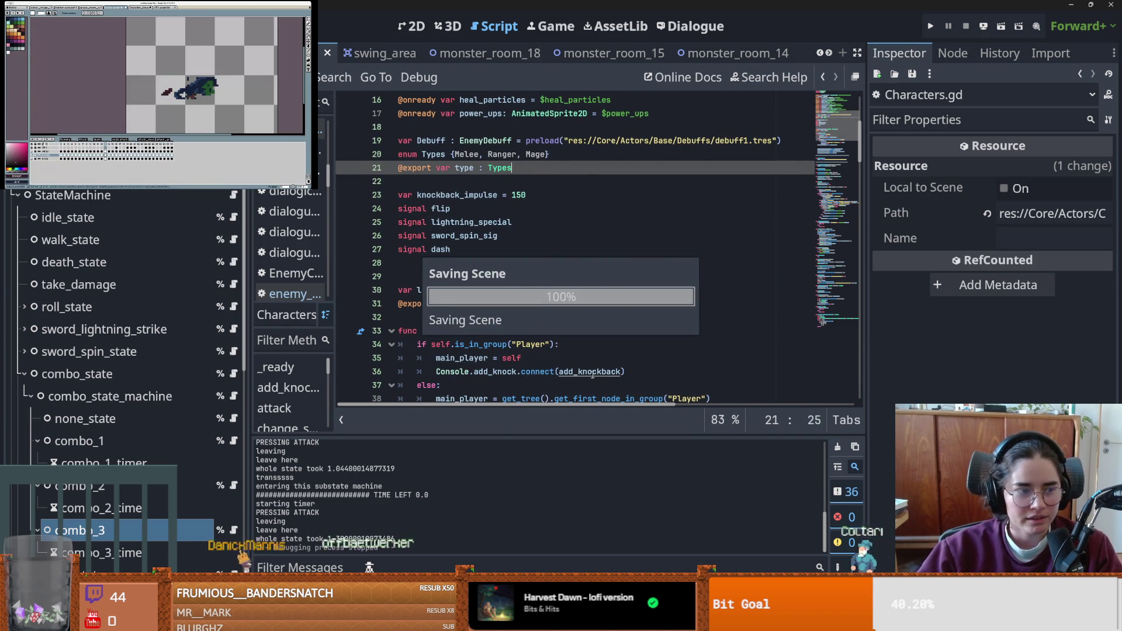
# - Launch the Dungeon Roll project with F5 for a test run
pyautogui.click(572, 277)
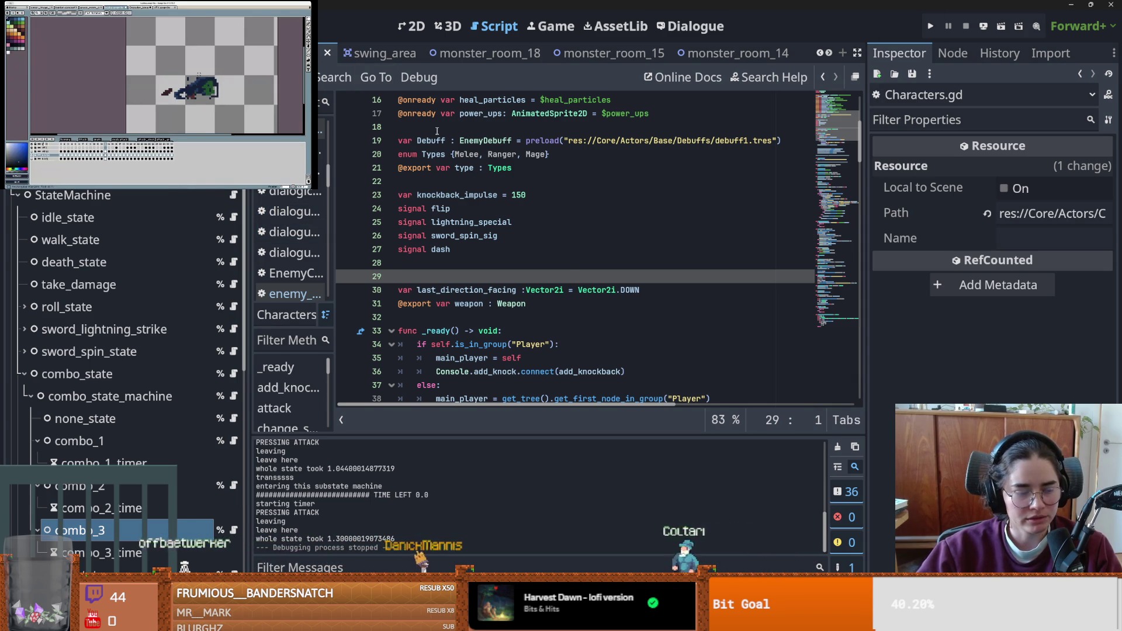
pyautogui.click(559, 155)
pyautogui.press('F5')
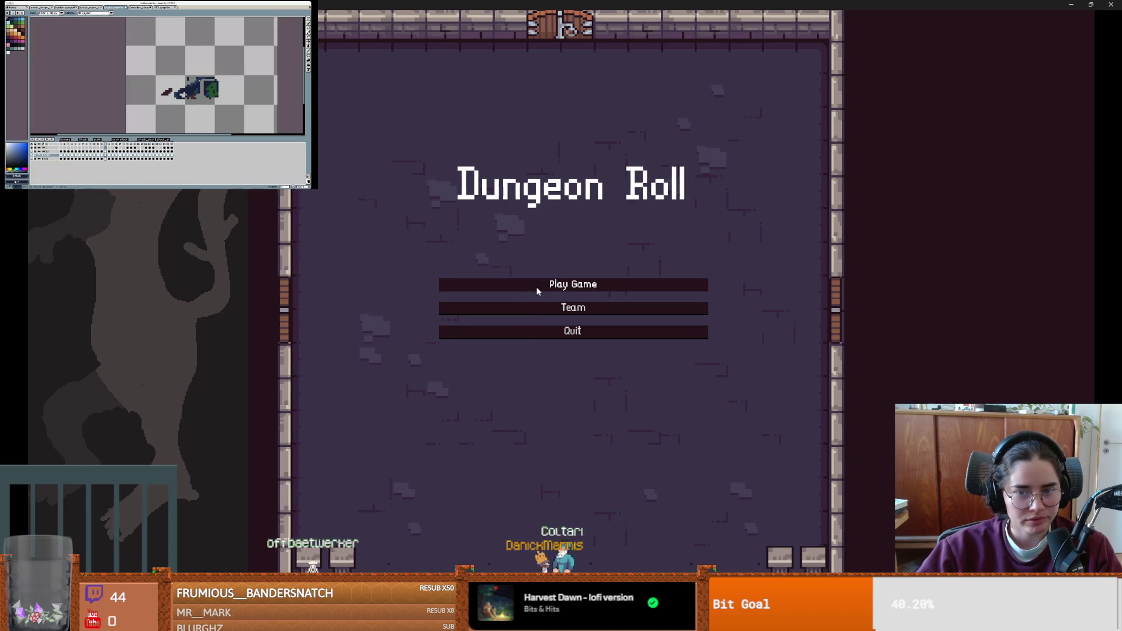
# - Start a new game as the Crusader and enter a debug default room
pyautogui.click(535, 286)
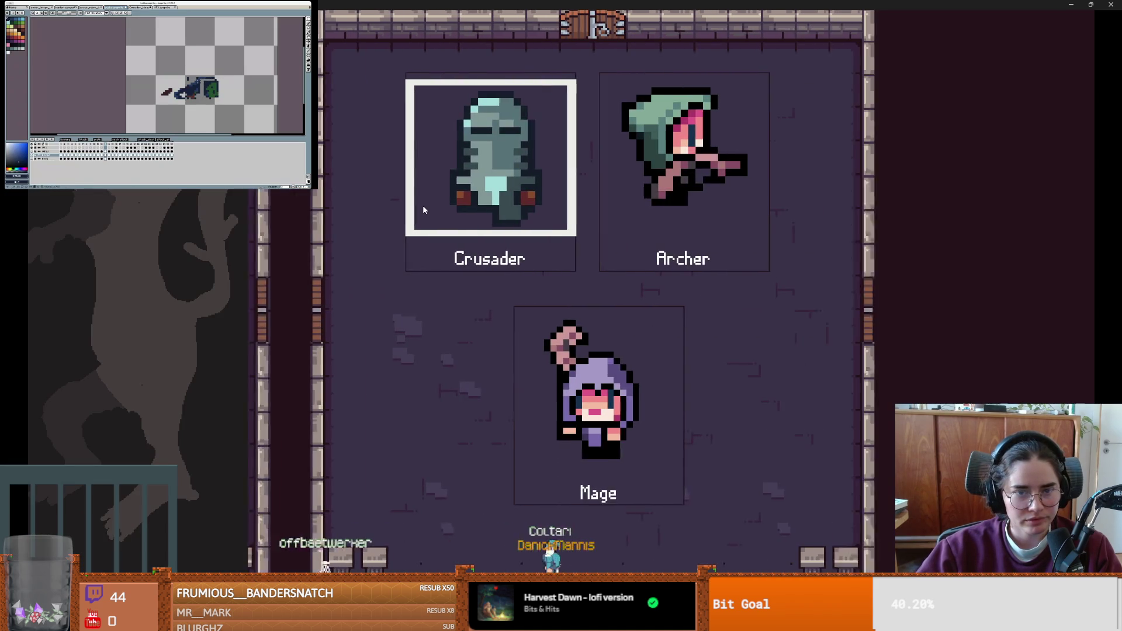
pyautogui.press('Return')
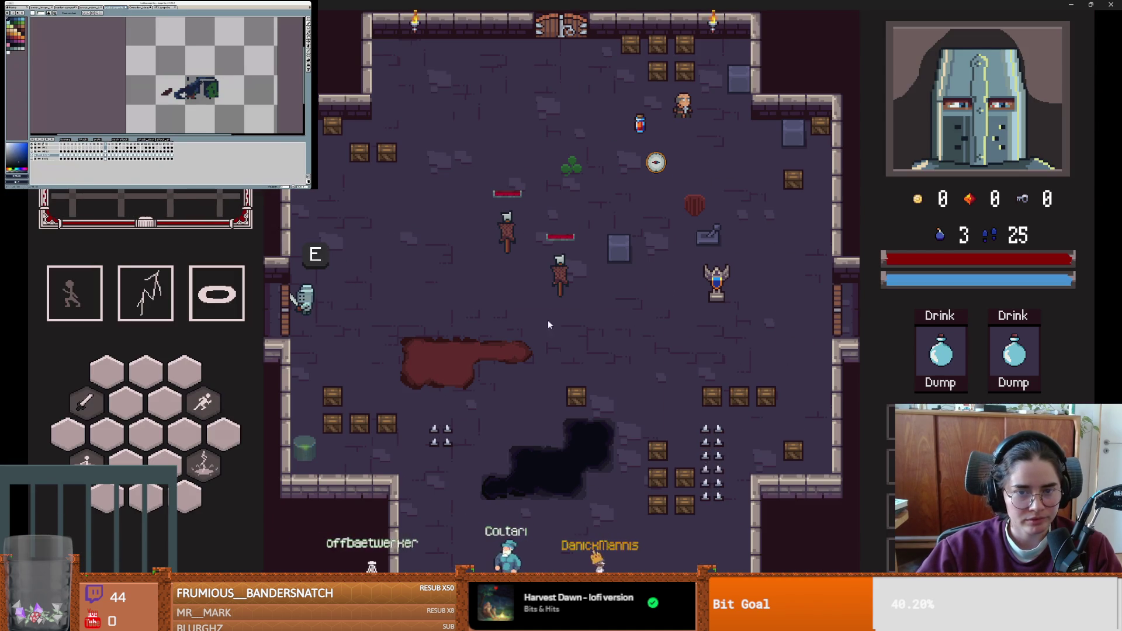
pyautogui.press('e')
pyautogui.click(503, 367)
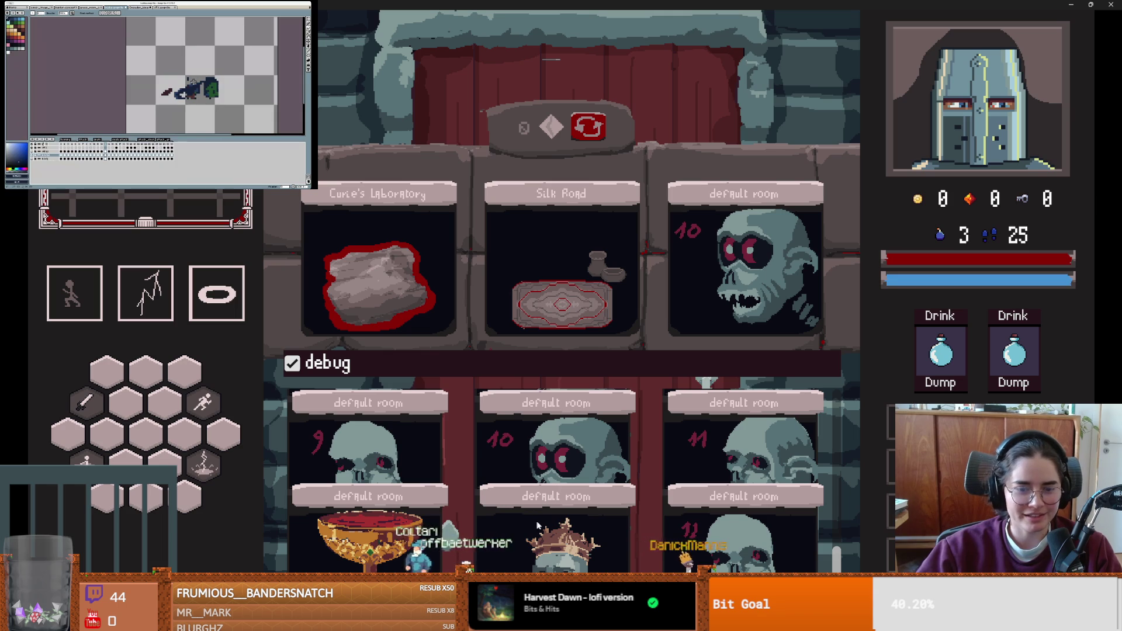
pyautogui.click(724, 550)
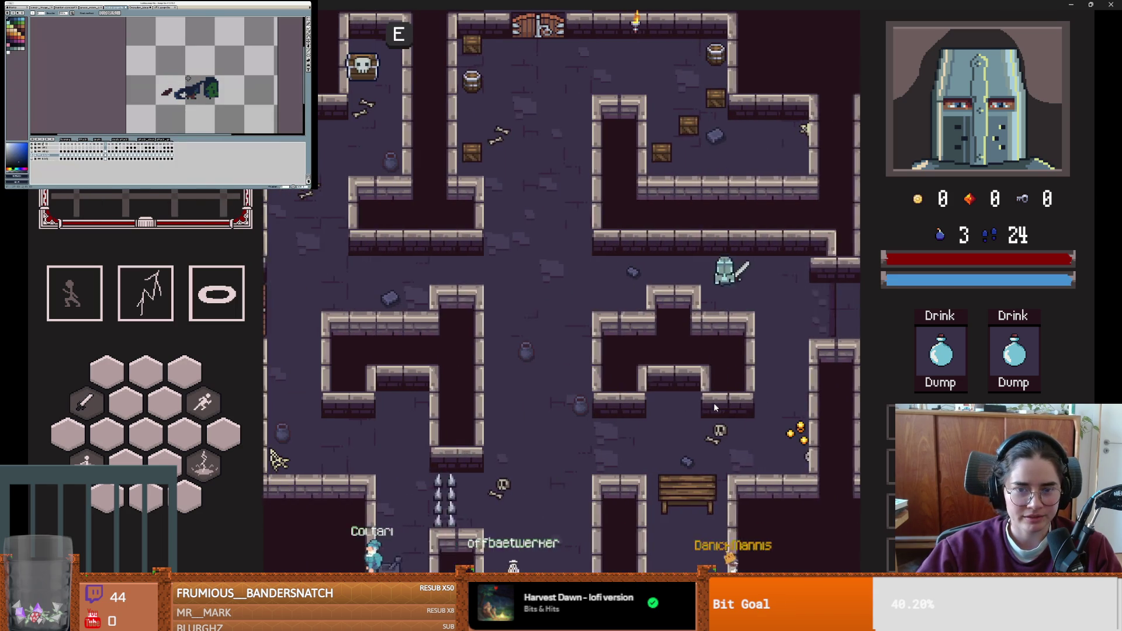
# - Walk the knight around the room's corridors, dodging away from skeletons toward the bat
pyautogui.press('d')
pyautogui.press('s')
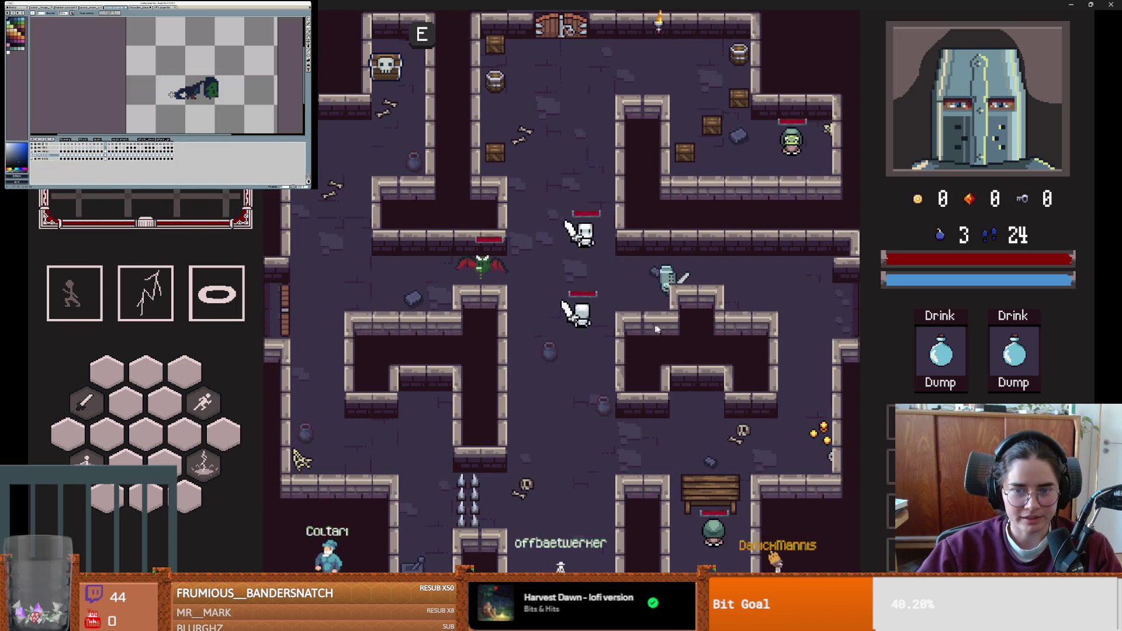
pyautogui.press('d')
pyautogui.press('s')
pyautogui.press('a')
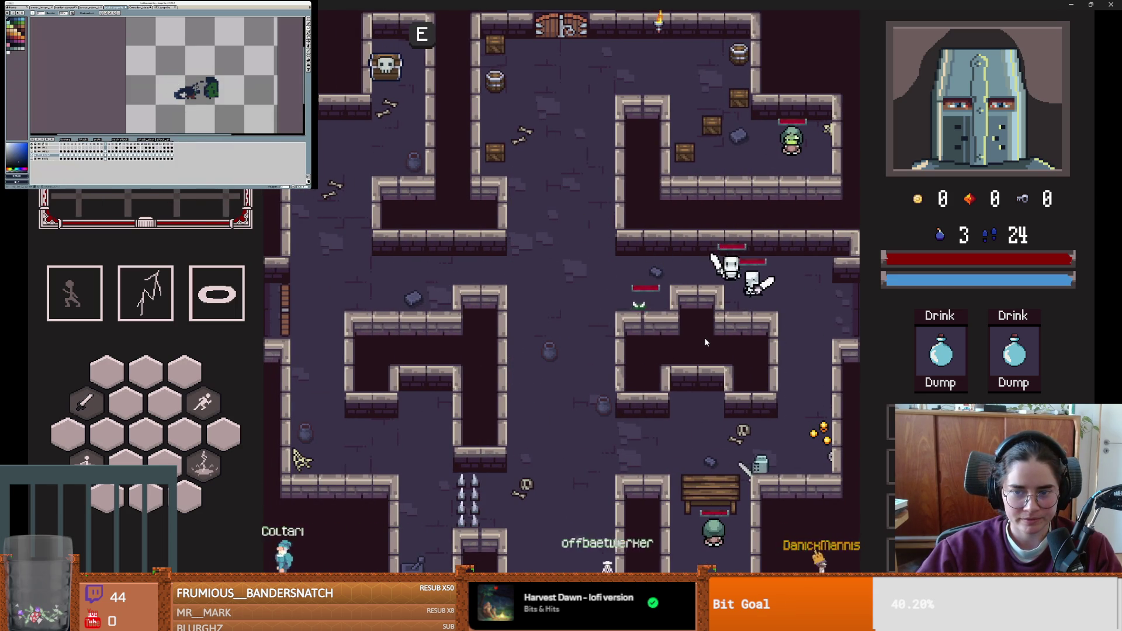
pyautogui.press('a')
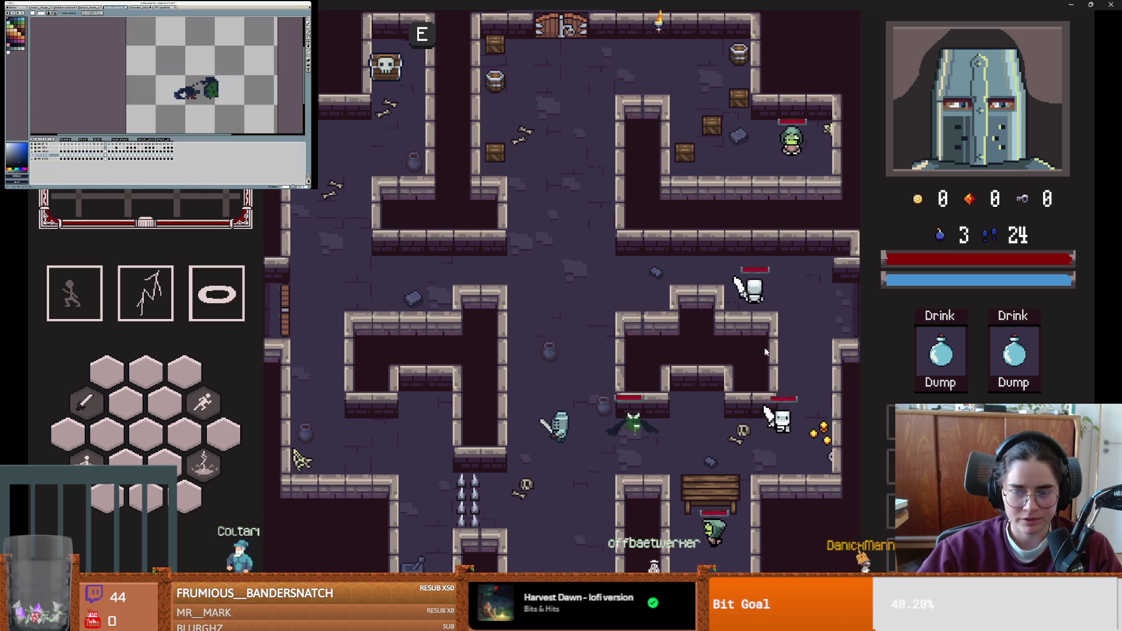
pyautogui.press('a')
pyautogui.press('s')
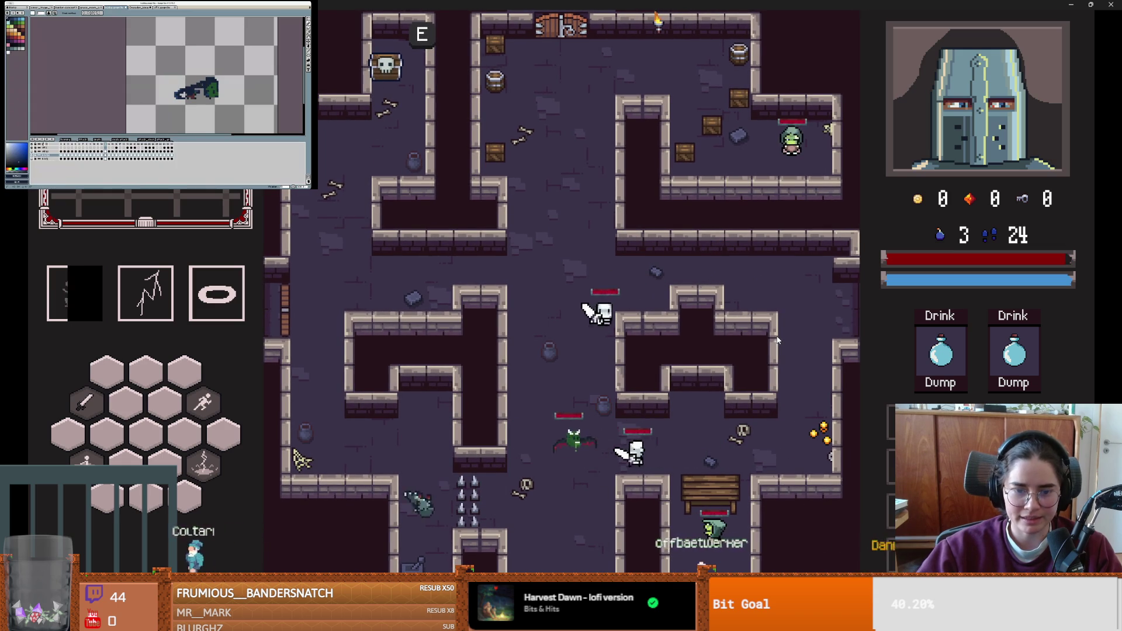
pyautogui.press('w')
pyautogui.press('a')
pyautogui.press('space')
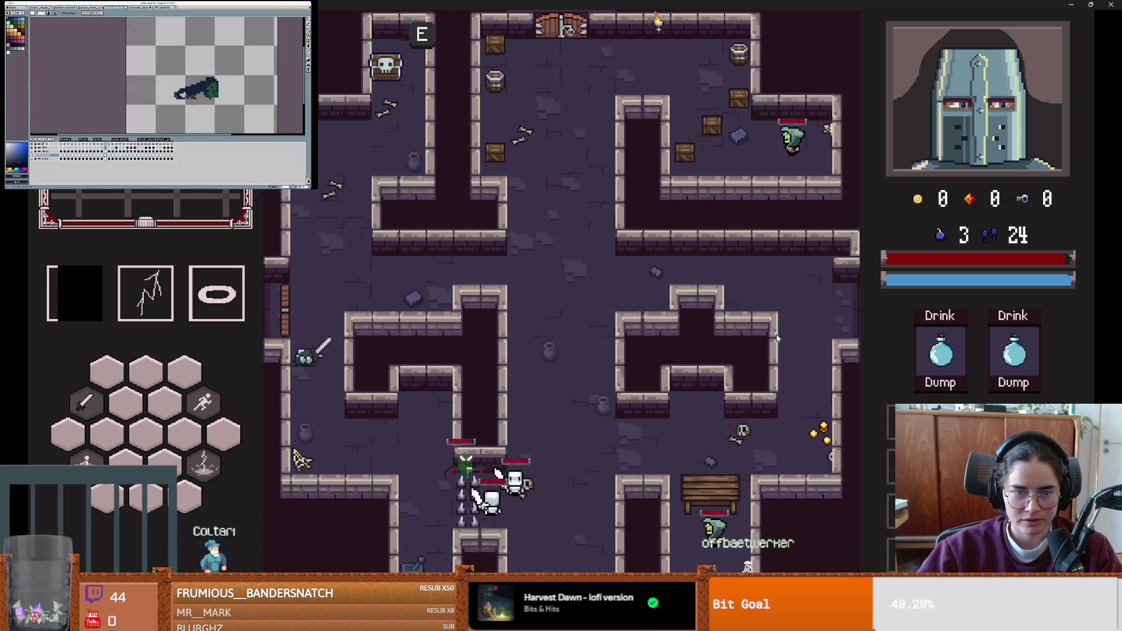
pyautogui.press('d')
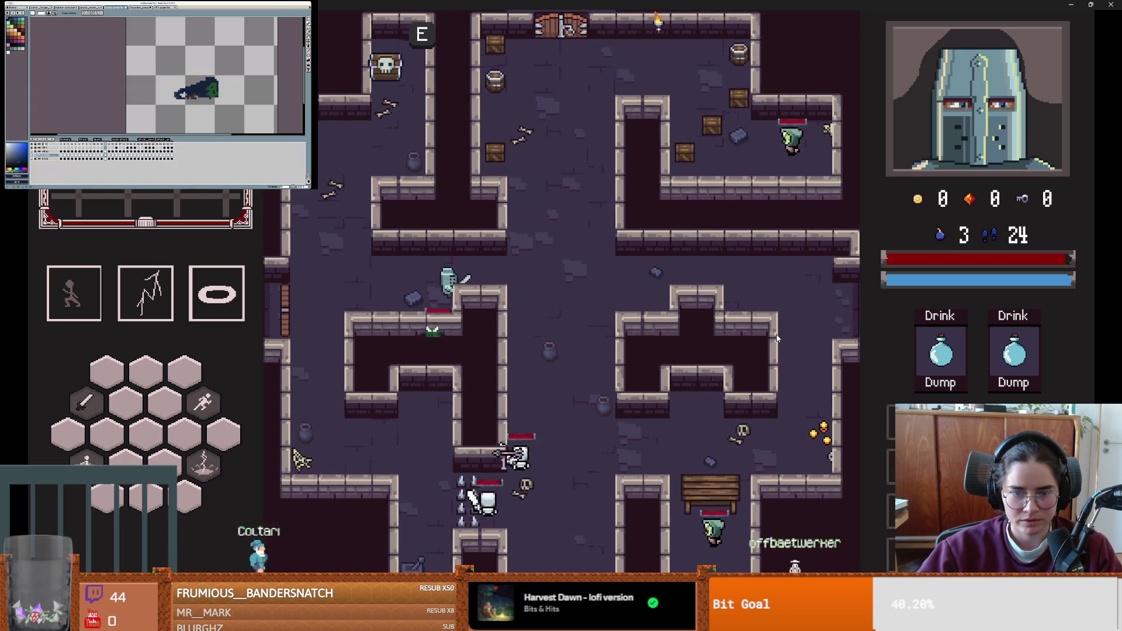
pyautogui.press('a')
# - Attack the bat, cast lightning around the knight, and dodge away from the skeletons
pyautogui.click(453, 309)
pyautogui.rightClick(453, 310)
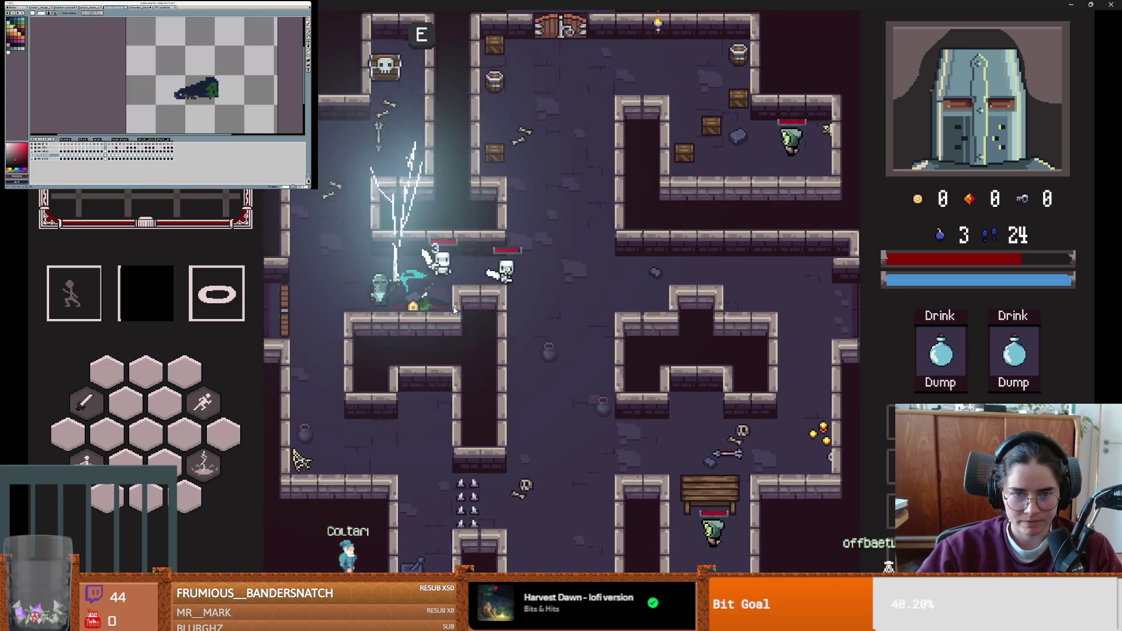
pyautogui.press('space')
pyautogui.press('s')
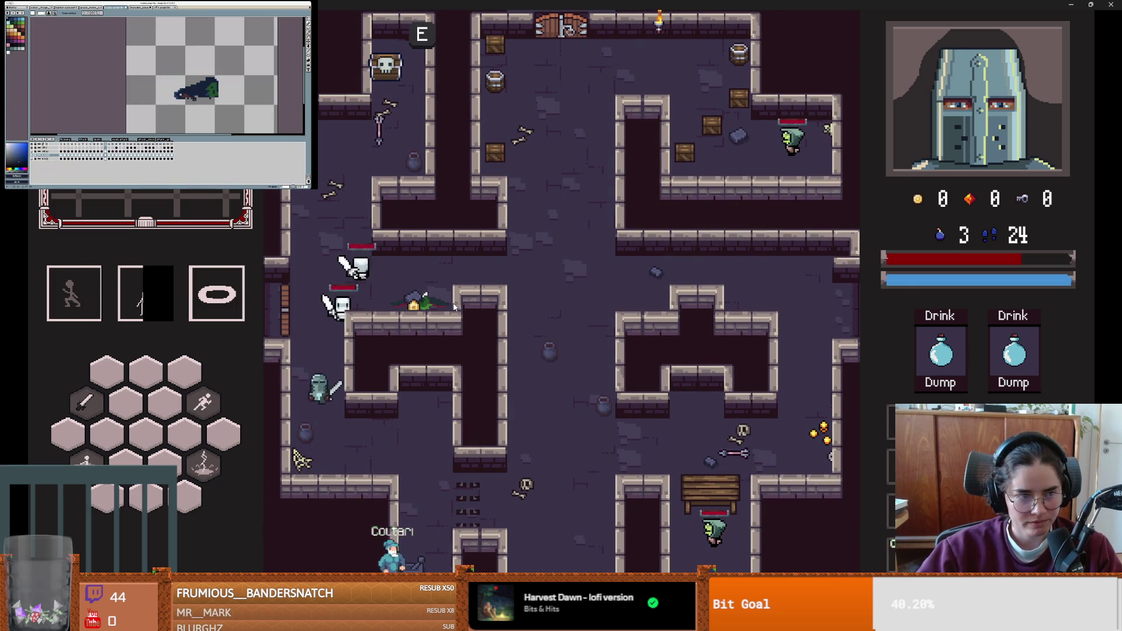
pyautogui.press('s')
pyautogui.press('d')
pyautogui.press('d')
pyautogui.press('space')
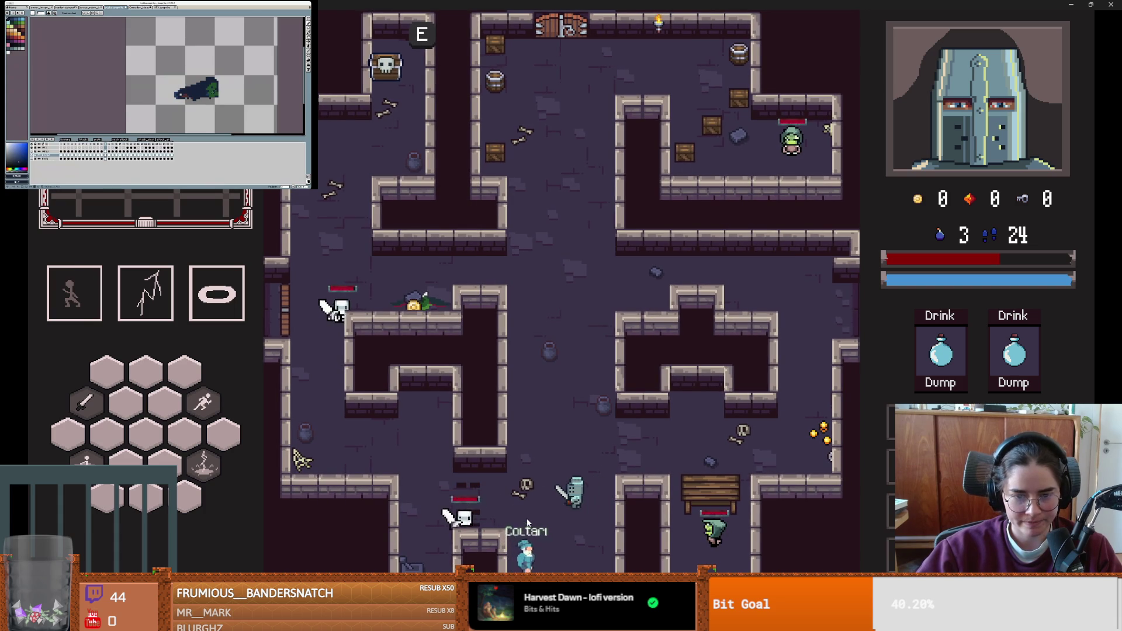
# - Slash the nearby skeleton until it dies for 1 gold, then close the game with F8
pyautogui.click(516, 533)
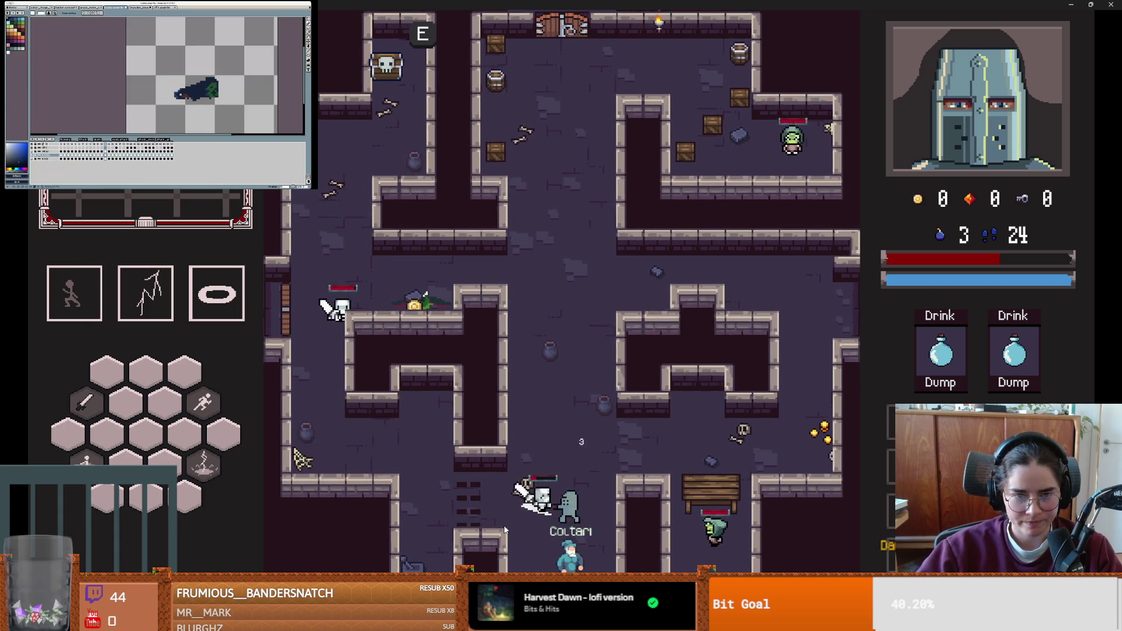
pyautogui.click(437, 380)
pyautogui.click(410, 348)
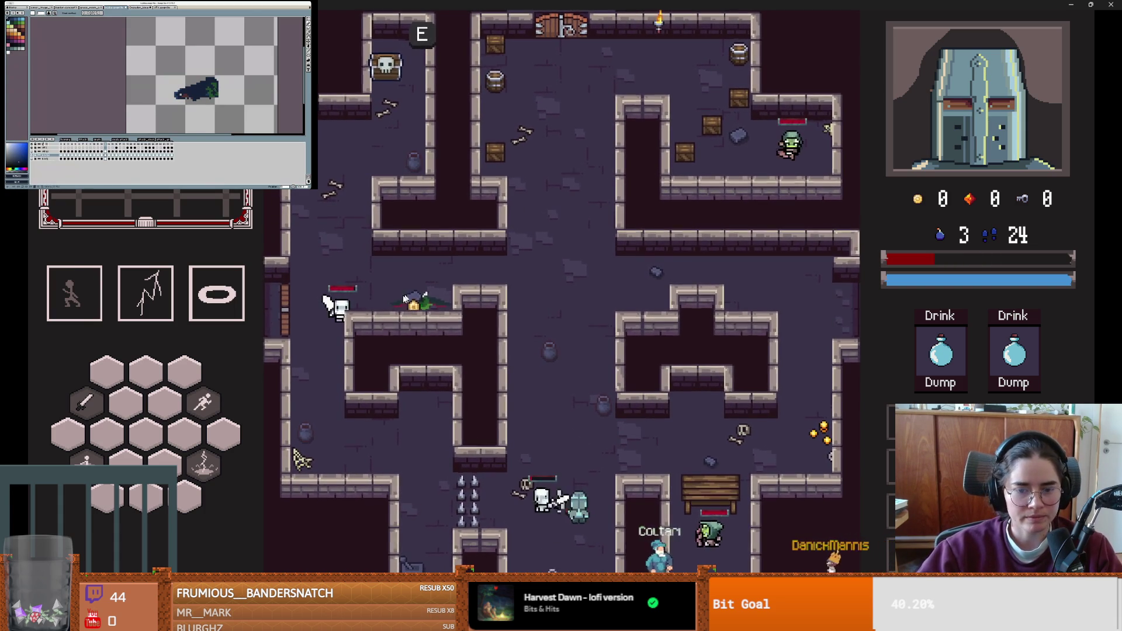
pyautogui.click(552, 240)
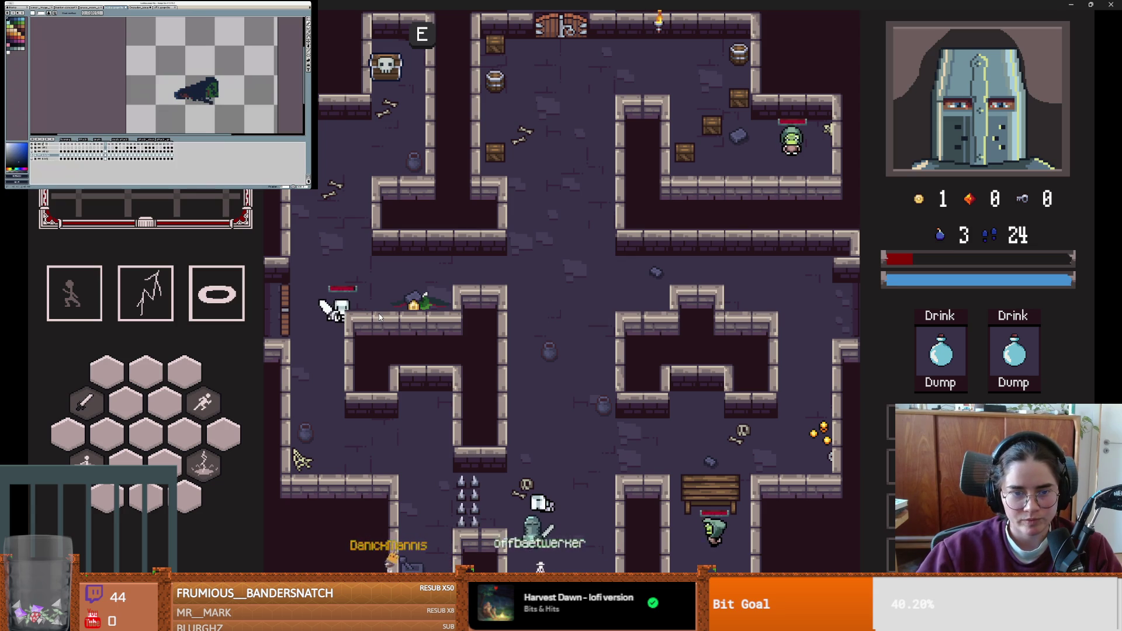
pyautogui.press('F8')
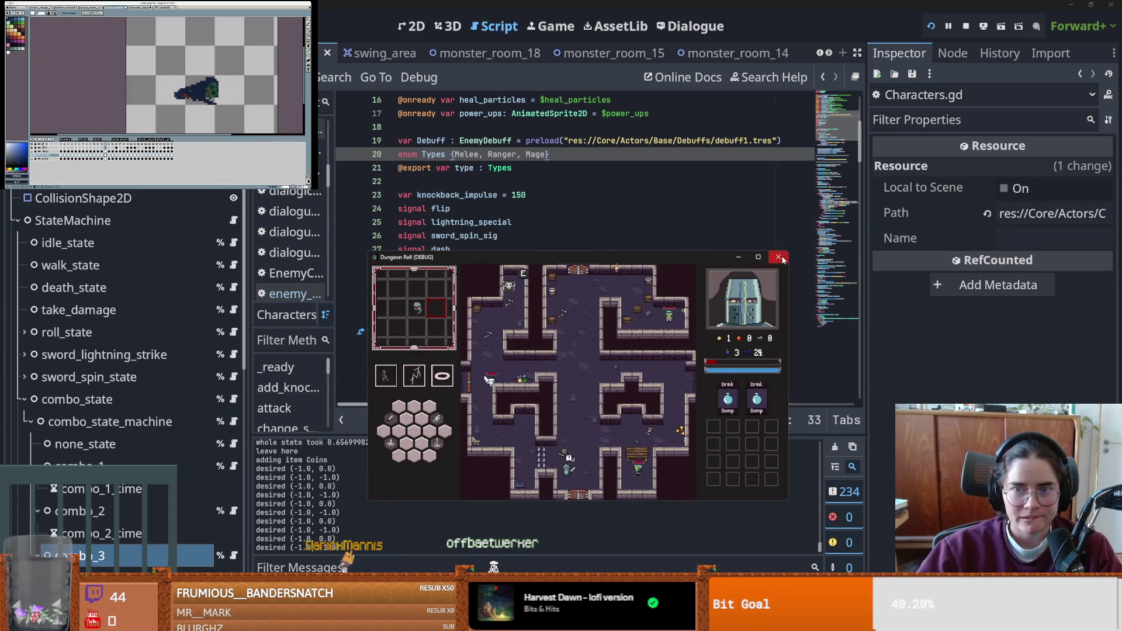
# - Open pathfinding_component.tscn from the FileSystem dock
pyautogui.click(829, 53)
pyautogui.click(829, 54)
pyautogui.click(829, 53)
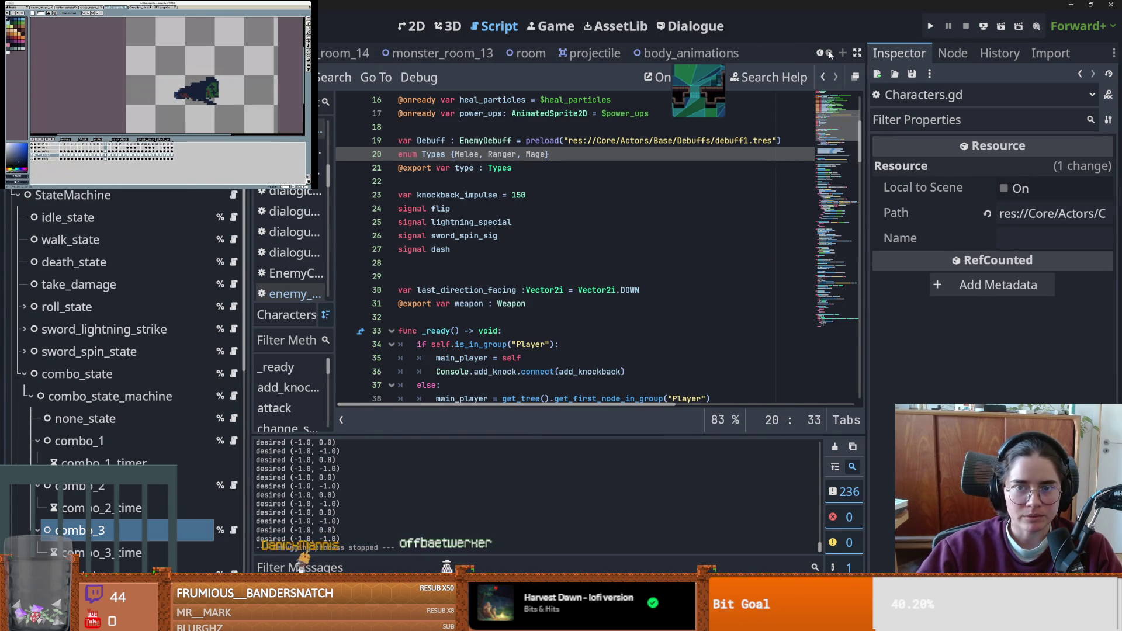
pyautogui.click(71, 41)
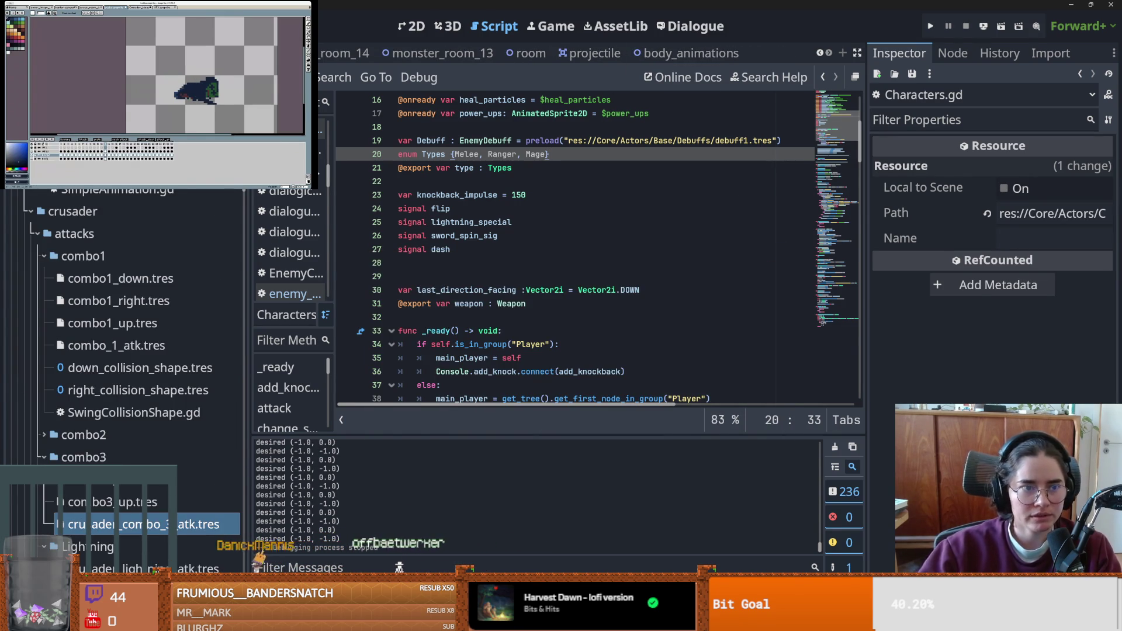
pyautogui.scroll(15, 123, 351)
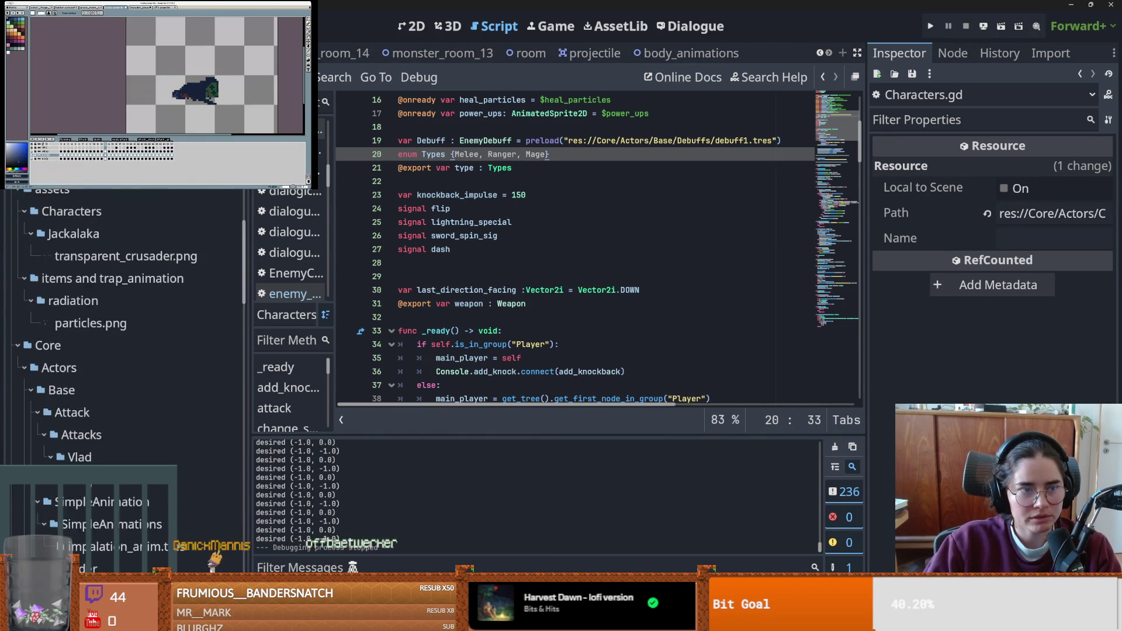
pyautogui.doubleClick(134, 265)
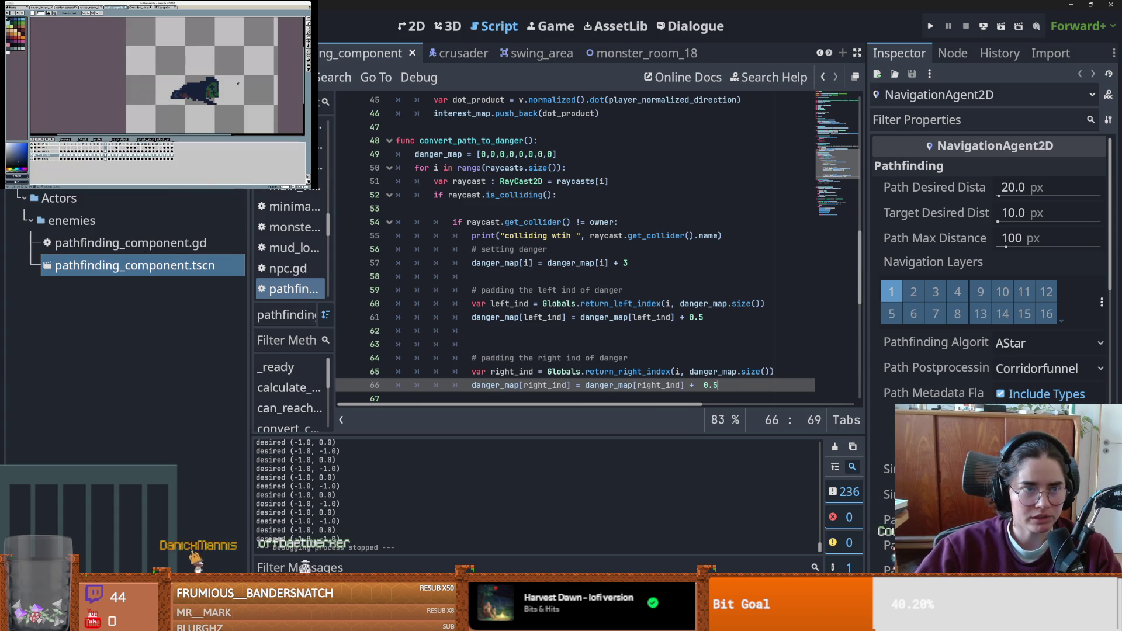
# - View the pathfinding scene in 2D, check the Debug menu, and run the project
pyautogui.click(44, 172)
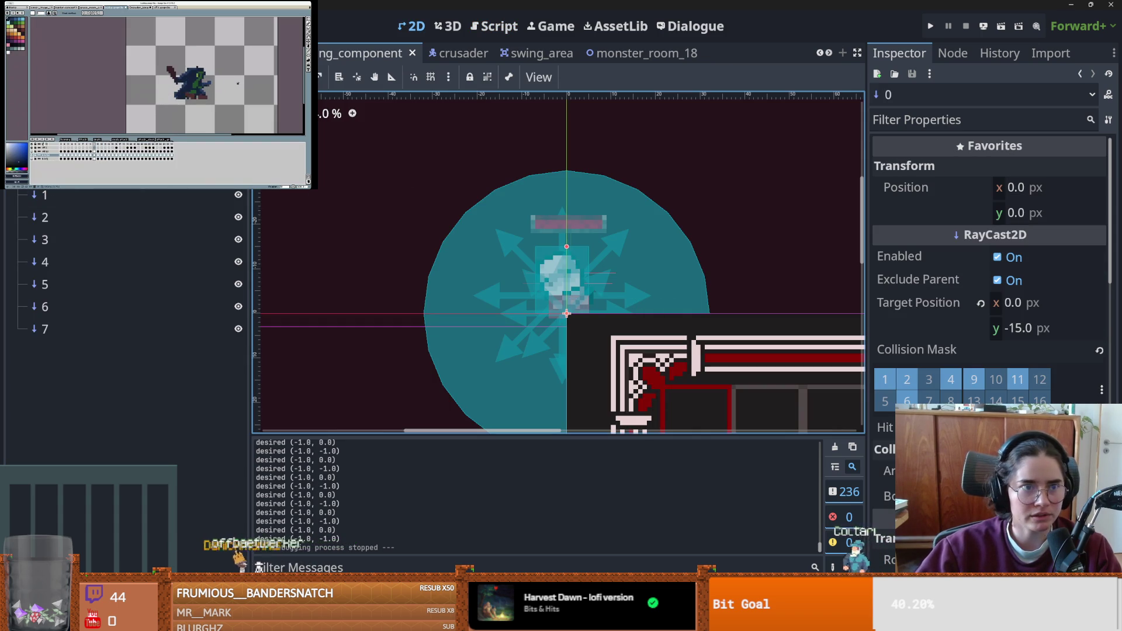
pyautogui.click(108, 9)
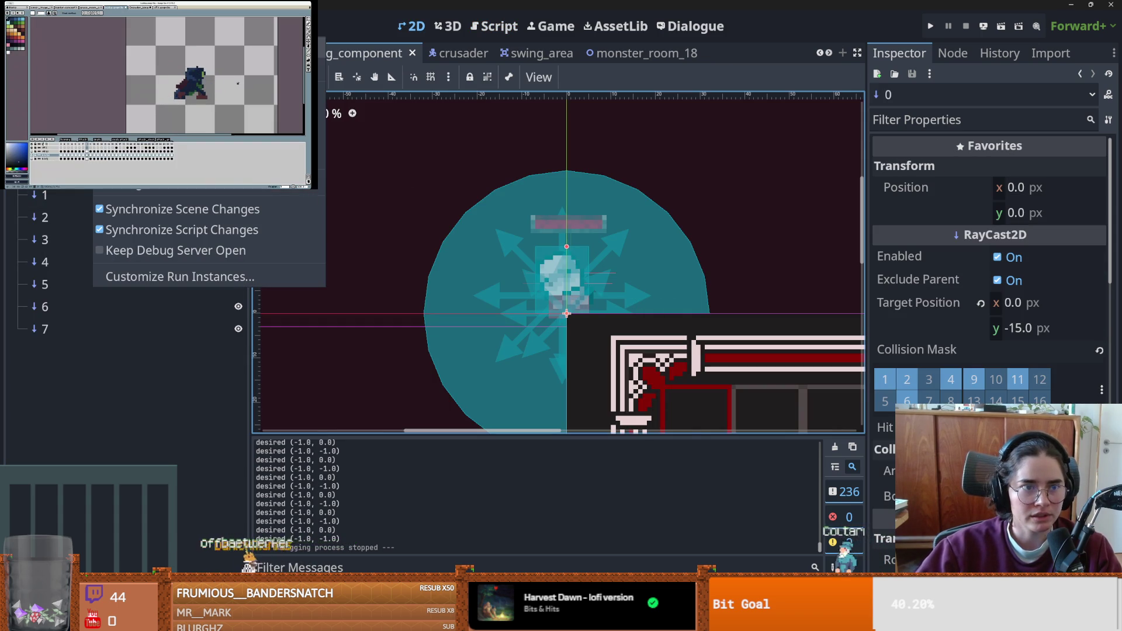
pyautogui.click(930, 30)
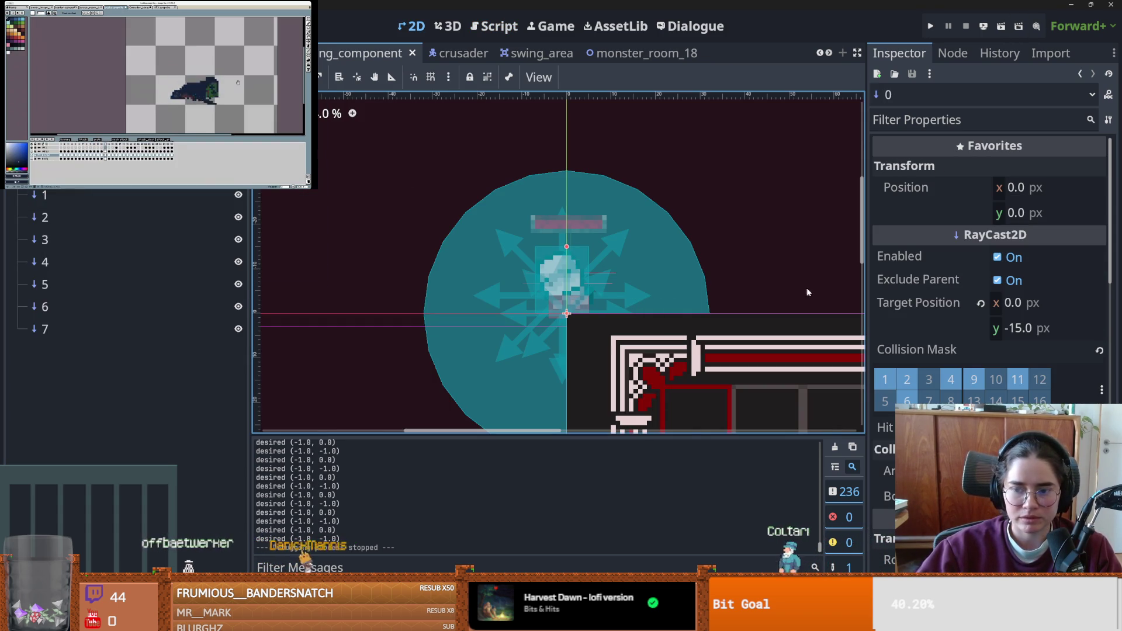
pyautogui.click(932, 28)
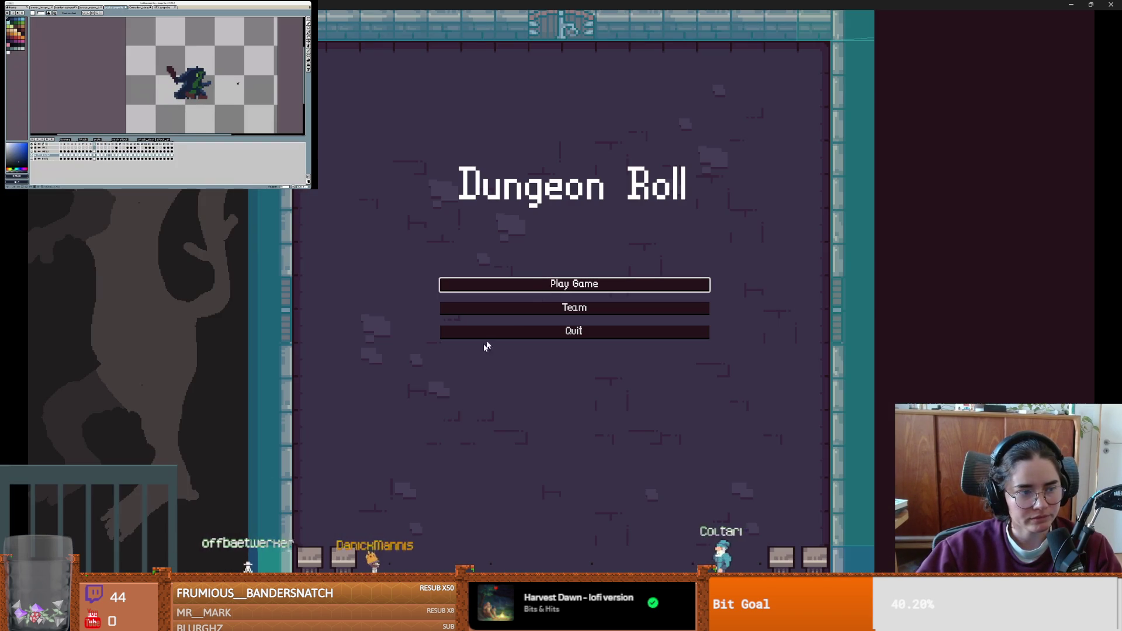
# - Play as the Crusader, tick the debug room option, and enter a room from the grid
pyautogui.click(562, 285)
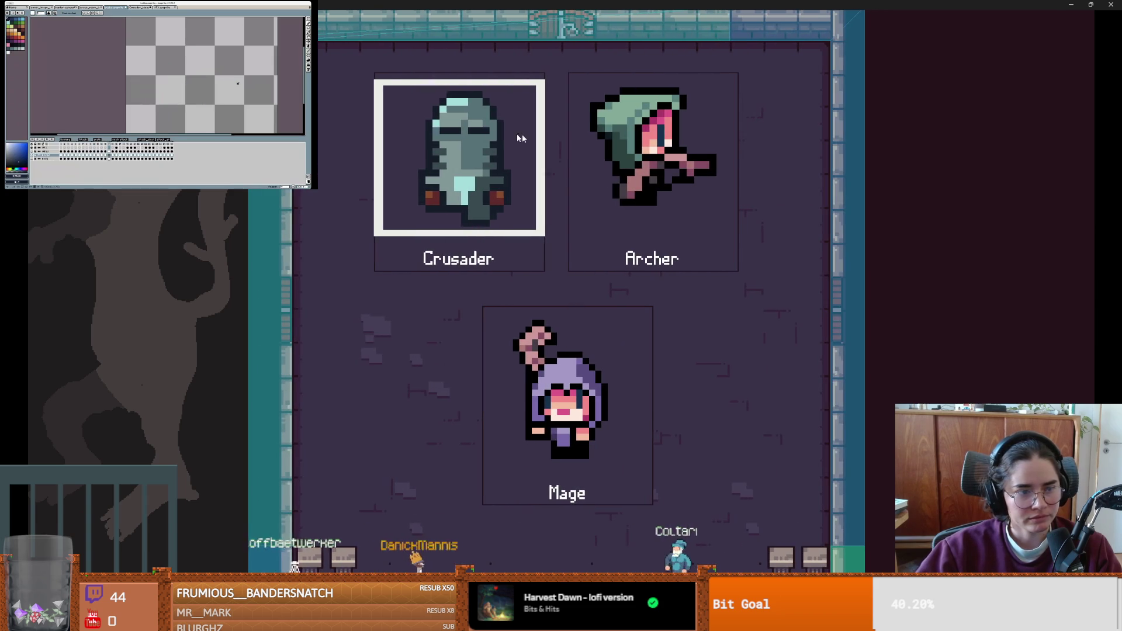
pyautogui.click(491, 269)
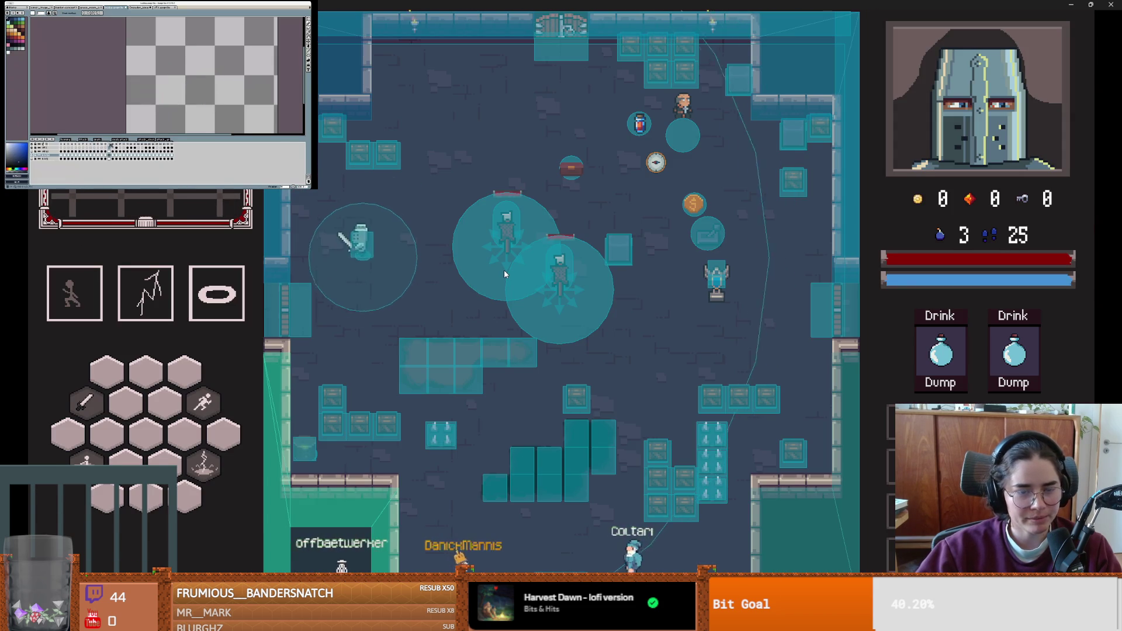
pyautogui.press('e')
pyautogui.click(605, 365)
pyautogui.scroll(-5, 790, 563)
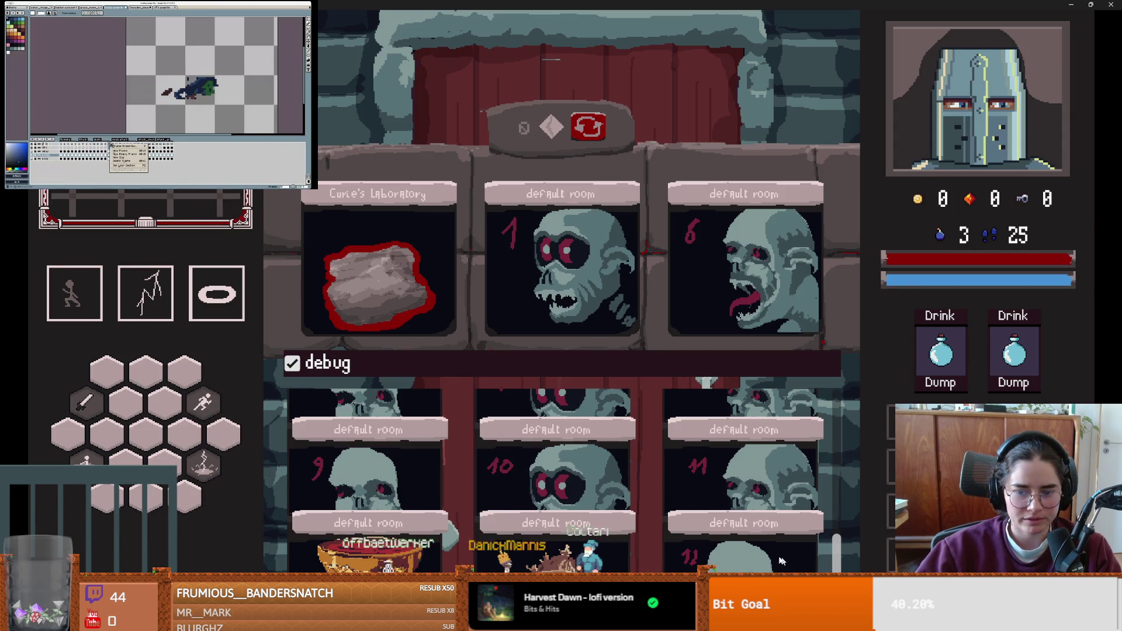
pyautogui.click(727, 559)
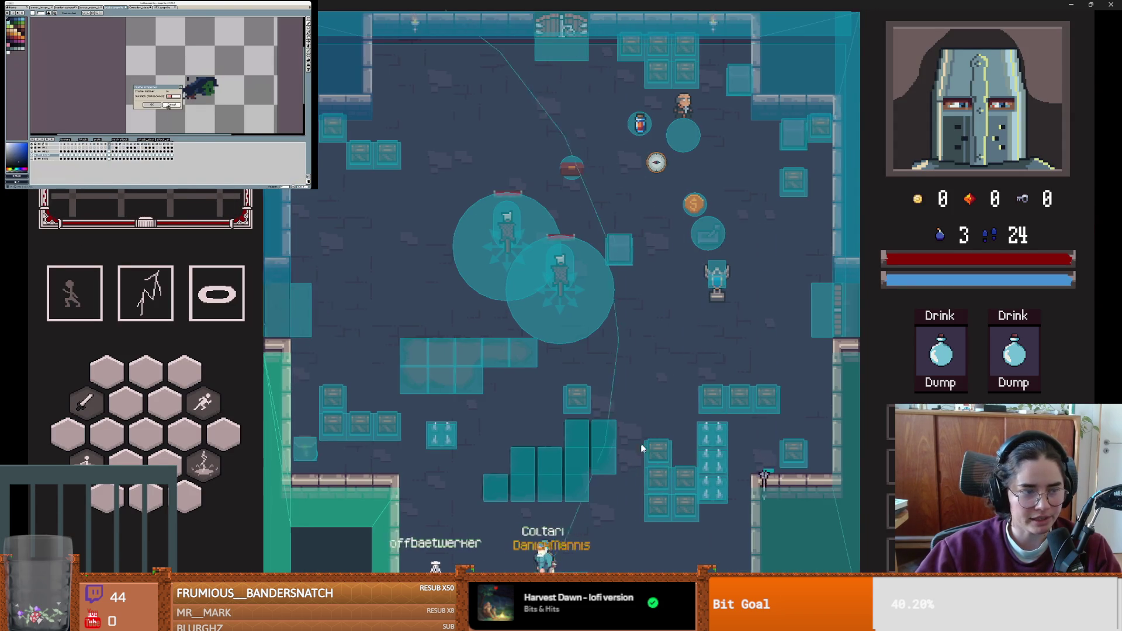
# - Move the Crusader around the room and down toward the skeletons
pyautogui.press('a')
pyautogui.press('space')
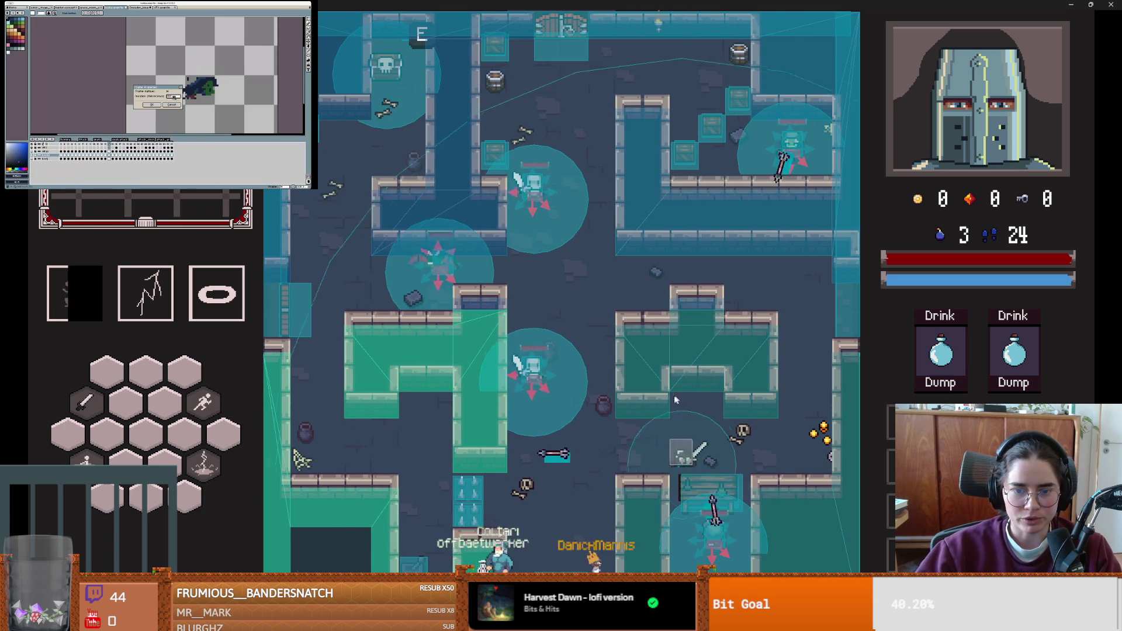
pyautogui.press('a')
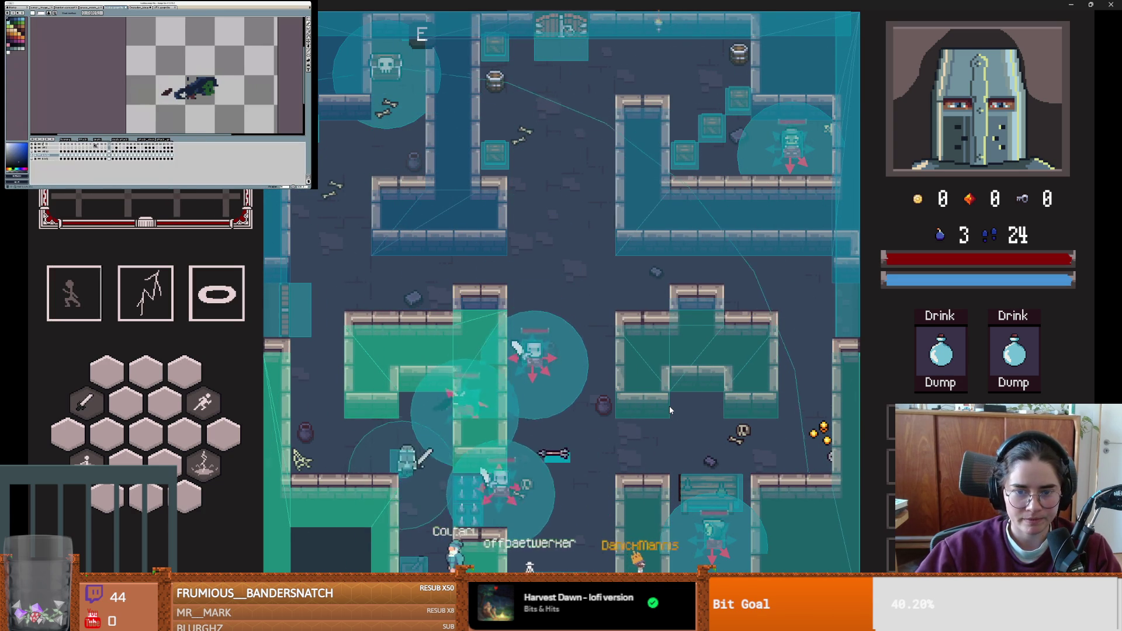
pyautogui.press('w')
pyautogui.press('d')
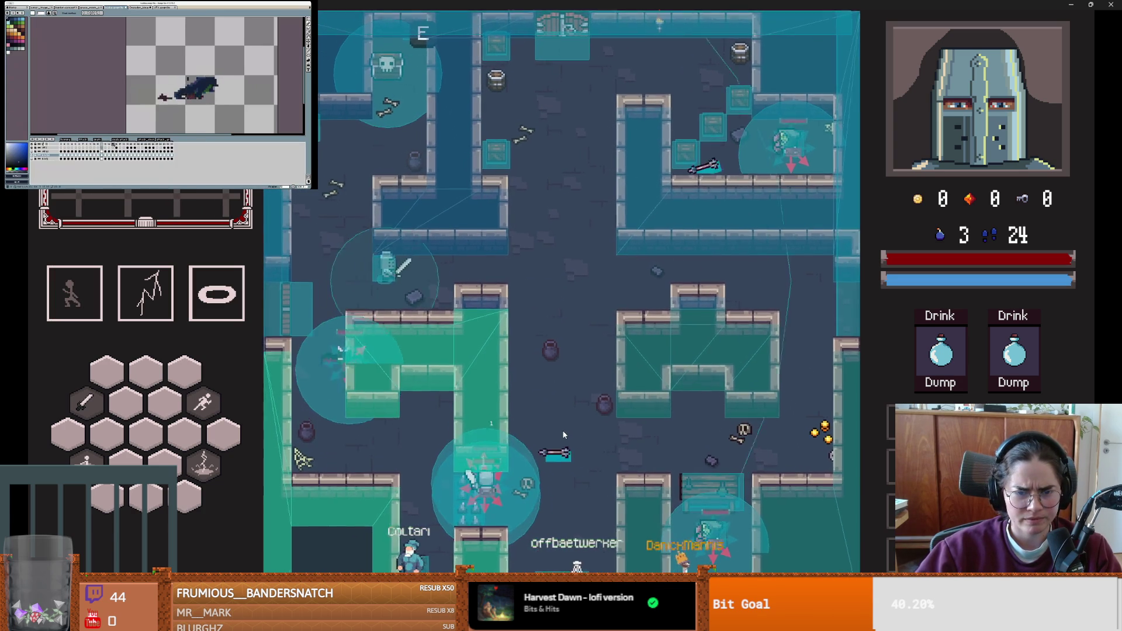
pyautogui.press('s')
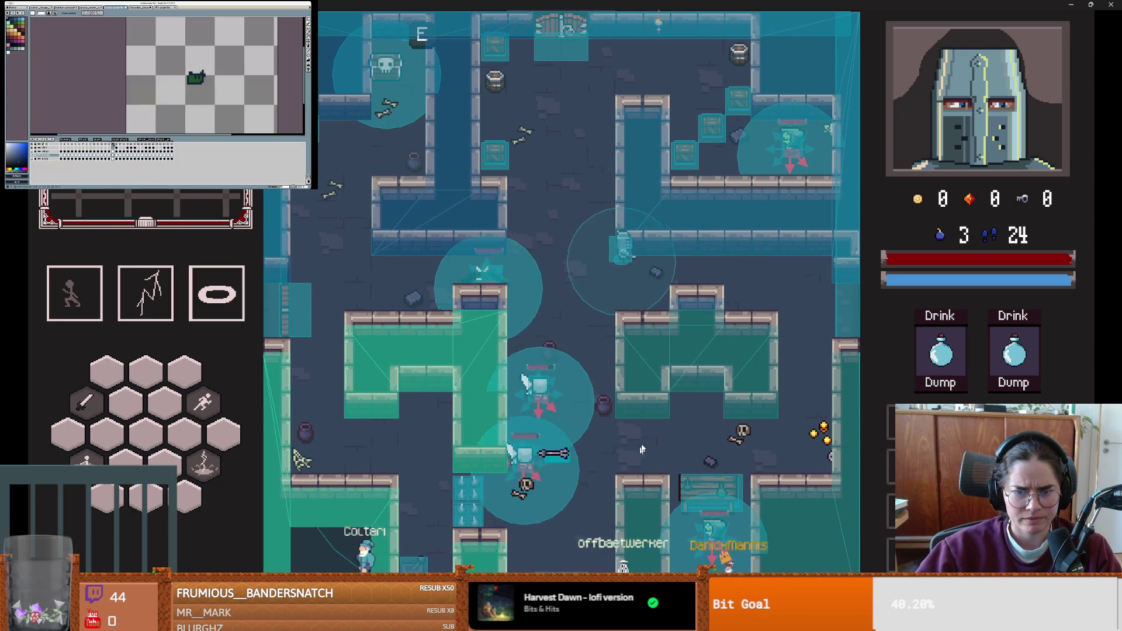
pyautogui.press('w')
pyautogui.press('d')
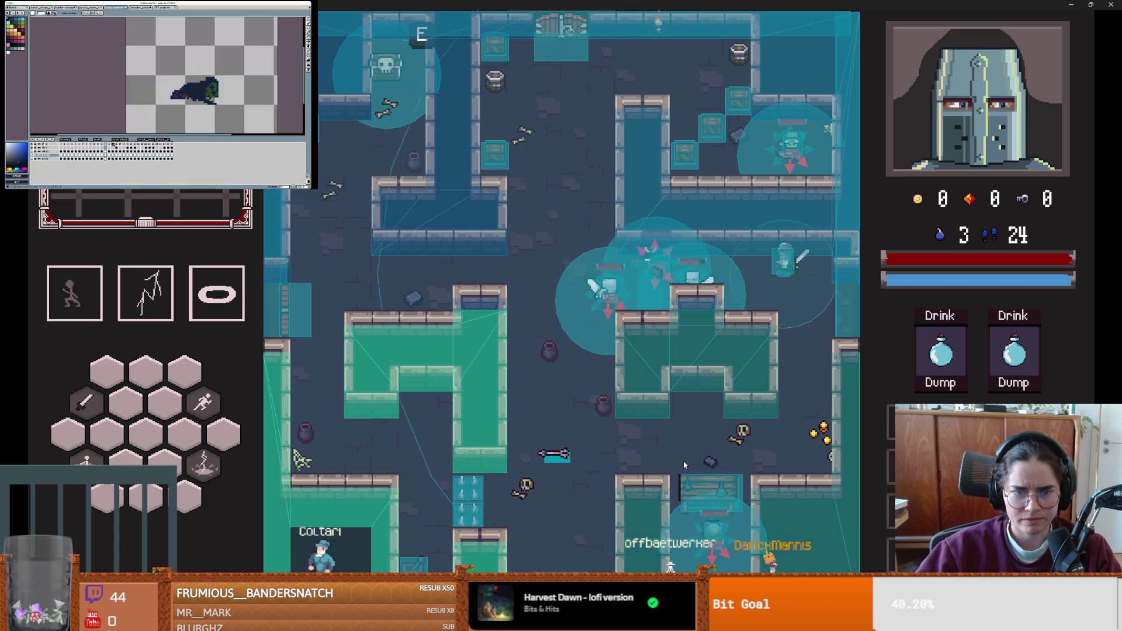
pyautogui.press('s')
pyautogui.press('a')
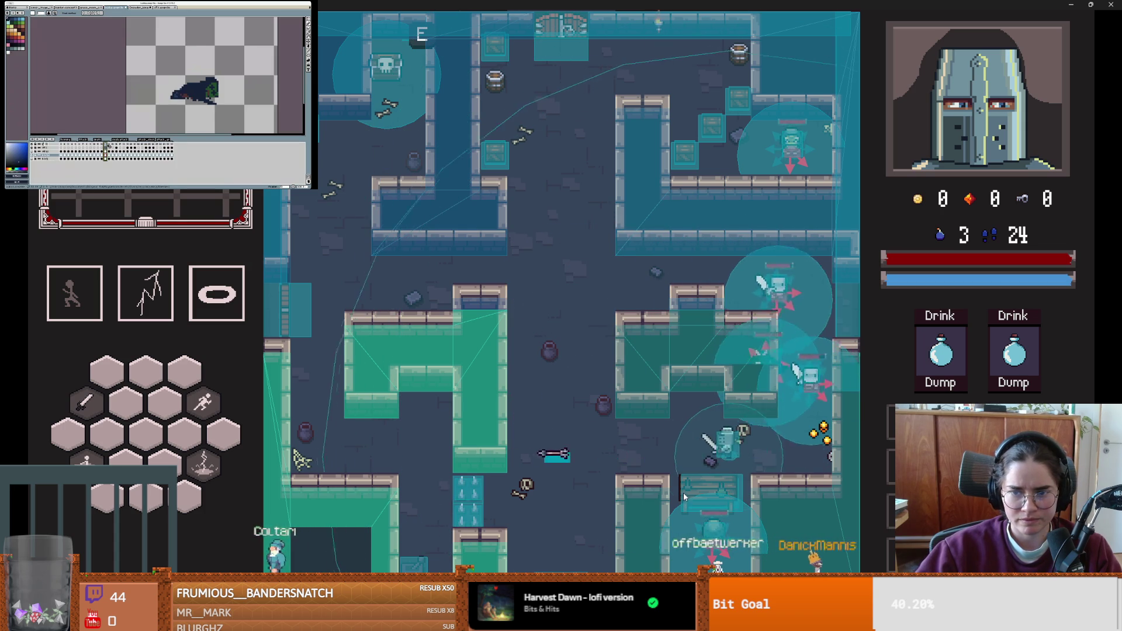
pyautogui.press('a')
# - Cast lightning at the enemies, dodge up-left, and swing the sword at nearby foes
pyautogui.rightClick(625, 455)
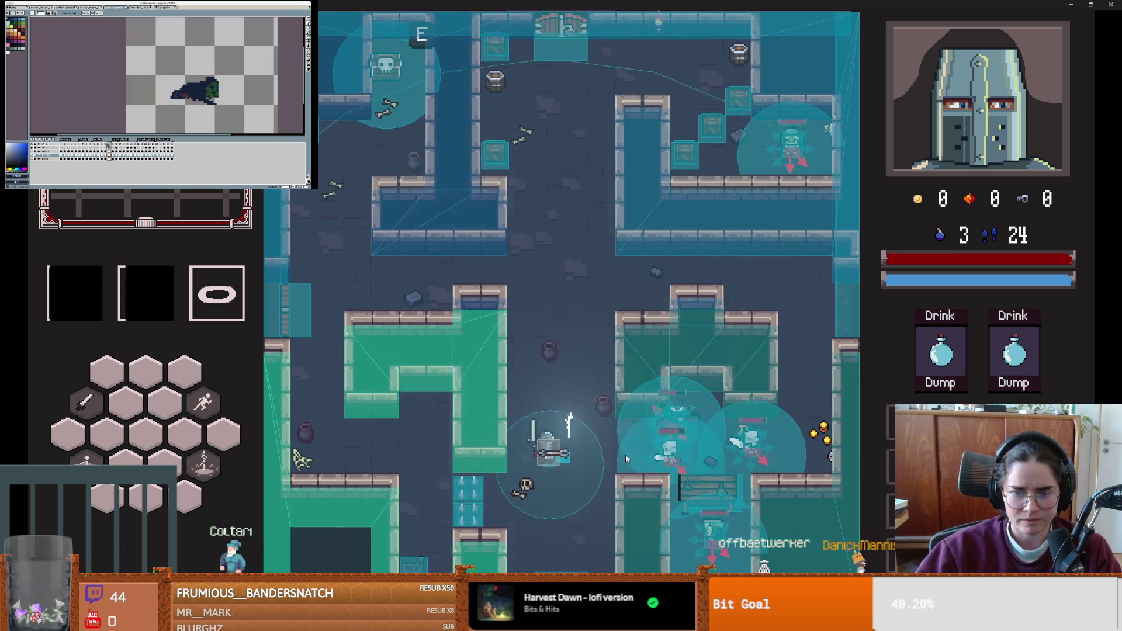
pyautogui.press('a')
pyautogui.press('w')
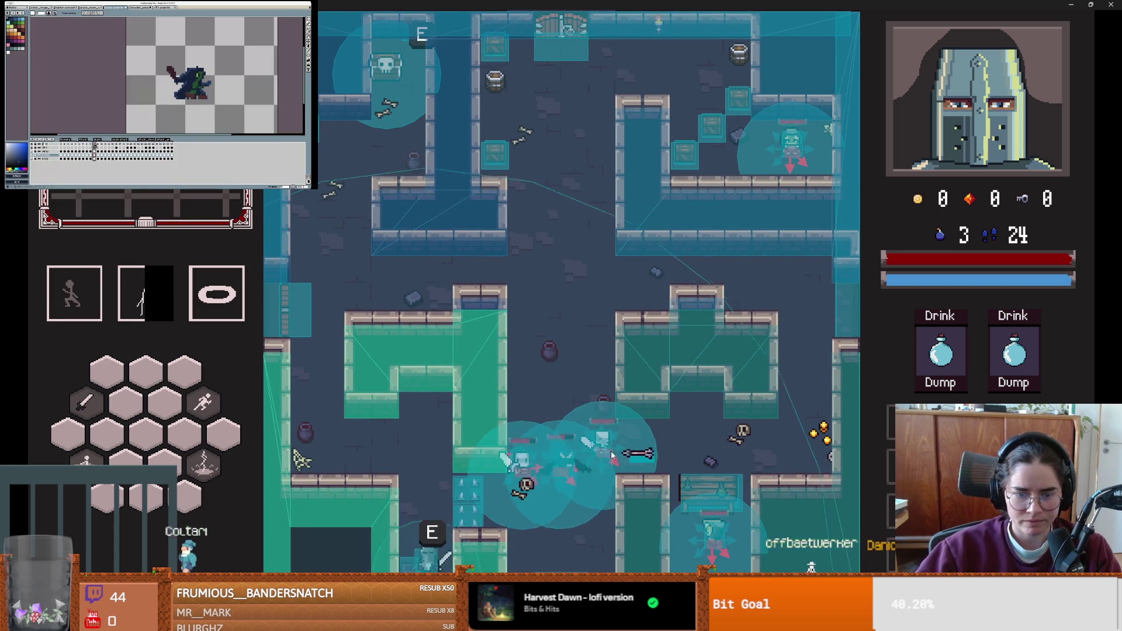
pyautogui.press('space')
pyautogui.press('a')
pyautogui.click(497, 471)
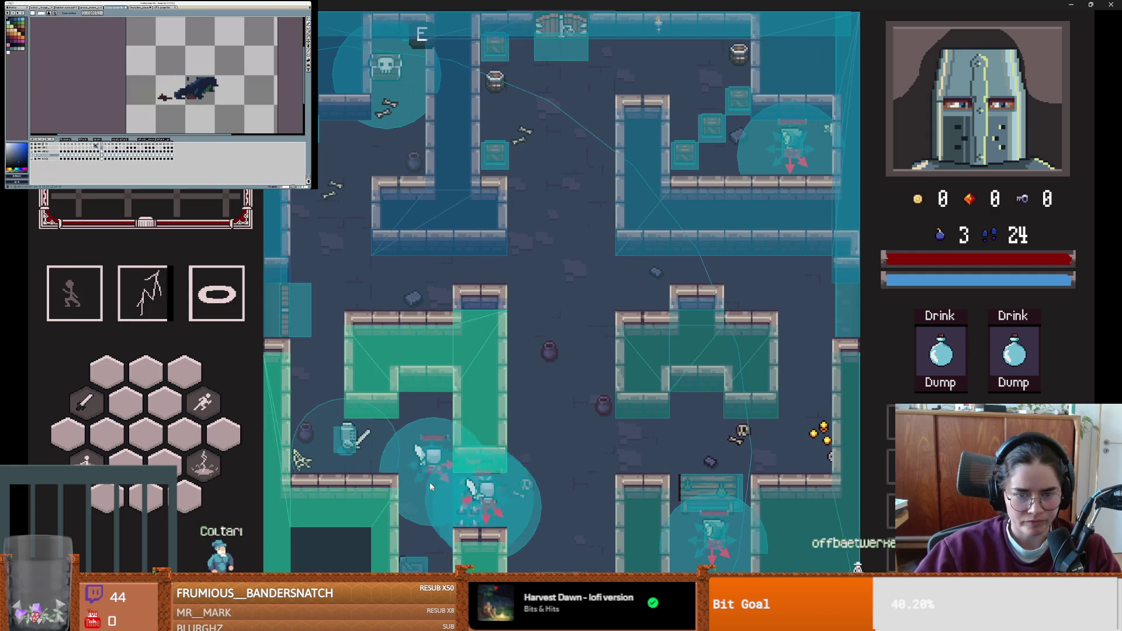
pyautogui.press('d')
pyautogui.click(437, 479)
pyautogui.click(479, 464)
# - Maneuver the knight across the room and dodge down-left away from the enemies
pyautogui.press('w')
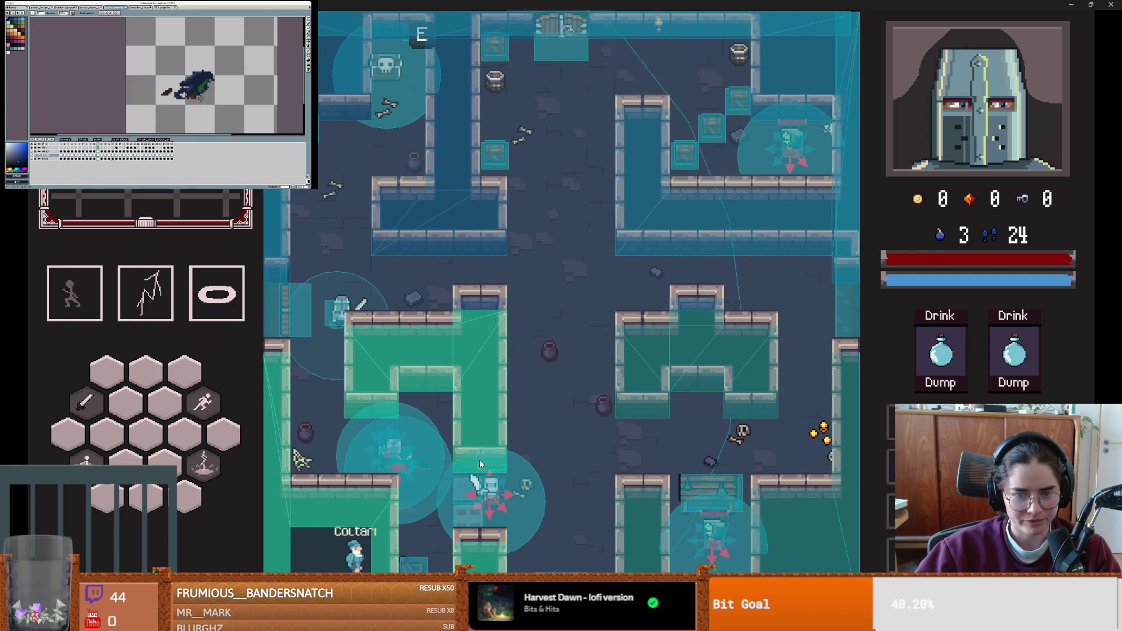
pyautogui.press('a')
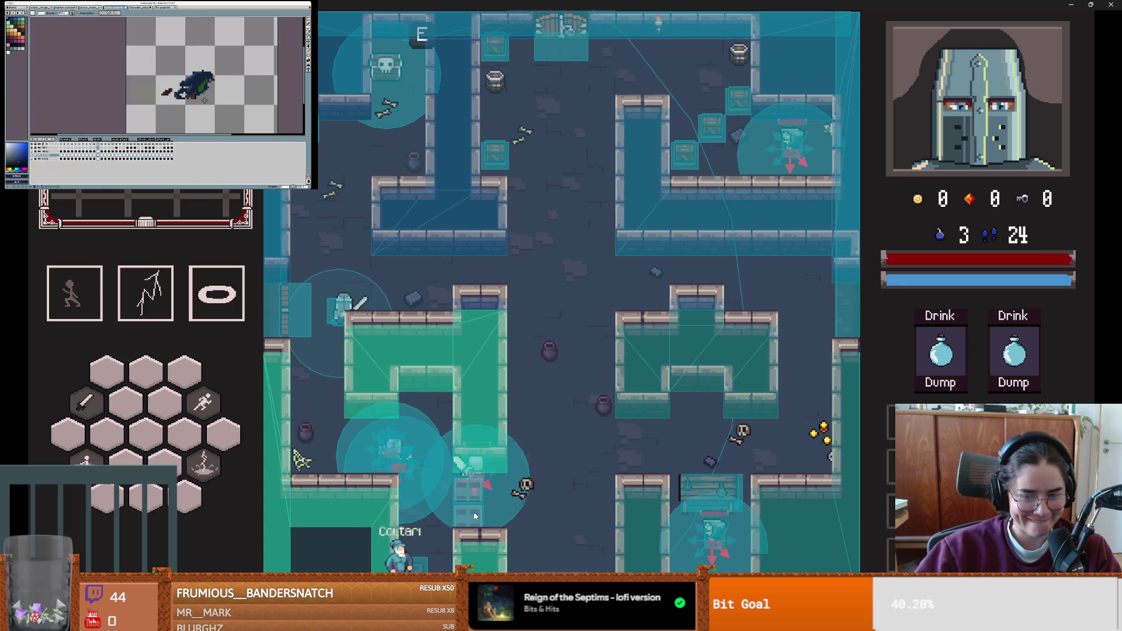
pyautogui.press('w')
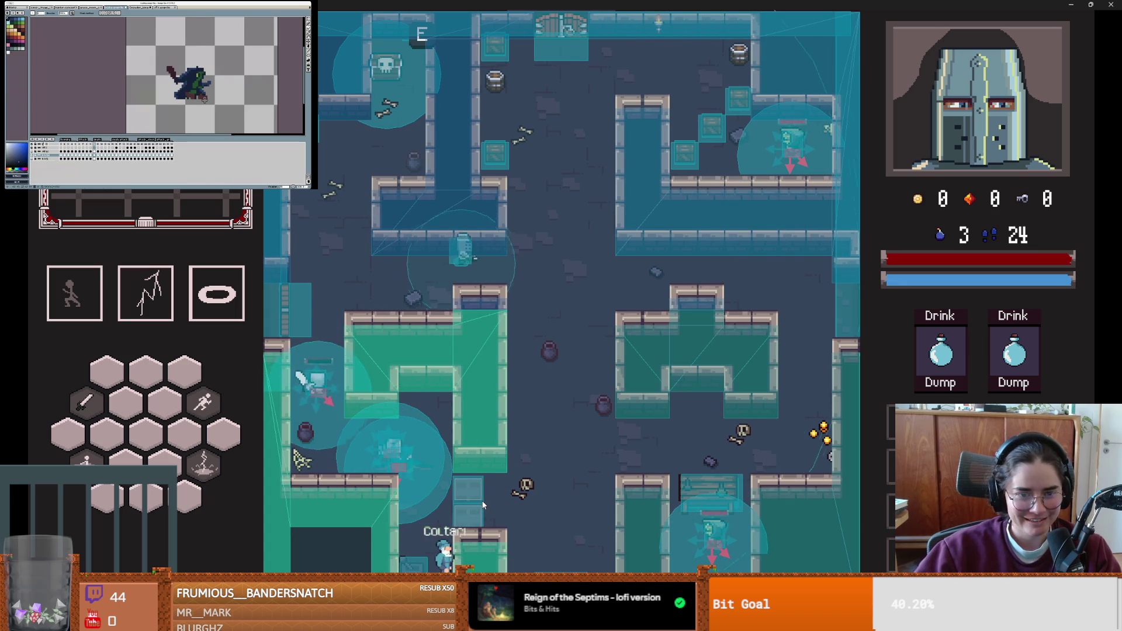
pyautogui.press('d')
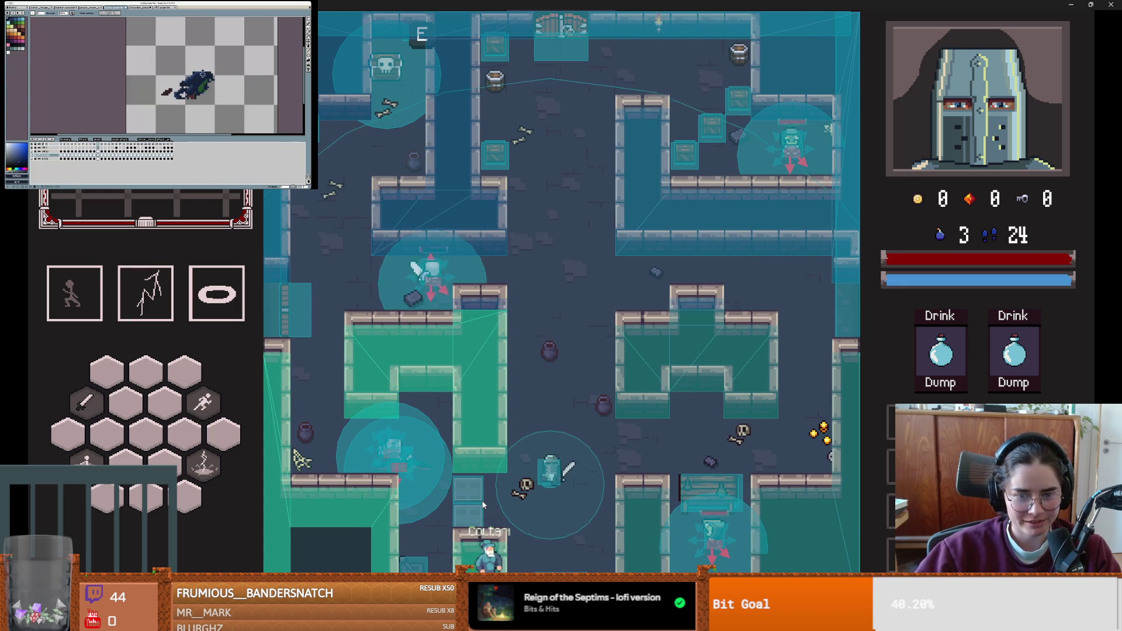
pyautogui.press('s')
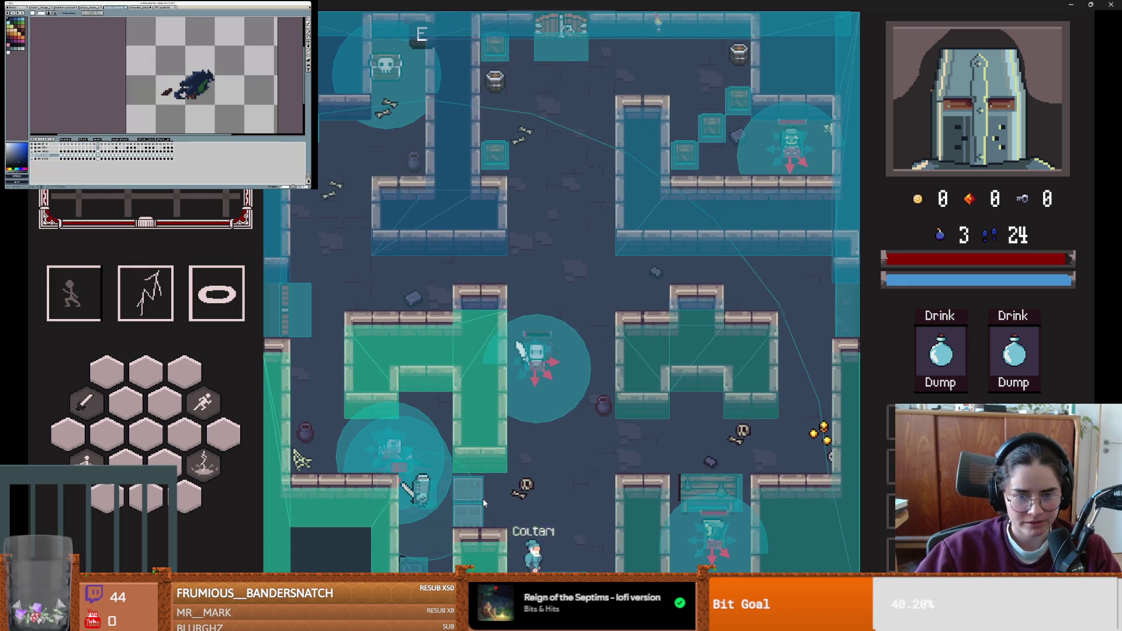
pyautogui.press('d')
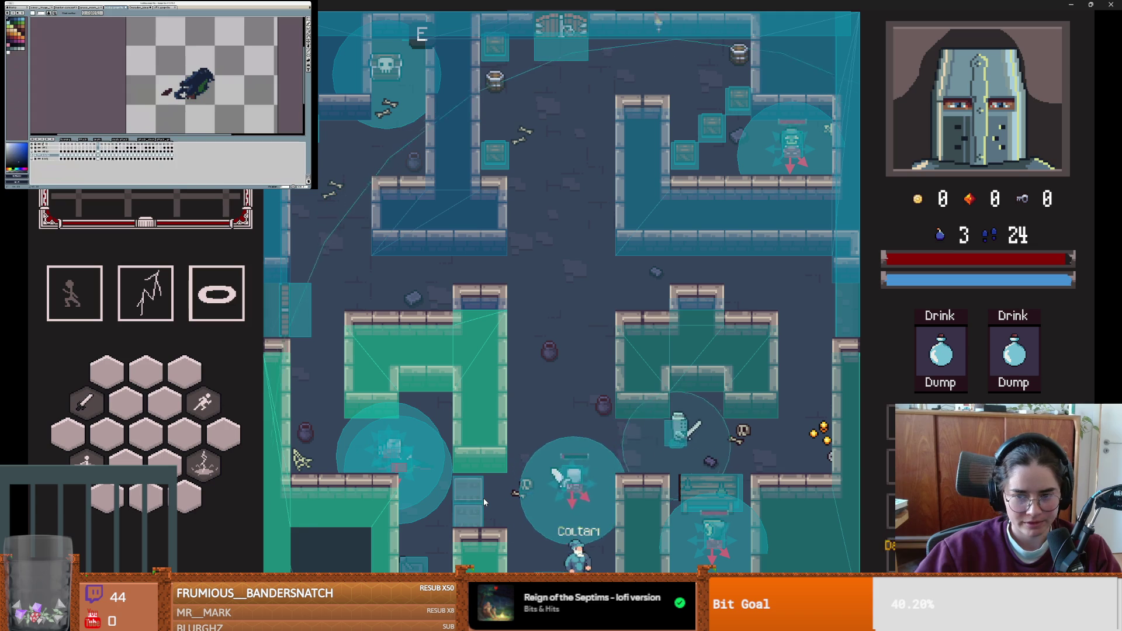
pyautogui.press('d')
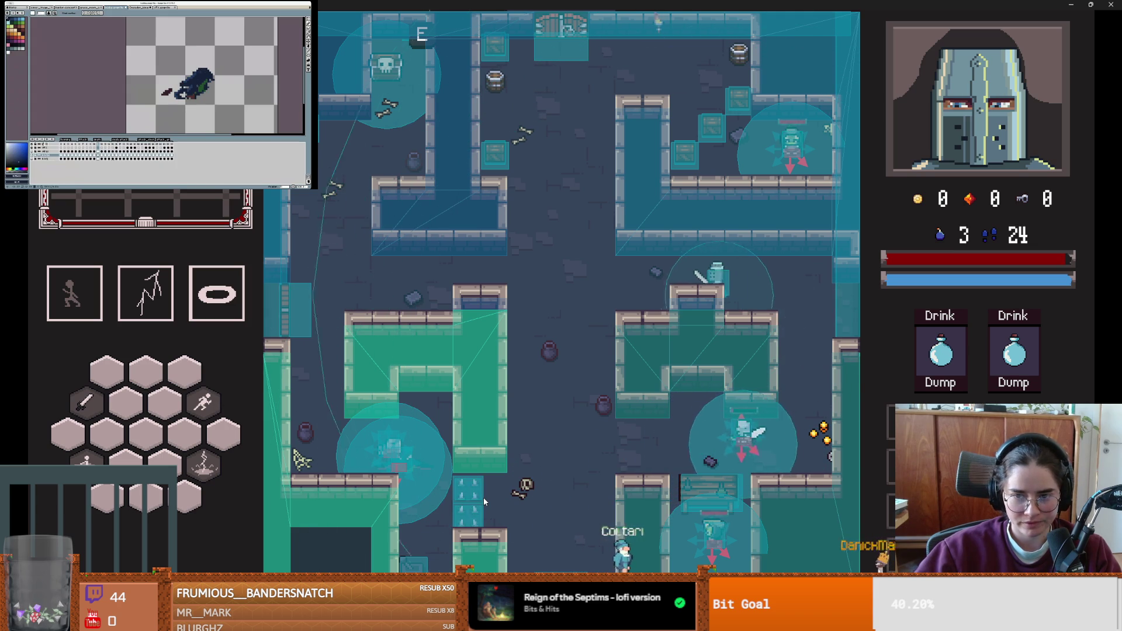
pyautogui.press('w')
pyautogui.press('a')
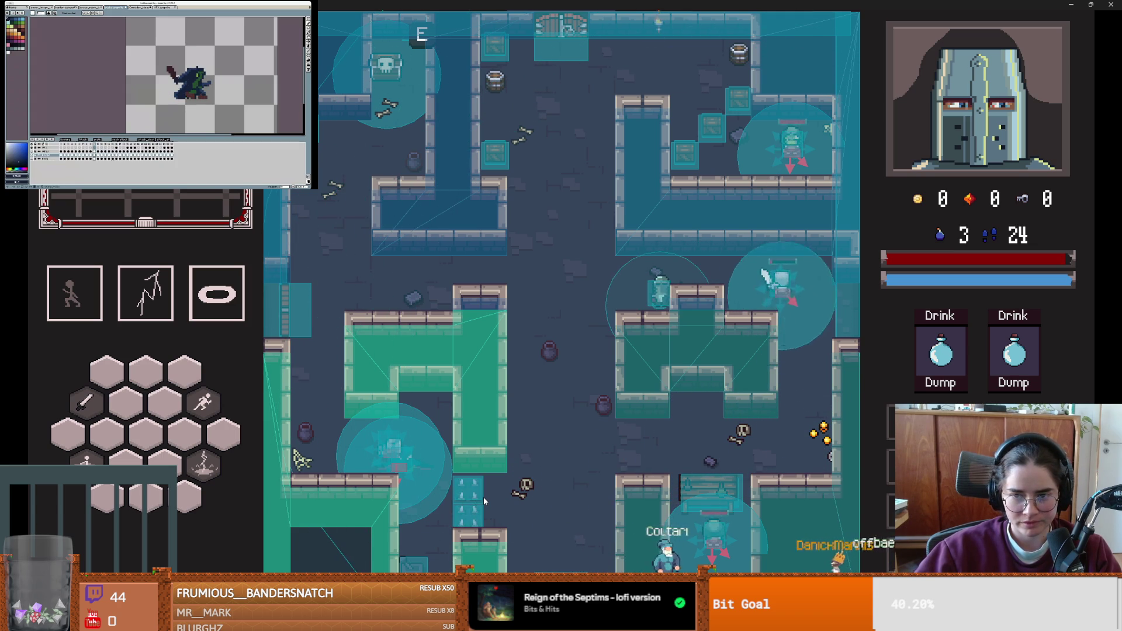
pyautogui.press('s')
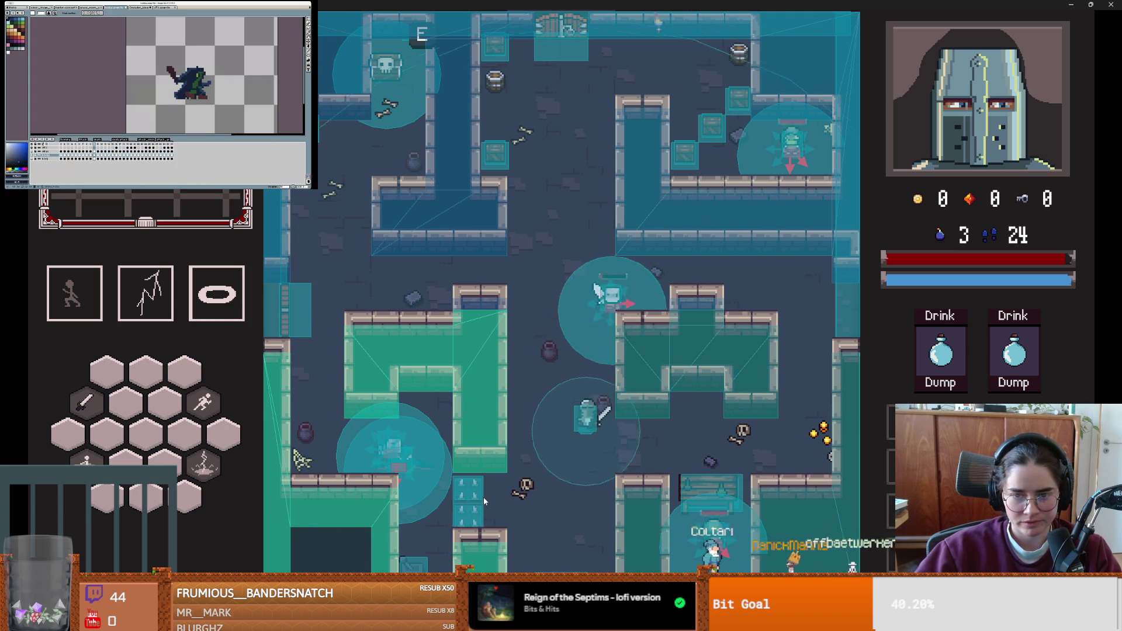
pyautogui.press('space')
# - Dodge up-left out of the fight, retreat left, and switch back to Godot
pyautogui.press('w')
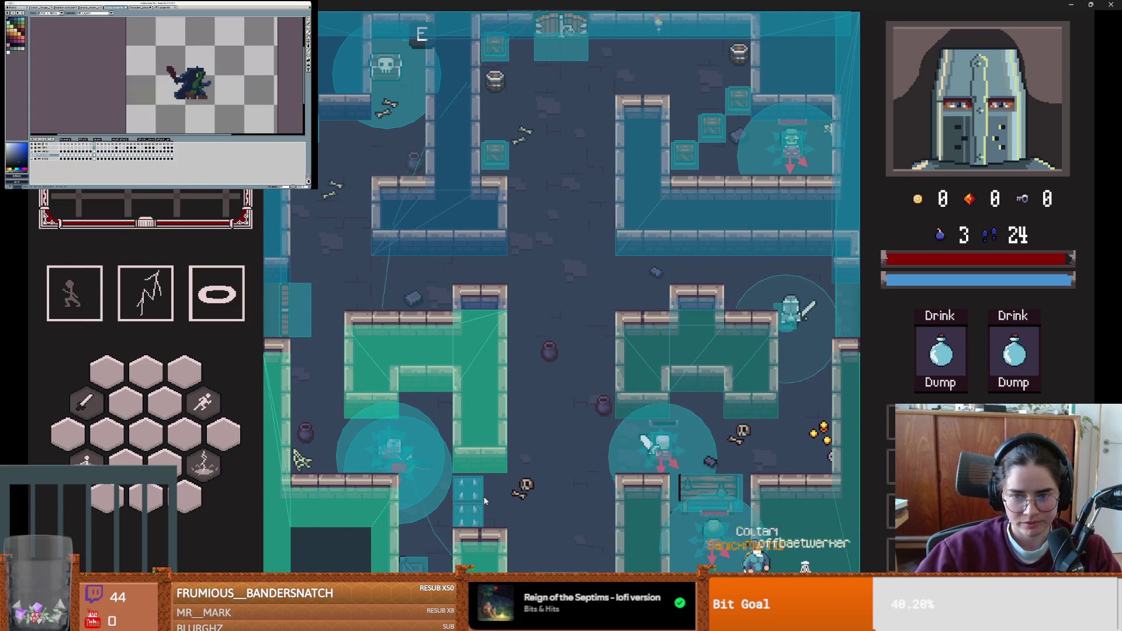
pyautogui.press('a')
pyautogui.press('s')
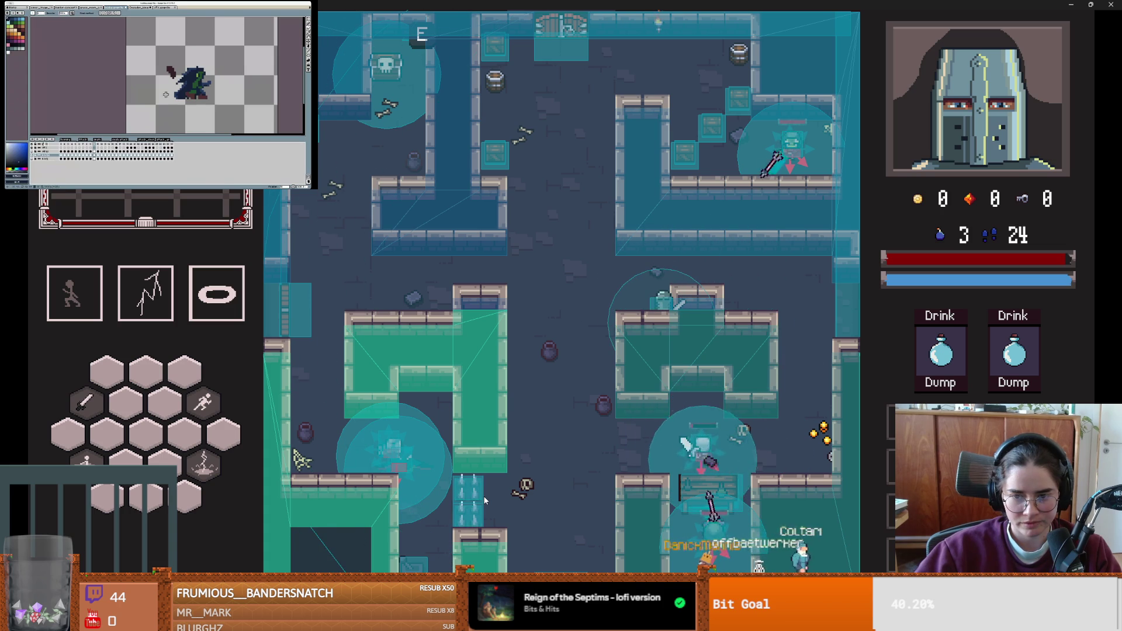
pyautogui.press('w')
pyautogui.press('a')
pyautogui.press('space')
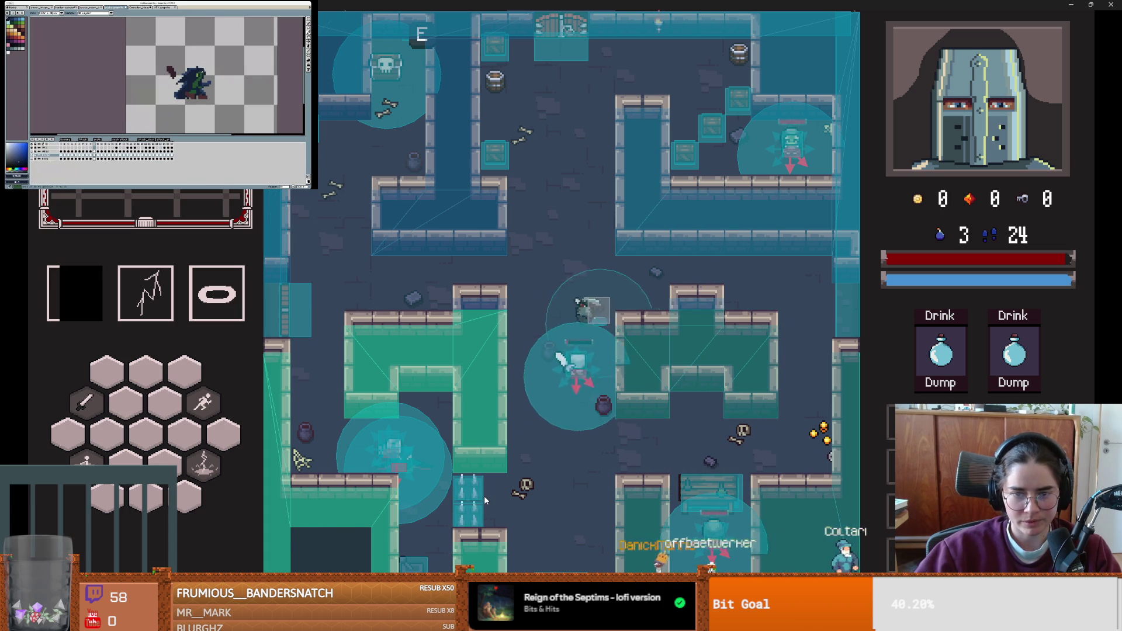
pyautogui.press('a')
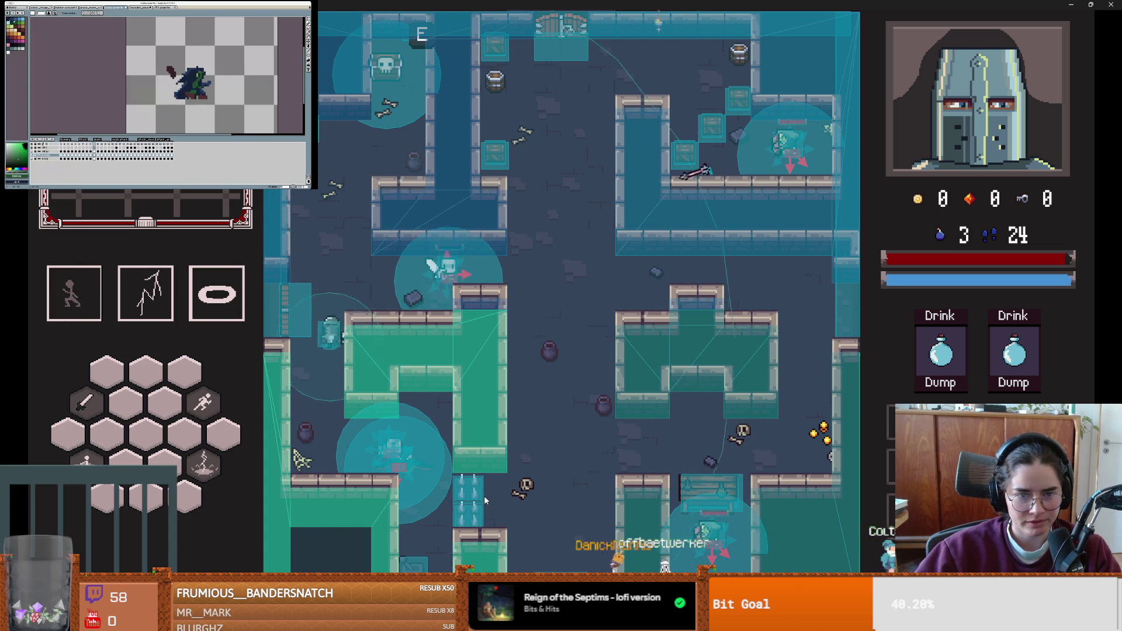
pyautogui.press('s')
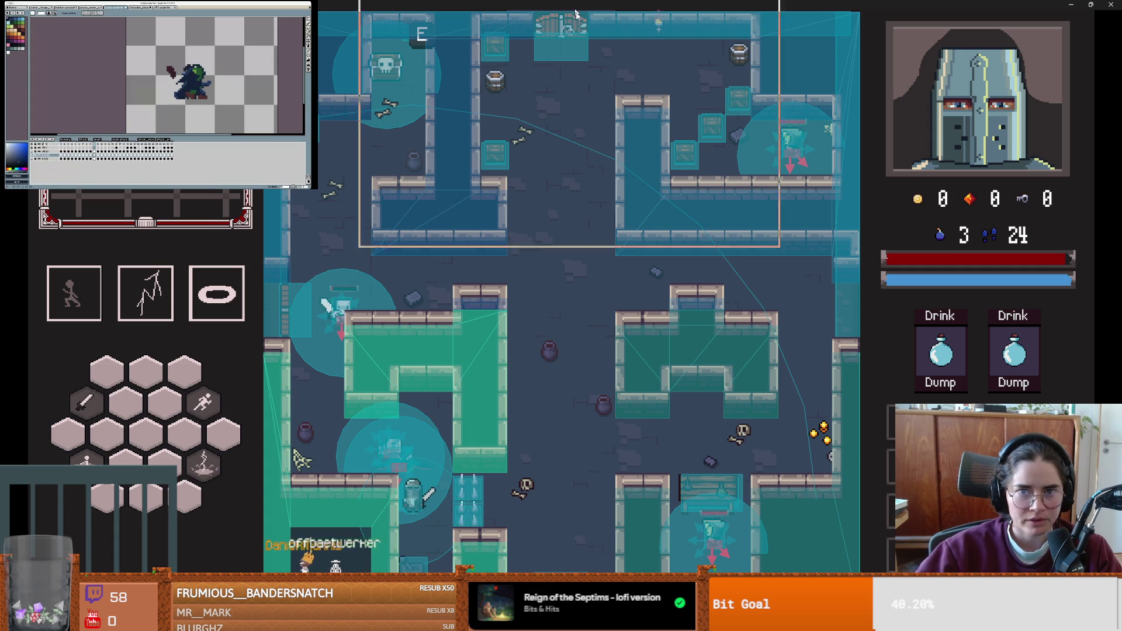
pyautogui.hotkey('alt', 'Tab')
# - Compare the RayCast2D properties of raycasts 0 and 1 in the Scene dock
pyautogui.click(1109, 395)
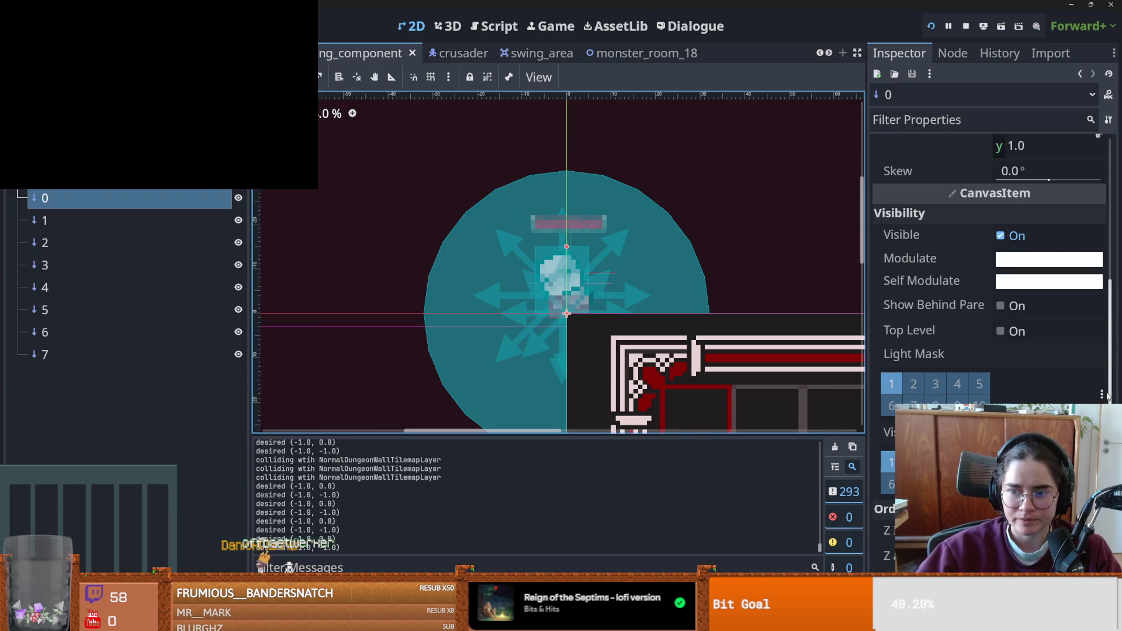
pyautogui.click(75, 201)
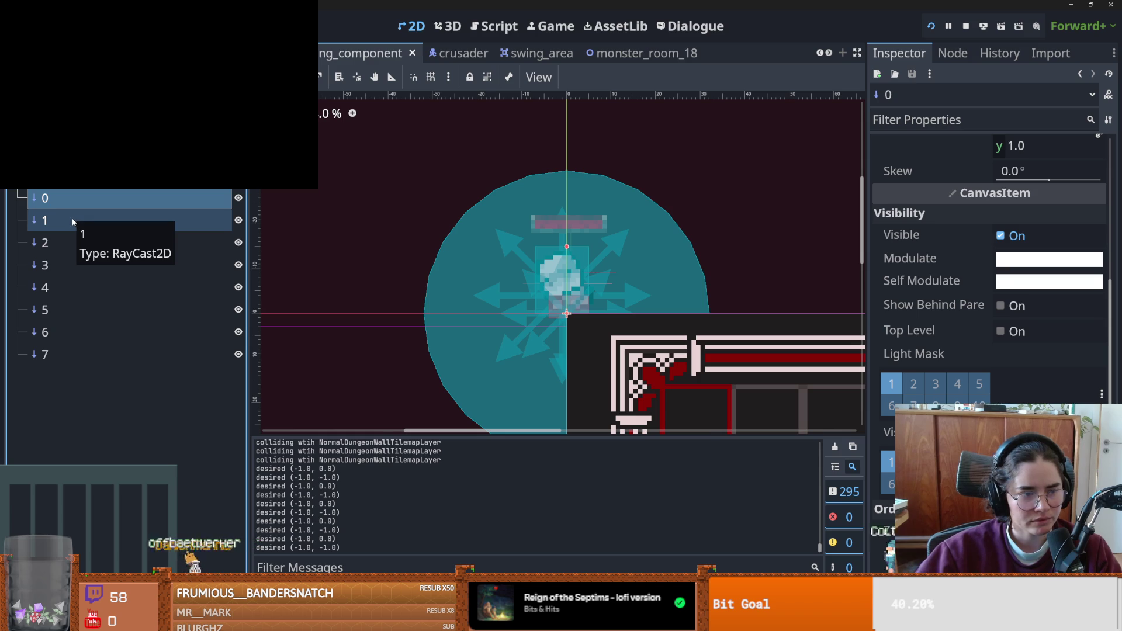
pyautogui.click(74, 223)
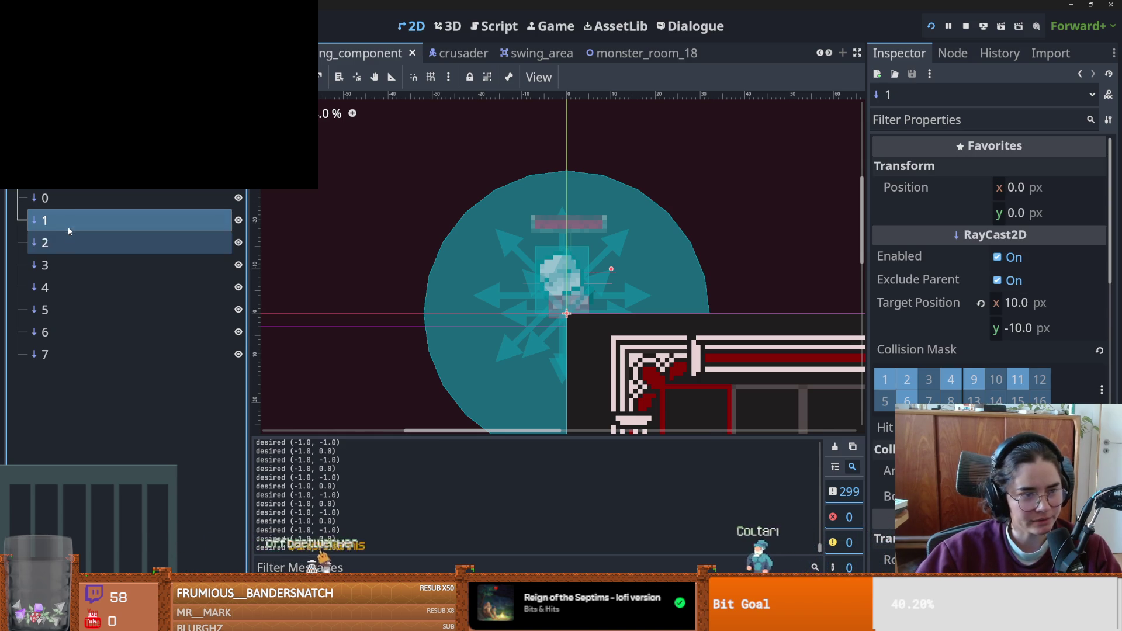
pyautogui.click(71, 210)
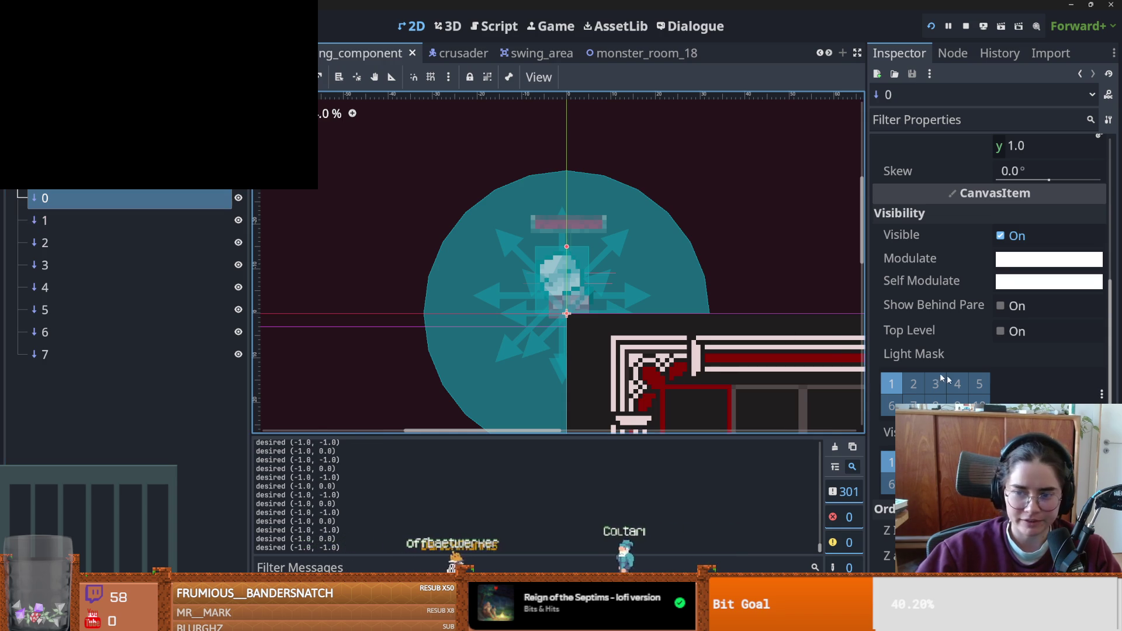
pyautogui.click(145, 216)
pyautogui.press('Up')
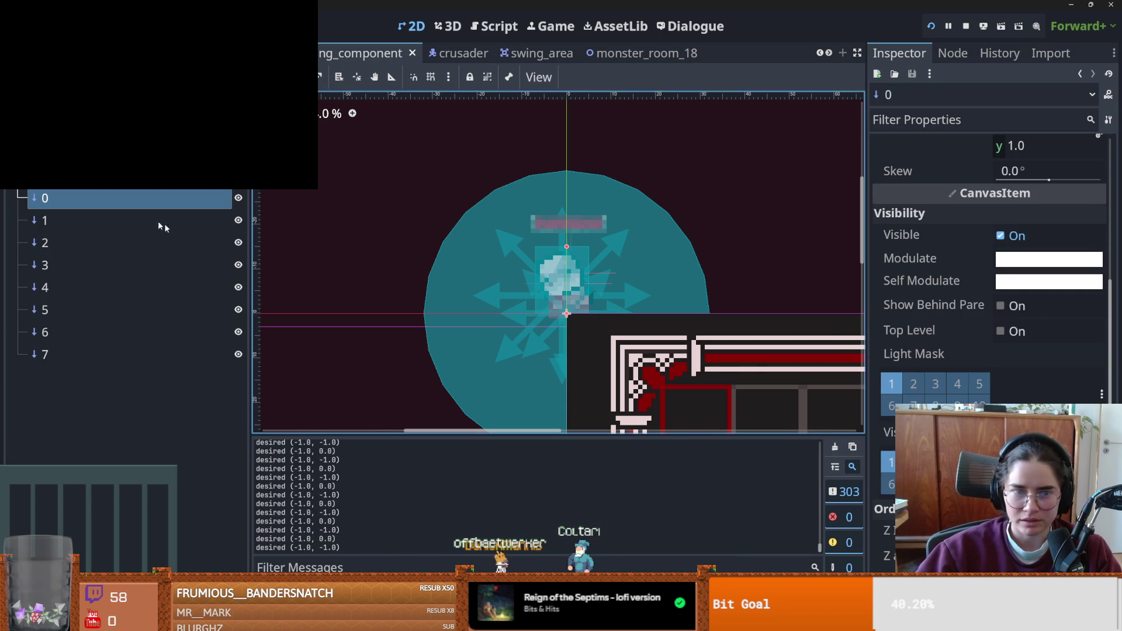
pyautogui.click(121, 215)
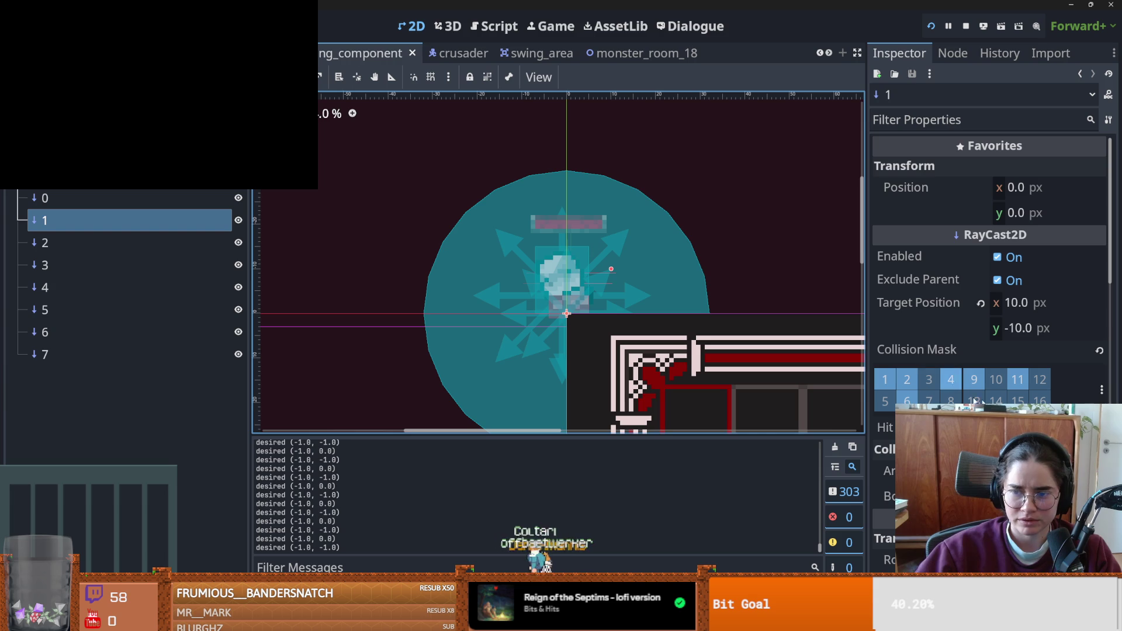
# - Toggle collision layer 9 off and back on for raycast 1, then save the scene
pyautogui.click(1102, 393)
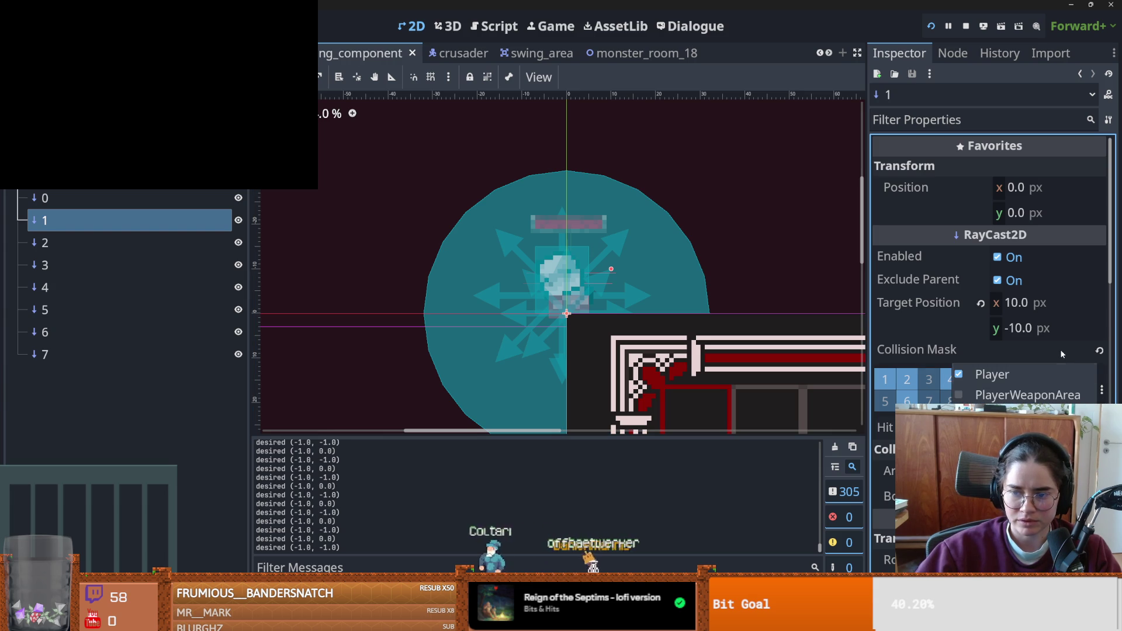
pyautogui.click(1078, 398)
pyautogui.click(1102, 390)
pyautogui.click(1069, 351)
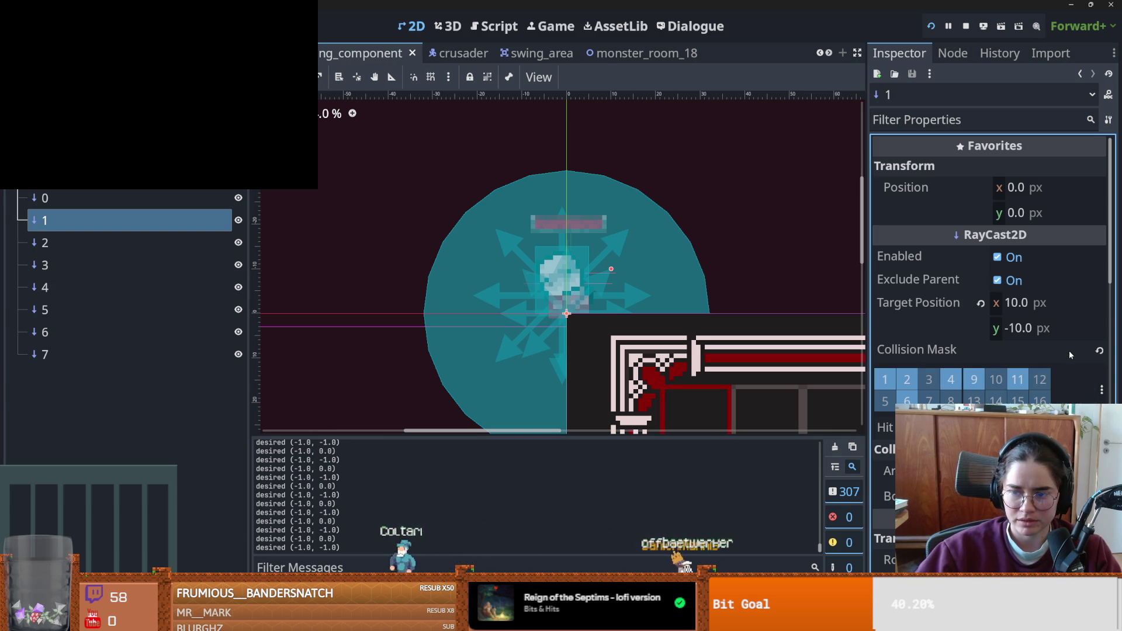
pyautogui.click(1102, 389)
pyautogui.click(1036, 380)
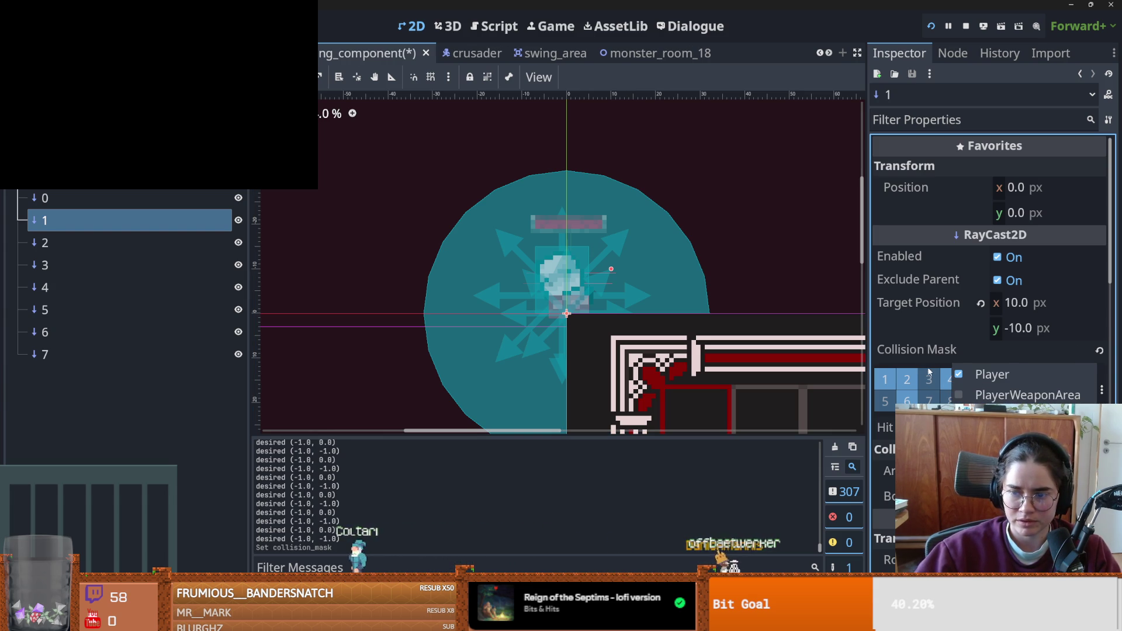
pyautogui.click(1101, 390)
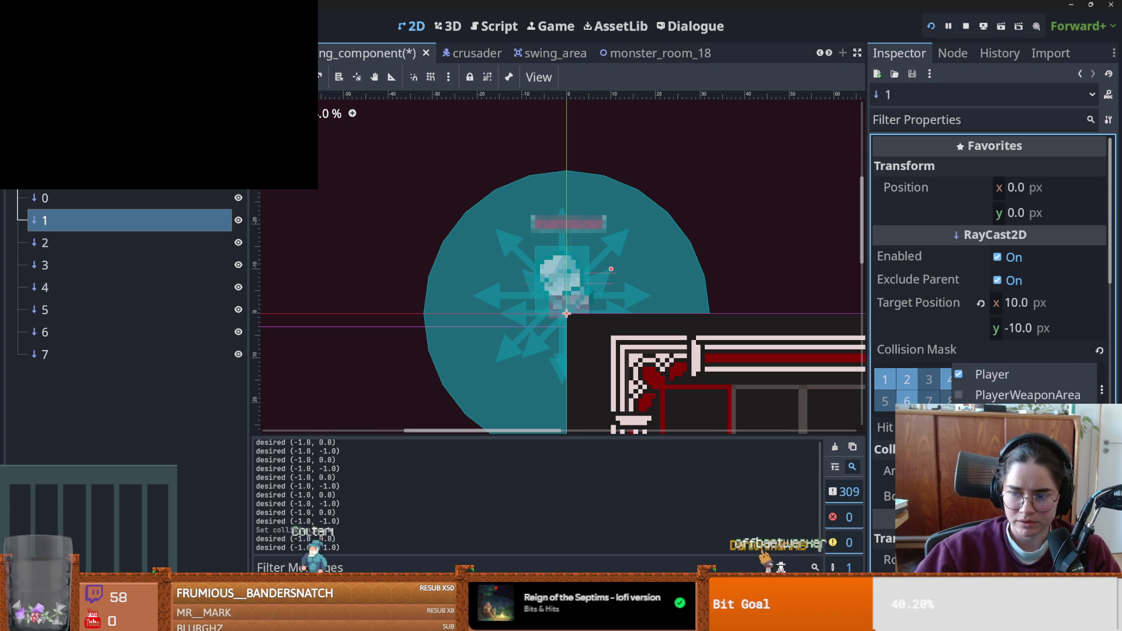
pyautogui.click(1037, 377)
pyautogui.hotkey('ctrl', 's')
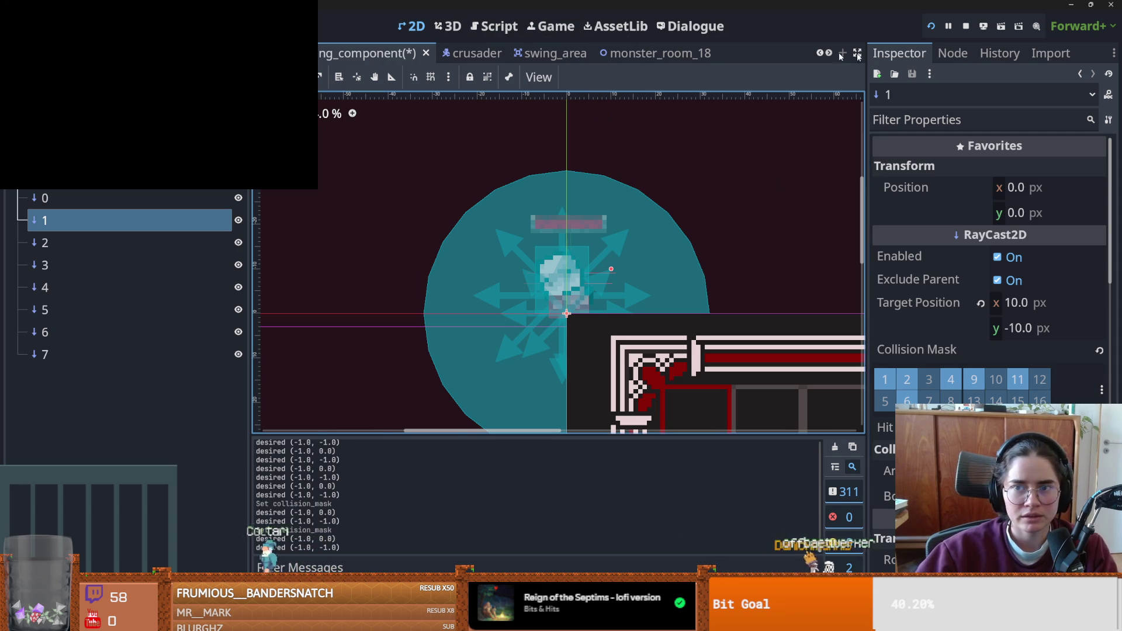
# - Inspect the target positions of raycasts 2 through 7
pyautogui.click(56, 244)
pyautogui.click(58, 266)
pyautogui.click(62, 288)
pyautogui.click(63, 310)
pyautogui.click(65, 333)
pyautogui.click(68, 353)
pyautogui.scroll(5, 777, 54)
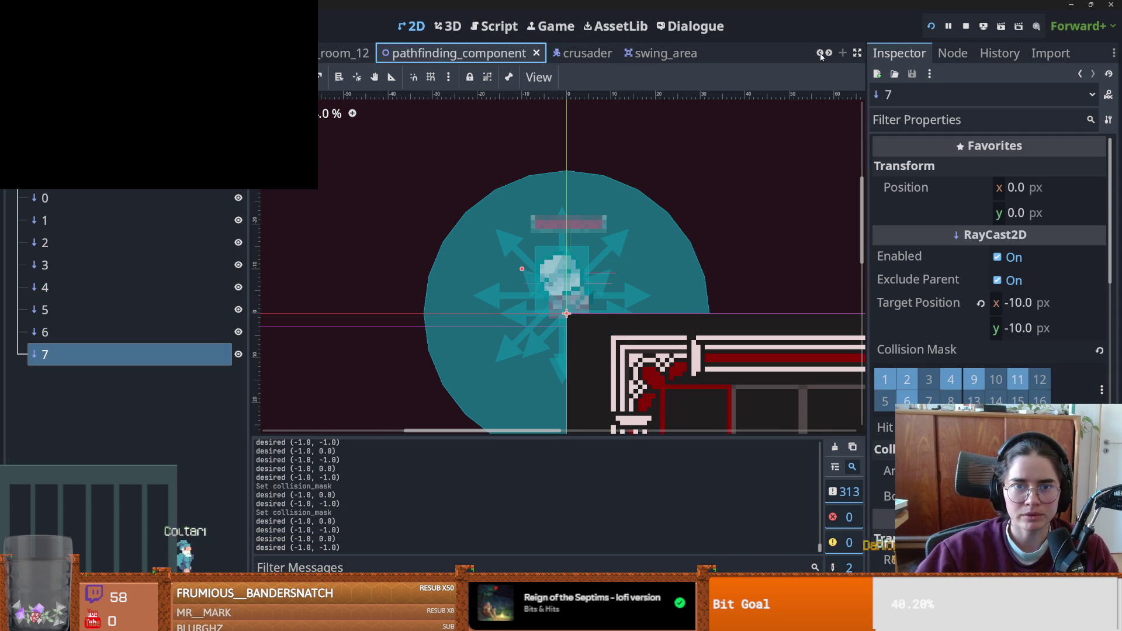
# - Open the monster_room_12 scene tab, then switch back to the running Dungeon Roll game
pyautogui.click(607, 53)
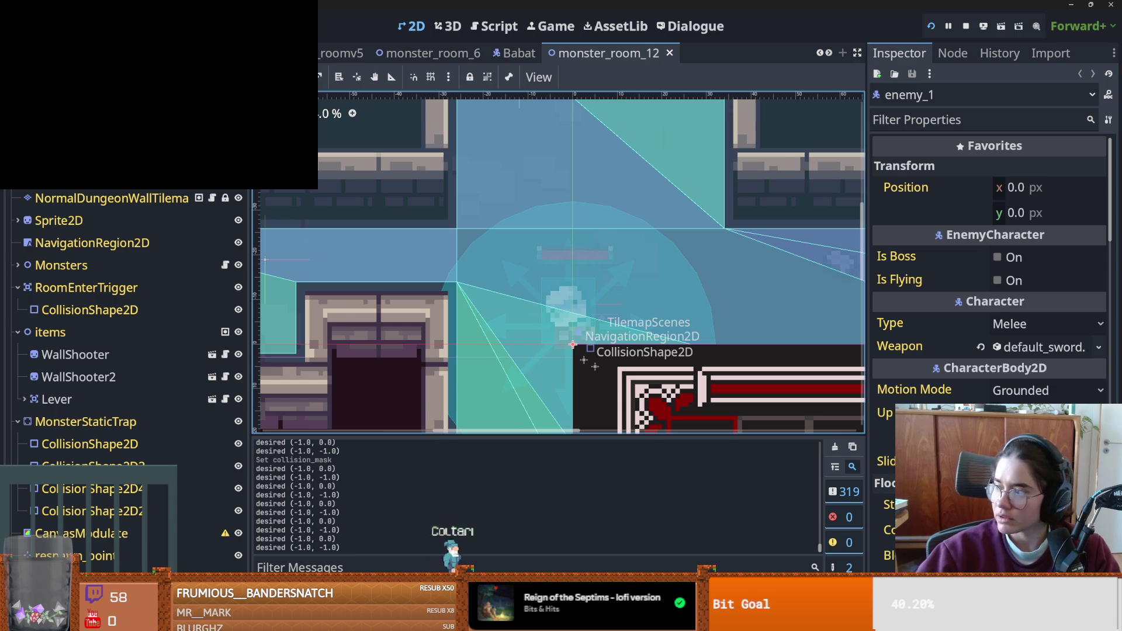
pyautogui.hotkey('alt', 'Tab')
# - Walk the Crusader right through the debug room, then exit fullscreen and return to Godot
pyautogui.press('d')
pyautogui.press('d')
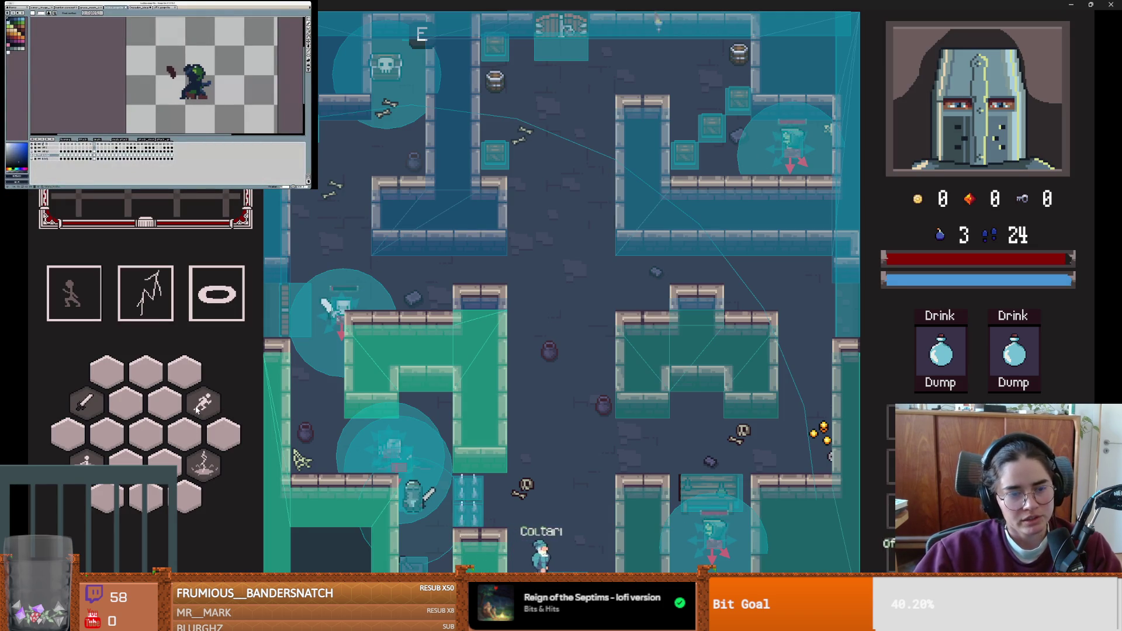
pyautogui.press('d')
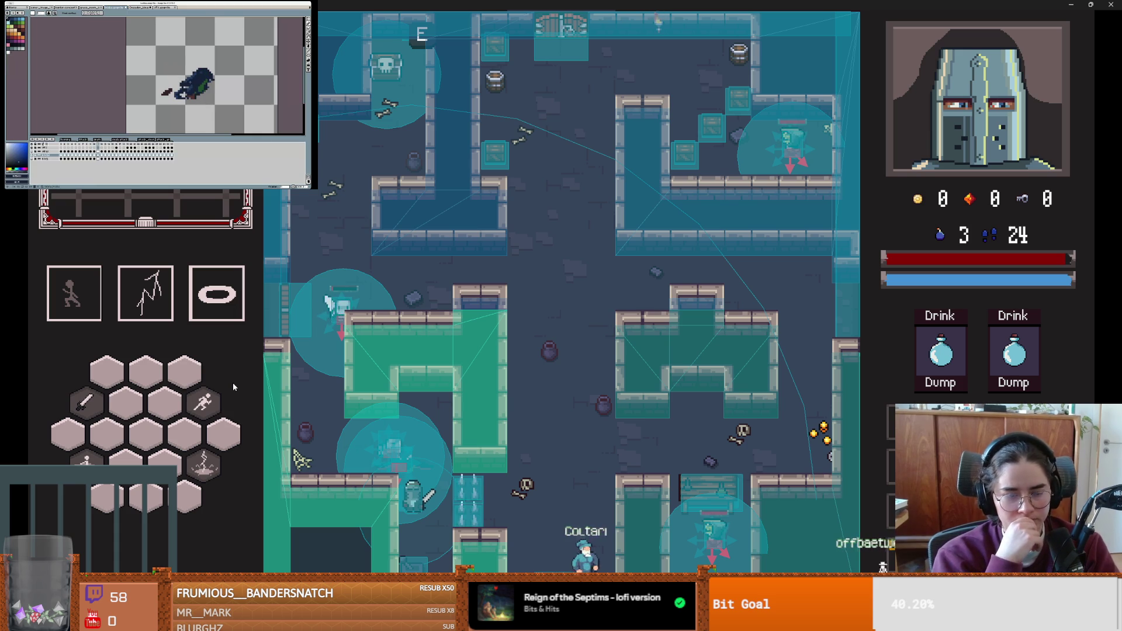
pyautogui.press('d')
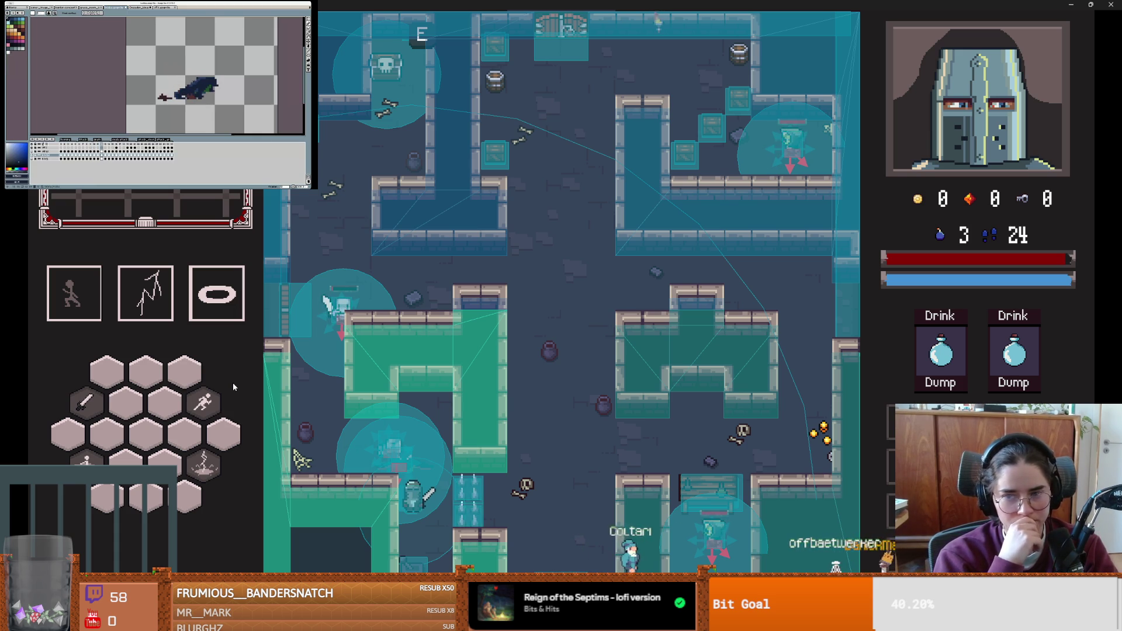
pyautogui.press('d')
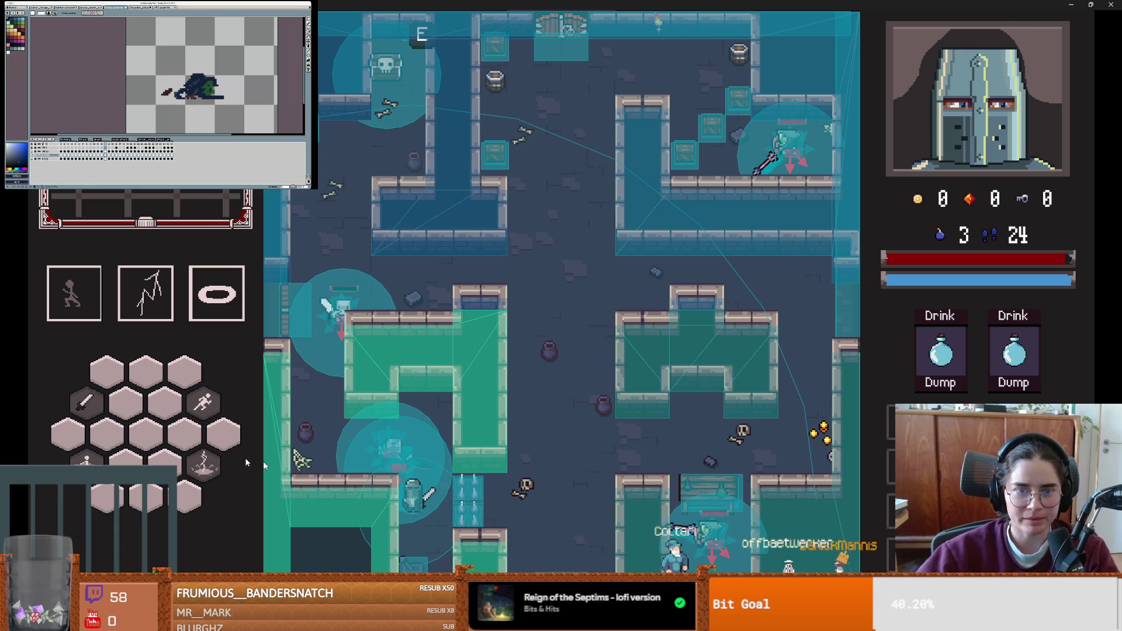
pyautogui.press('d')
pyautogui.press('d')
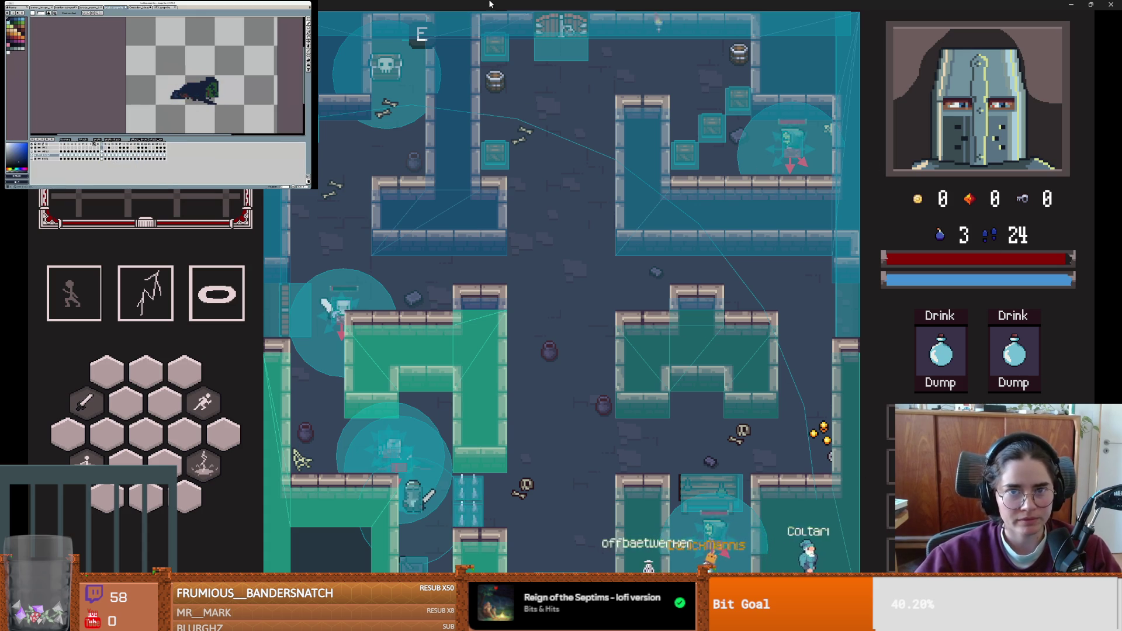
pyautogui.doubleClick(490, 4)
pyautogui.click(694, 252)
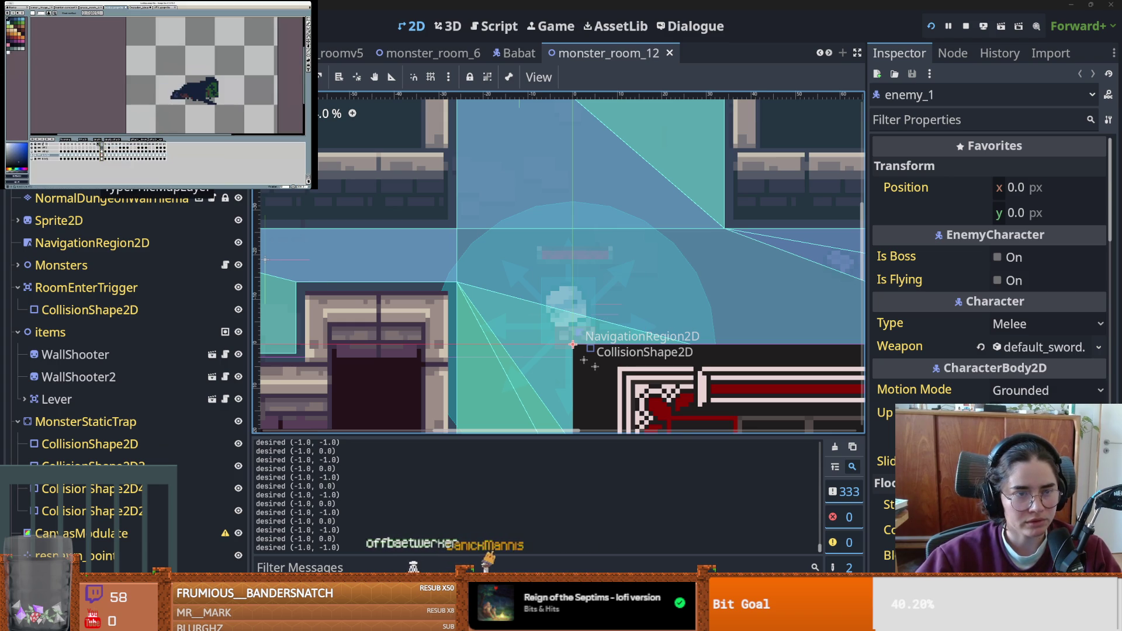
# - Select the TilemapScenes layer, enlarge the tile list panel, and peek into DungeonFoliage
pyautogui.click(99, 175)
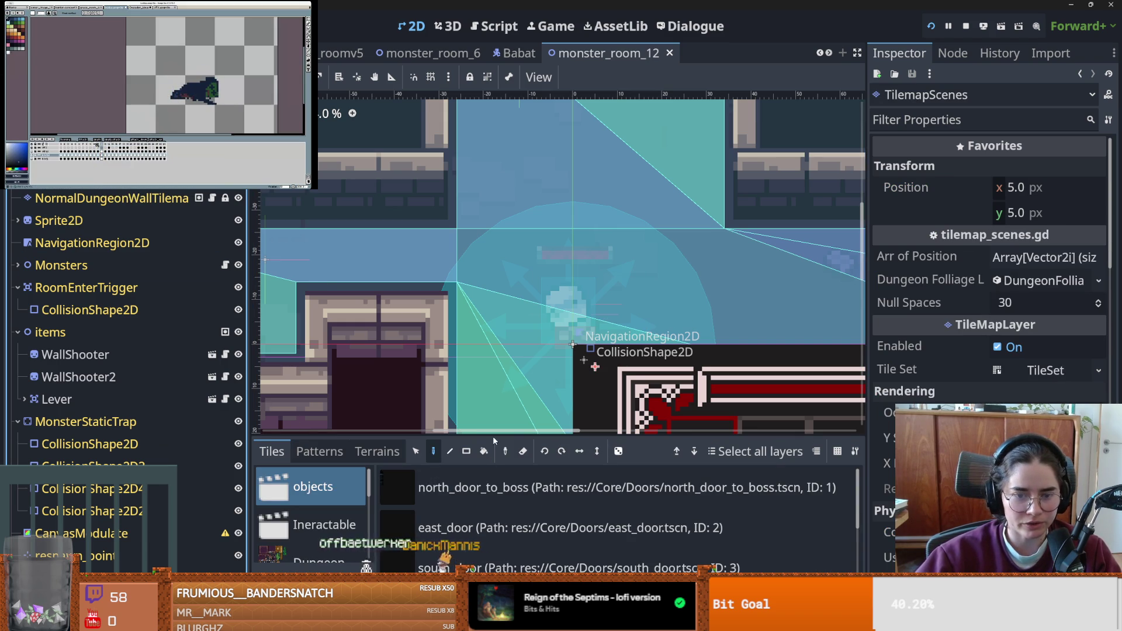
pyautogui.moveTo(494, 437); pyautogui.dragTo(494, 221)
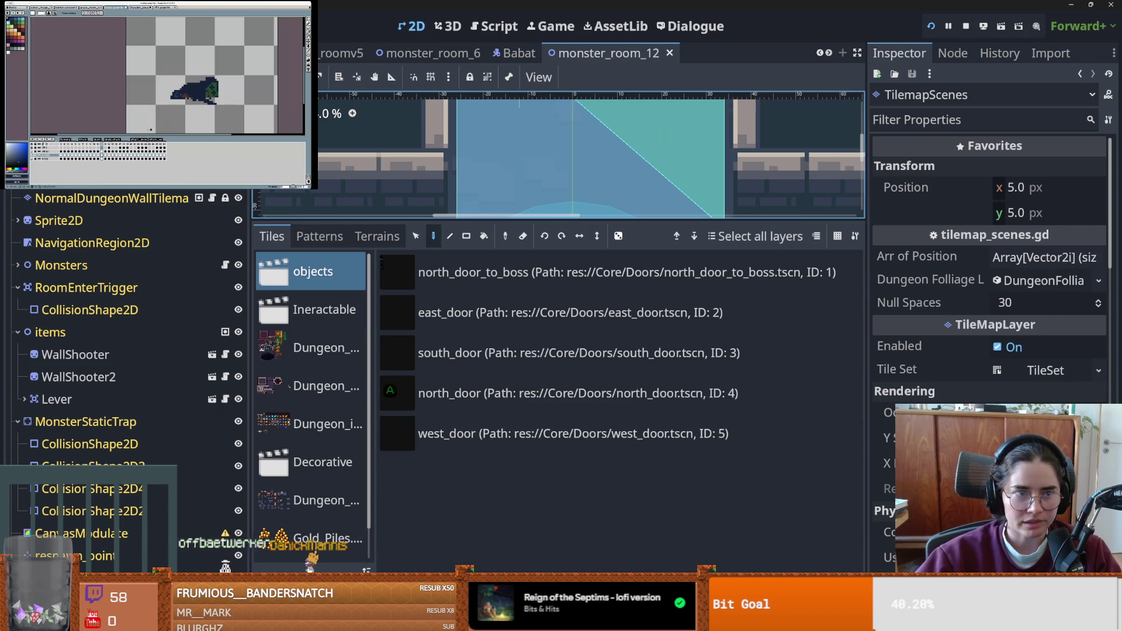
pyautogui.click(1042, 280)
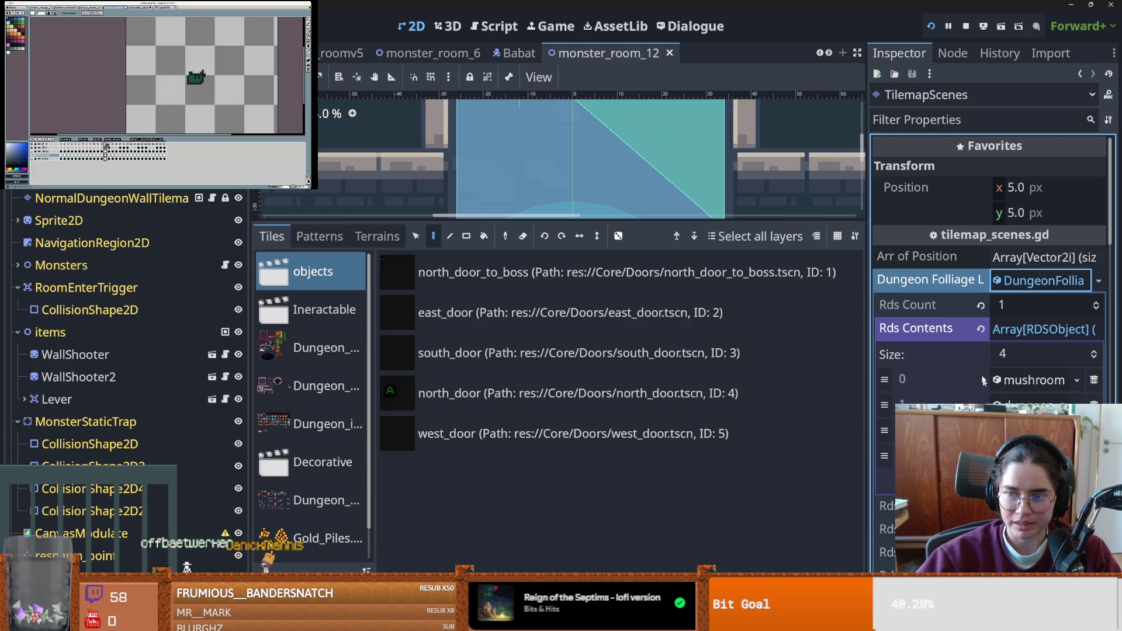
pyautogui.click(1061, 285)
# - Show NormalDungeonWallTilemapLayer's Physics Layers in a widened Inspector and check the collision layer names
pyautogui.click(694, 236)
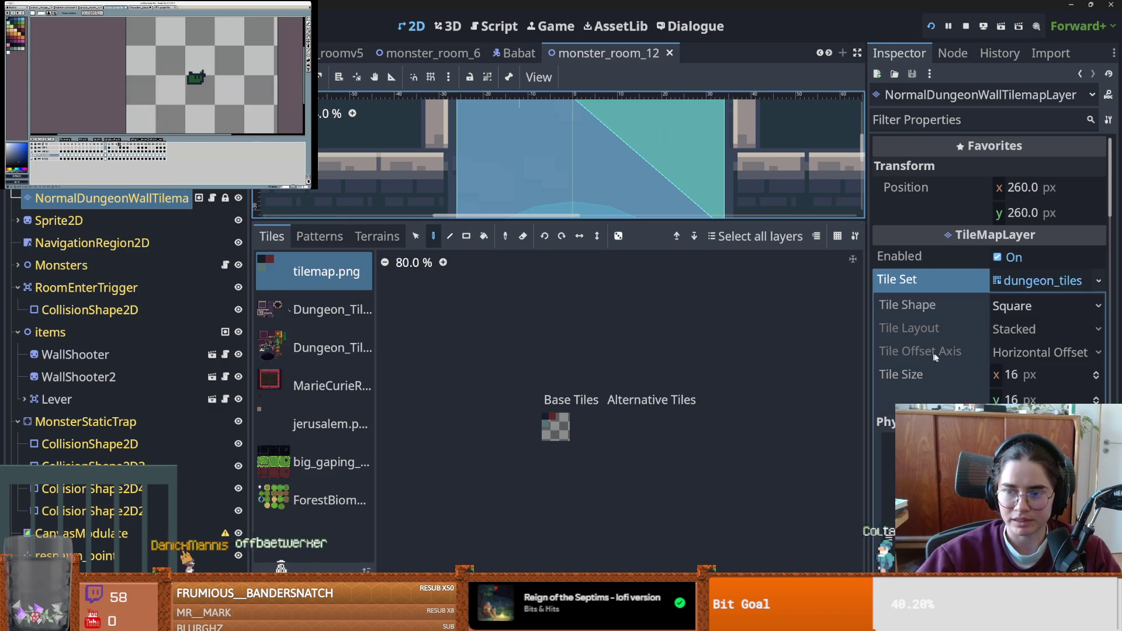
pyautogui.scroll(-5, 942, 355)
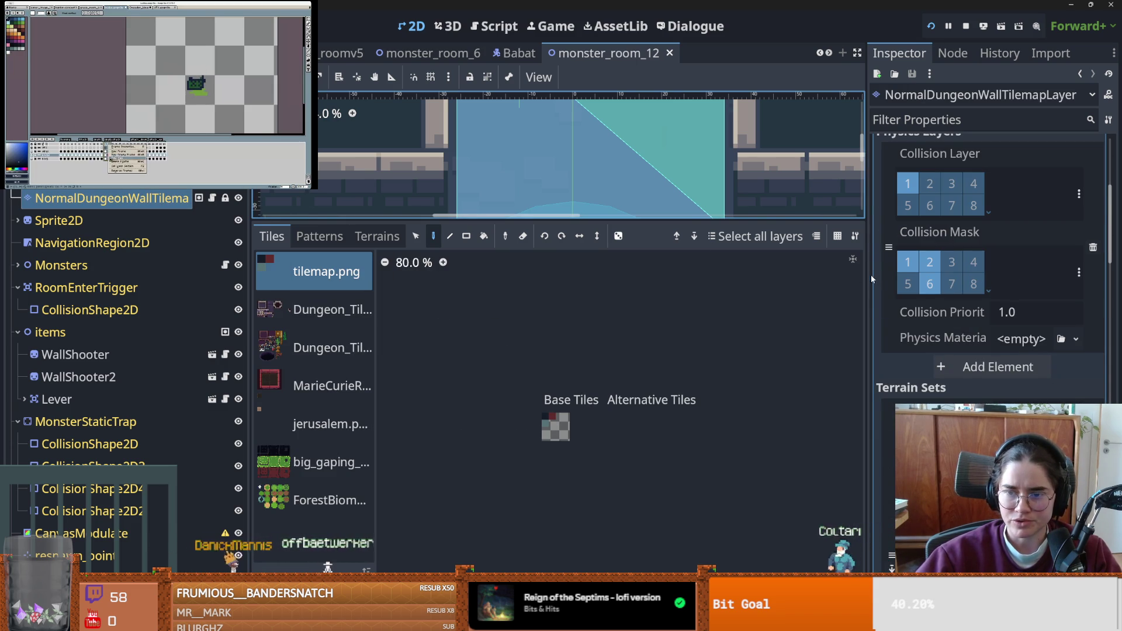
pyautogui.moveTo(868, 275); pyautogui.dragTo(692, 271)
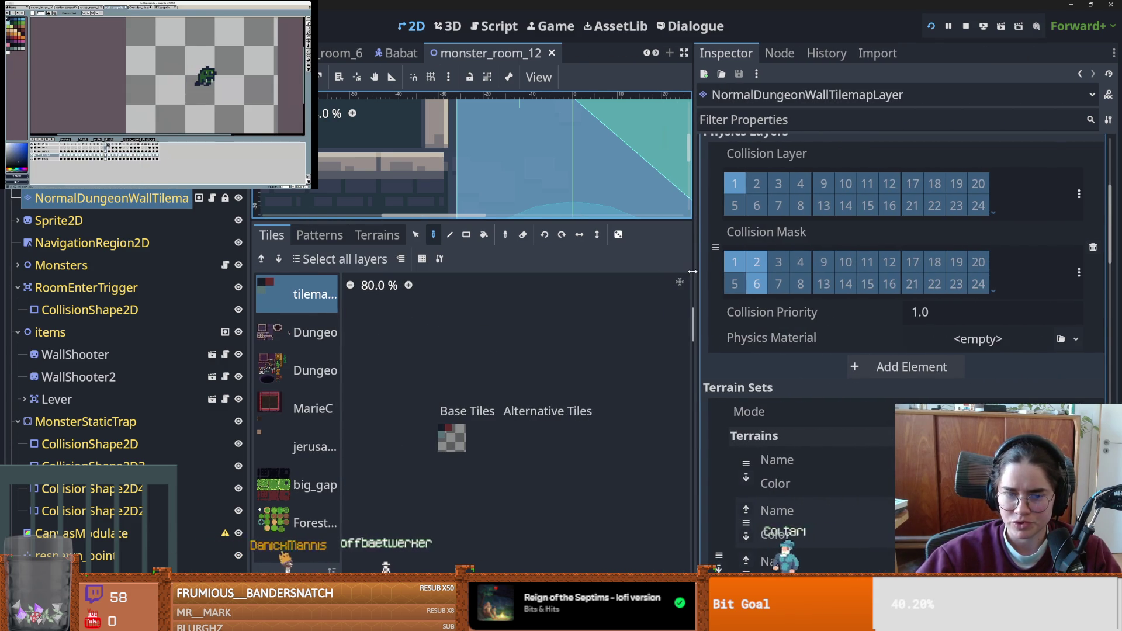
pyautogui.click(1080, 193)
pyautogui.click(1084, 193)
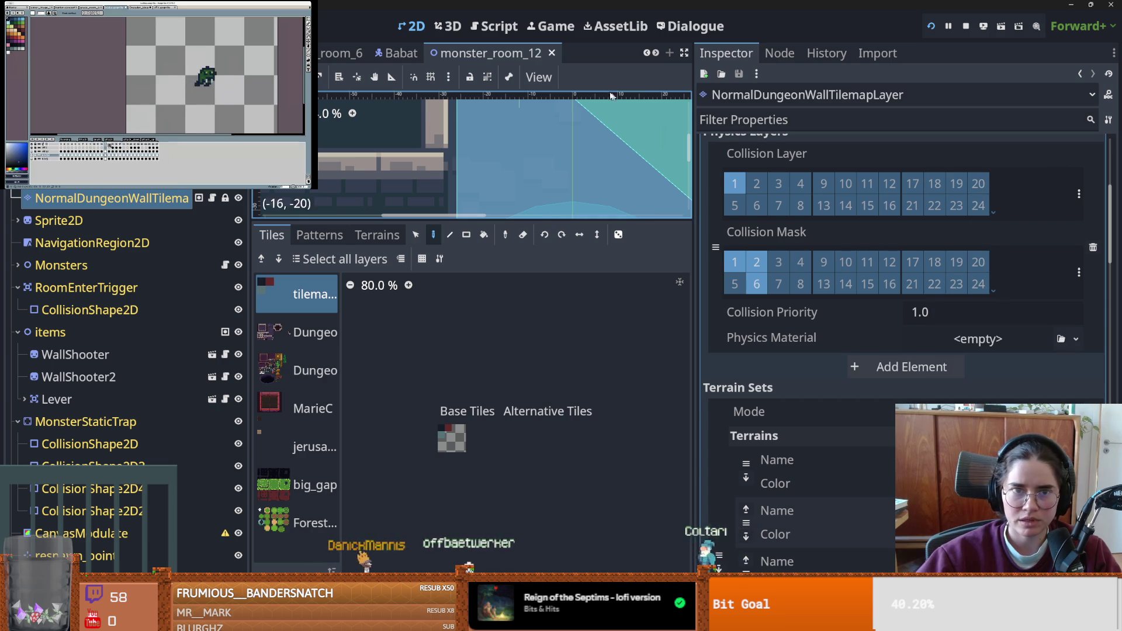
pyautogui.moveTo(691, 112); pyautogui.dragTo(917, 113)
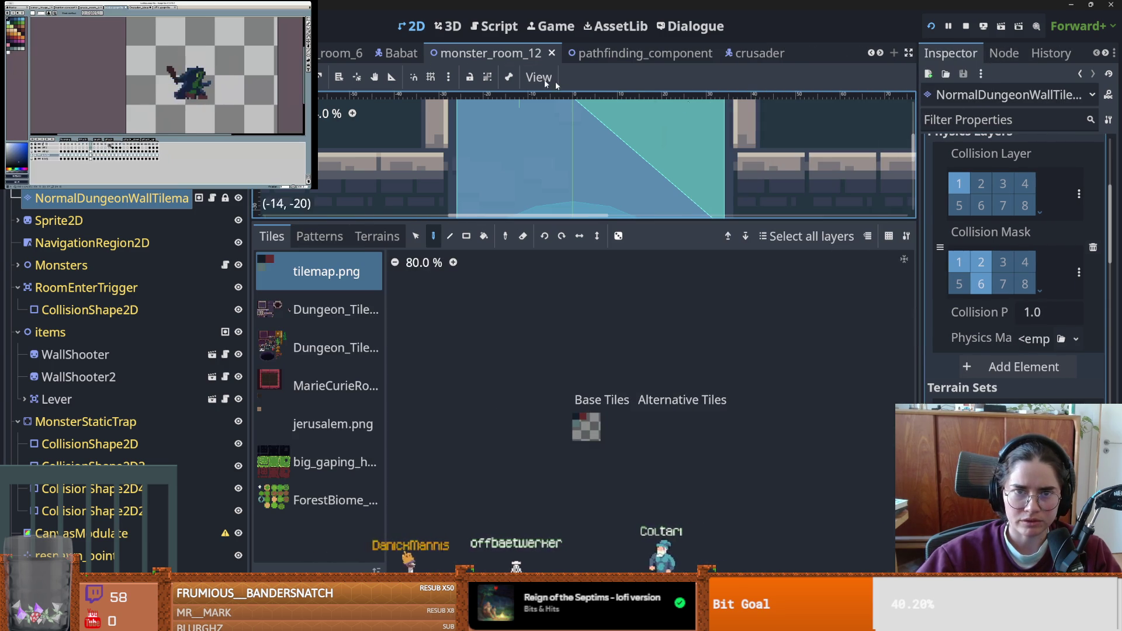
# - Switch to pathfinding_component, inspect raycast 1, and show the debugger's stack trace
pyautogui.click(628, 53)
pyautogui.click(132, 220)
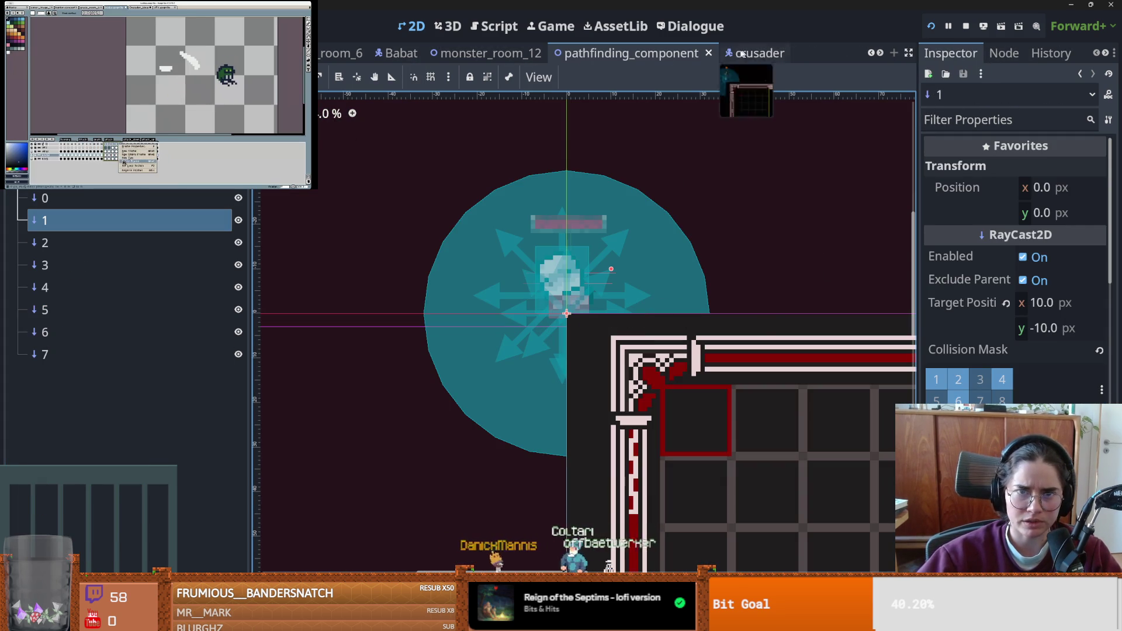
pyautogui.moveTo(540, 53)
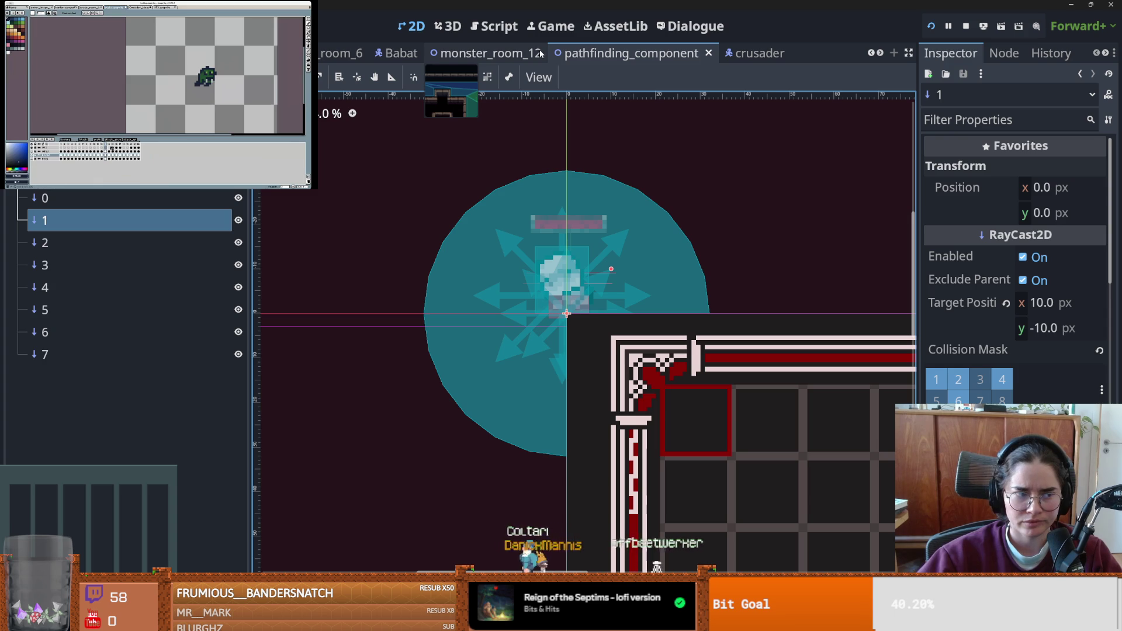
pyautogui.click(946, 29)
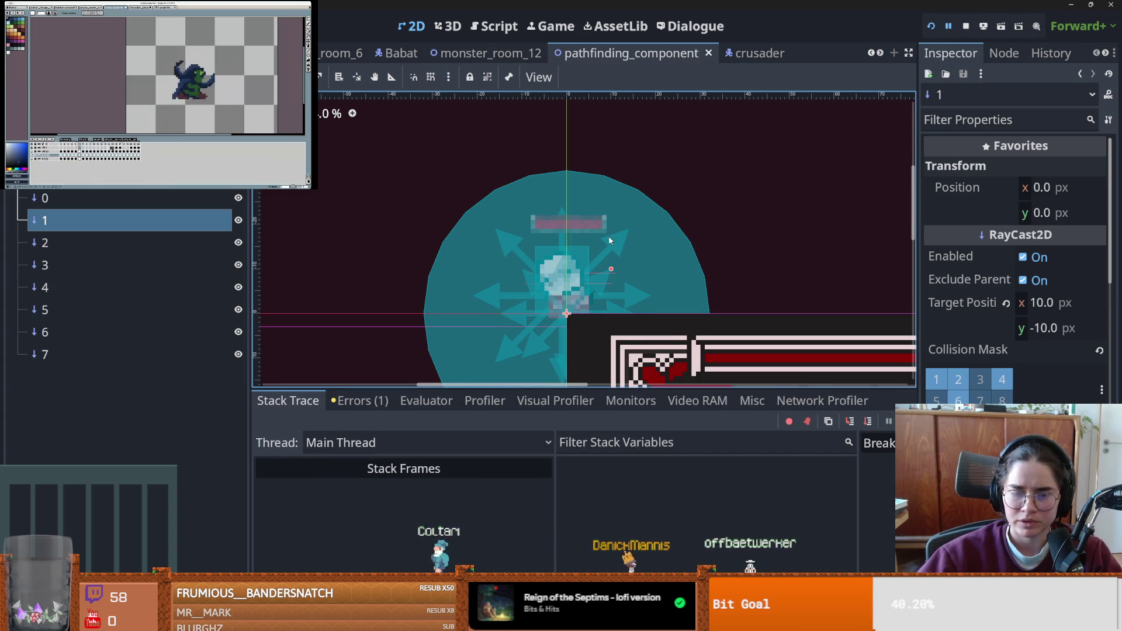
pyautogui.scroll(-2, 610, 240)
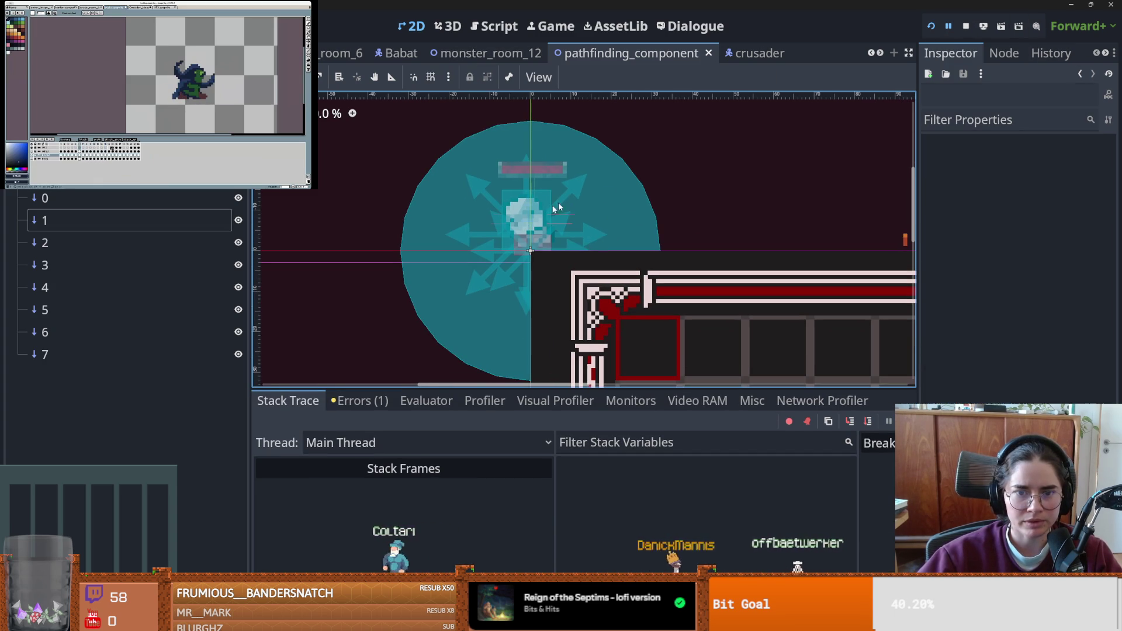
# - Try moving raycast 7 then cancel it, and inspect raycasts 5 and 4 (target 0, 15 px)
pyautogui.moveTo(550, 240); pyautogui.dragTo(615, 196)
pyautogui.rightClick(614, 196)
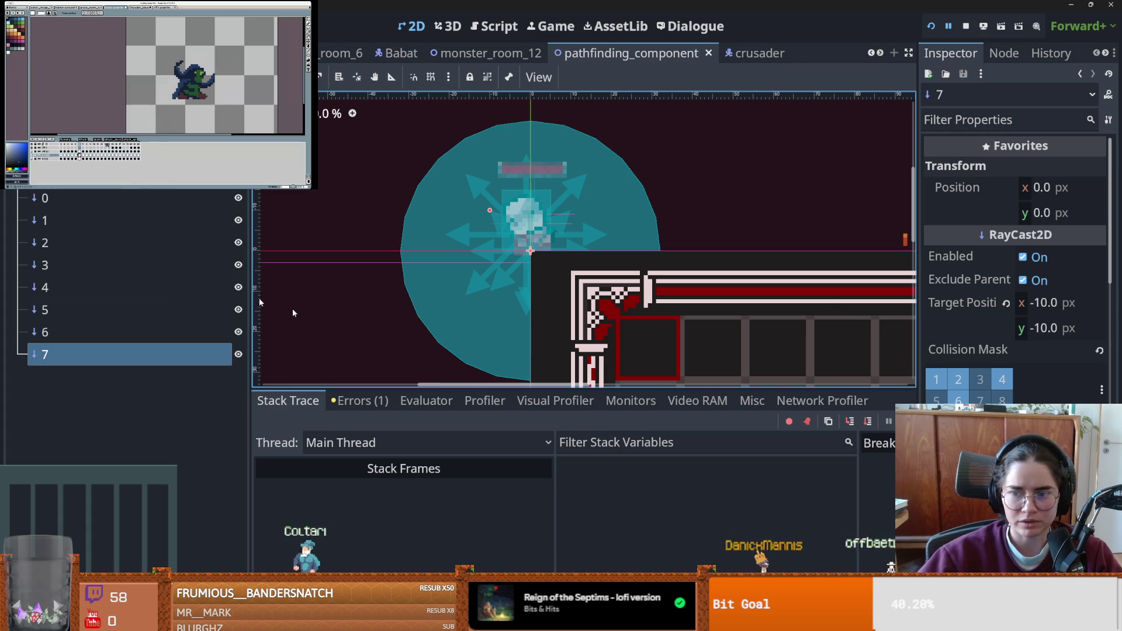
pyautogui.click(105, 310)
pyautogui.click(105, 287)
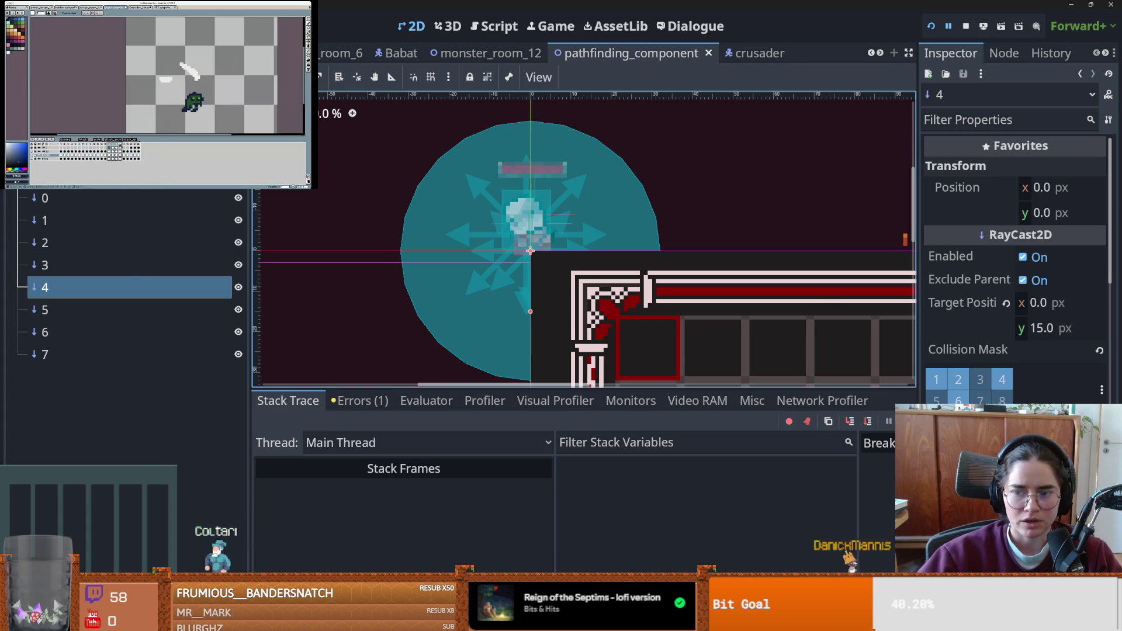
# - Add a new sprite animation frame, then use further right-click context menu actions
pyautogui.rightClick(120, 144)
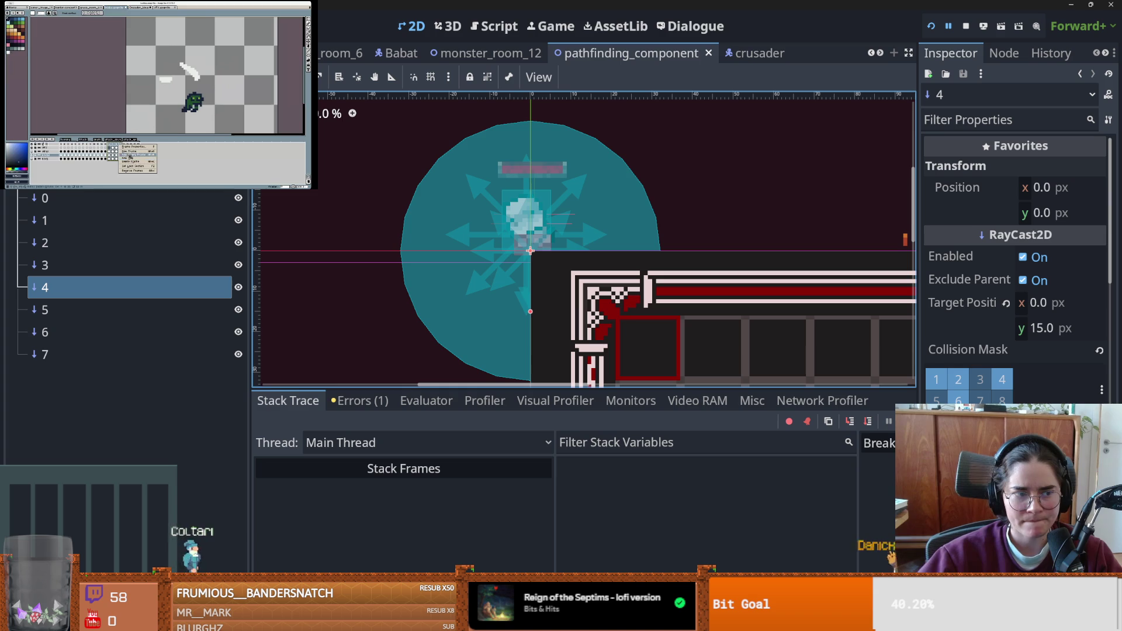
pyautogui.click(130, 160)
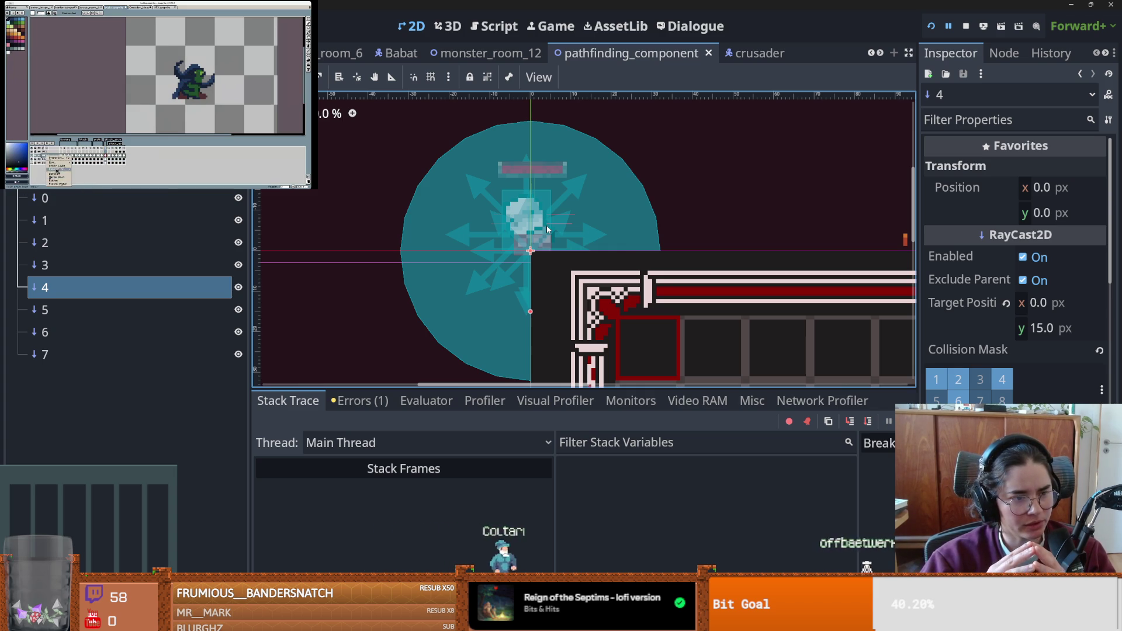
pyautogui.click(103, 174)
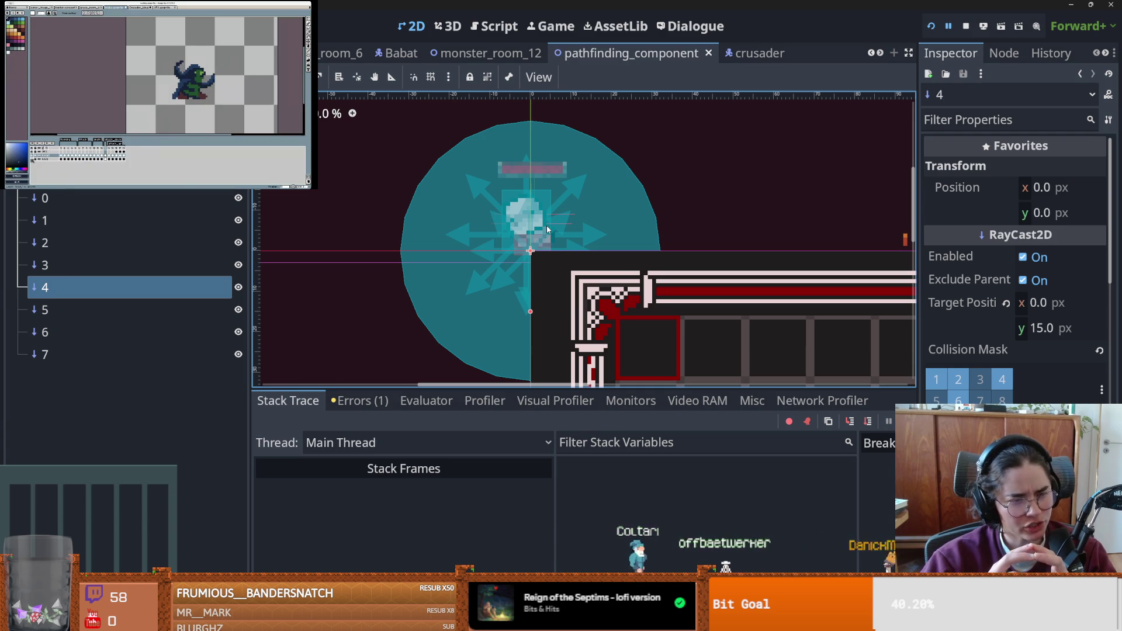
pyautogui.rightClick(46, 159)
pyautogui.click(33, 160)
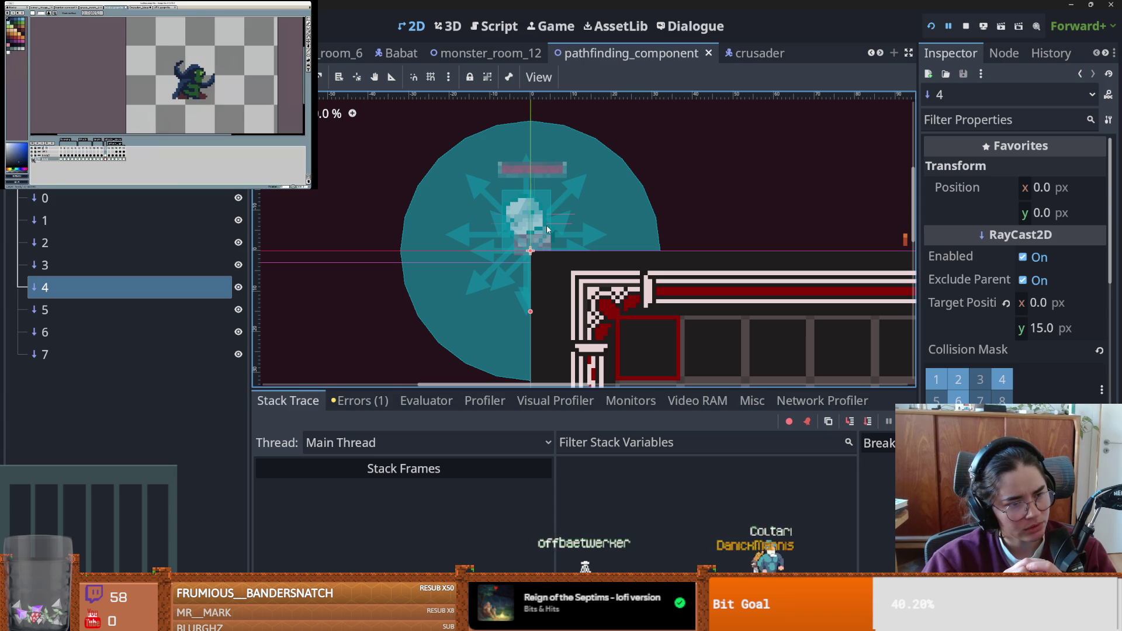
pyautogui.rightClick(46, 158)
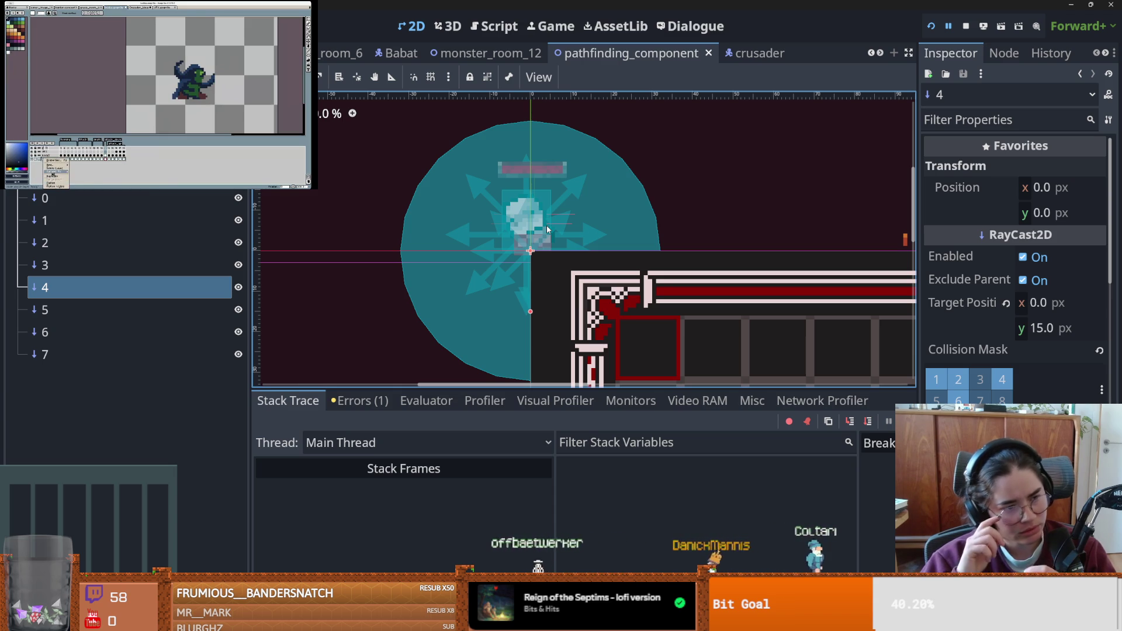
pyautogui.click(50, 183)
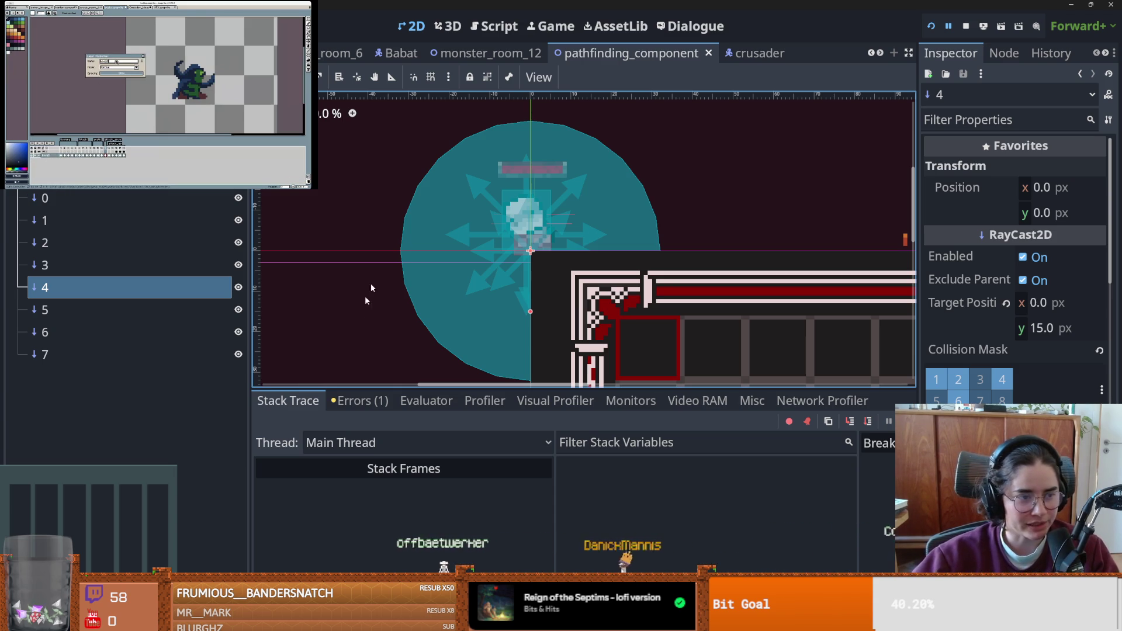
# - Save the pathfinding_component scene with Ctrl+S, dismissing the sprite layer properties
pyautogui.hotkey('ctrl', 's')
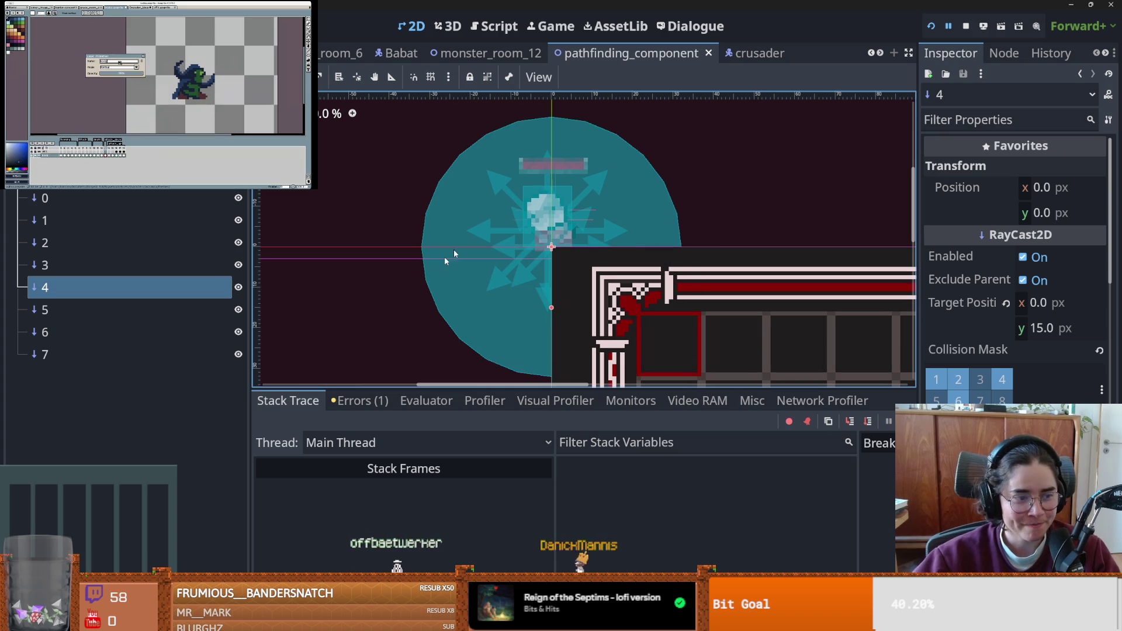
pyautogui.press('Return')
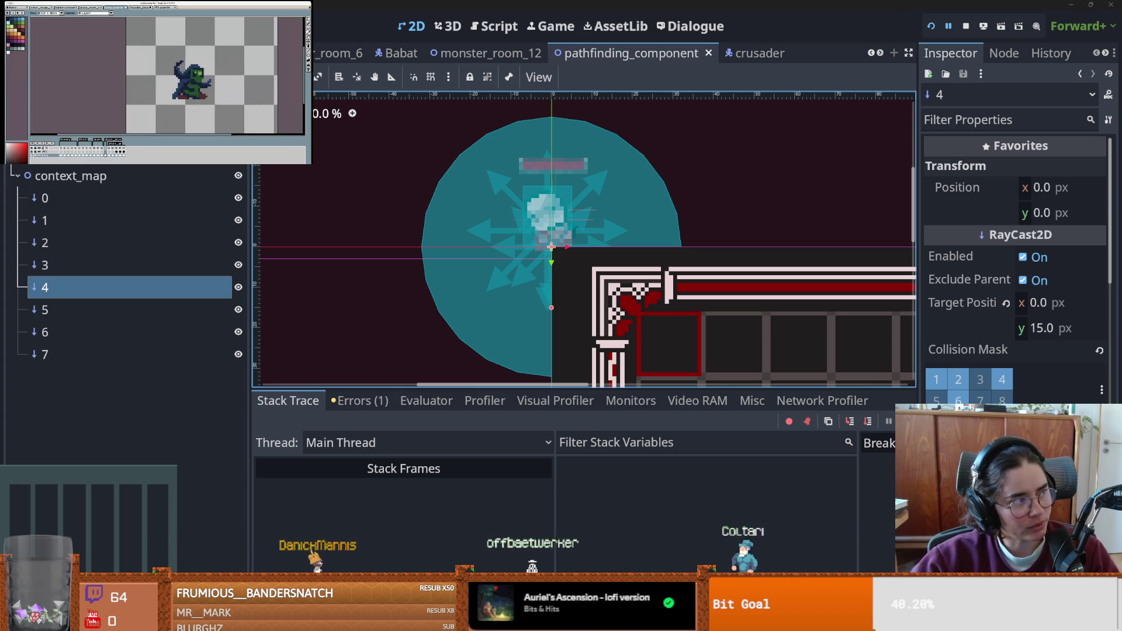
pyautogui.scroll(1, 372, 312)
pyautogui.scroll(-1, 379, 310)
pyautogui.scroll(-1, 380, 311)
pyautogui.scroll(2, 434, 305)
pyautogui.hotkey('ctrl', 's')
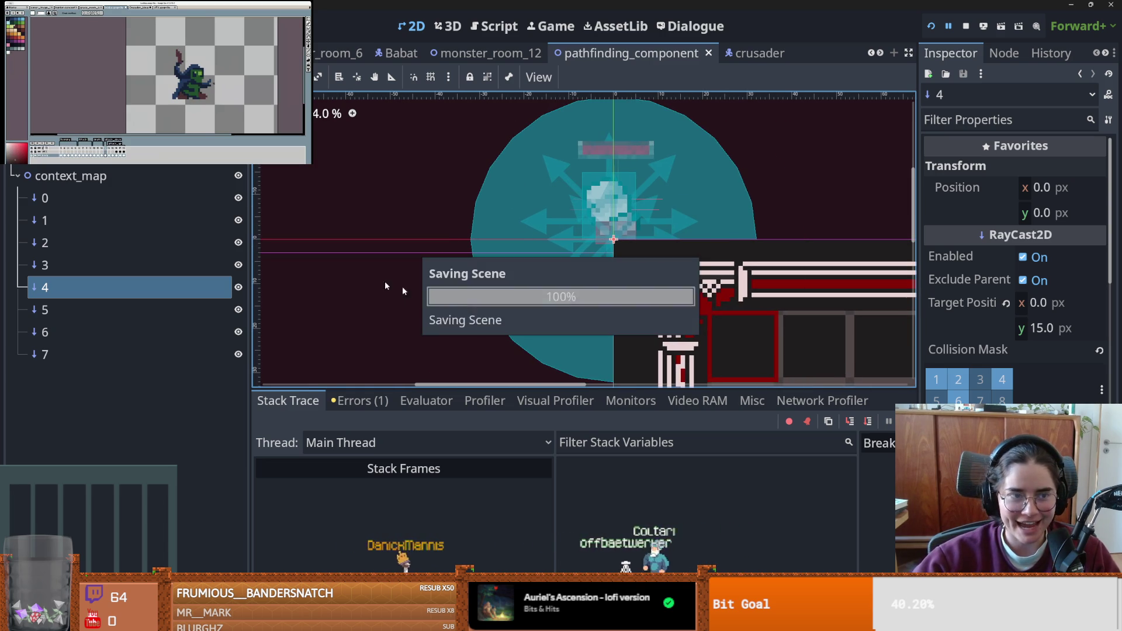
# - Inspect raycast nodes 0 and 1, pick green as the sprite colour, and open monster_room_6
pyautogui.click(87, 198)
pyautogui.click(85, 220)
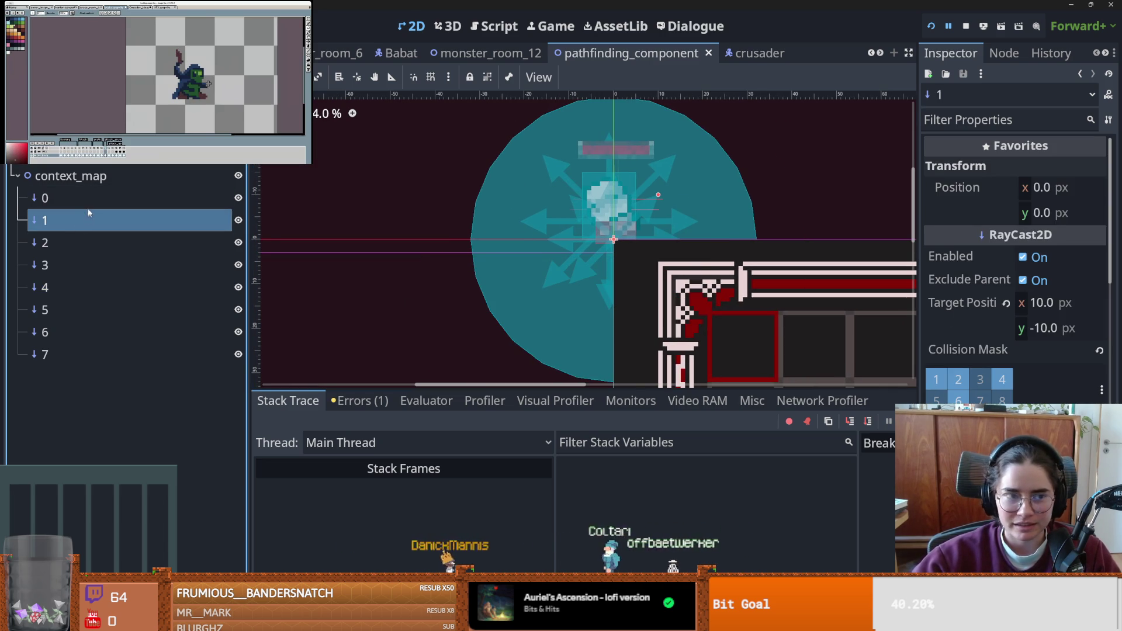
pyautogui.click(89, 201)
pyautogui.keyDown('alt'); pyautogui.click(190, 73); pyautogui.keyUp('alt')
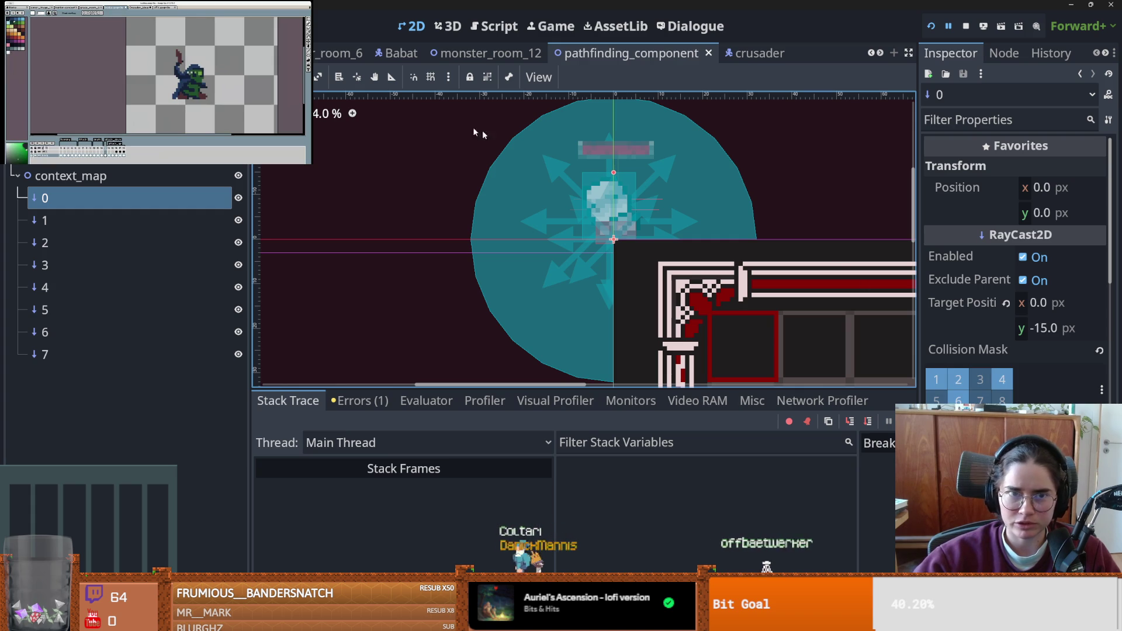
pyautogui.click(326, 52)
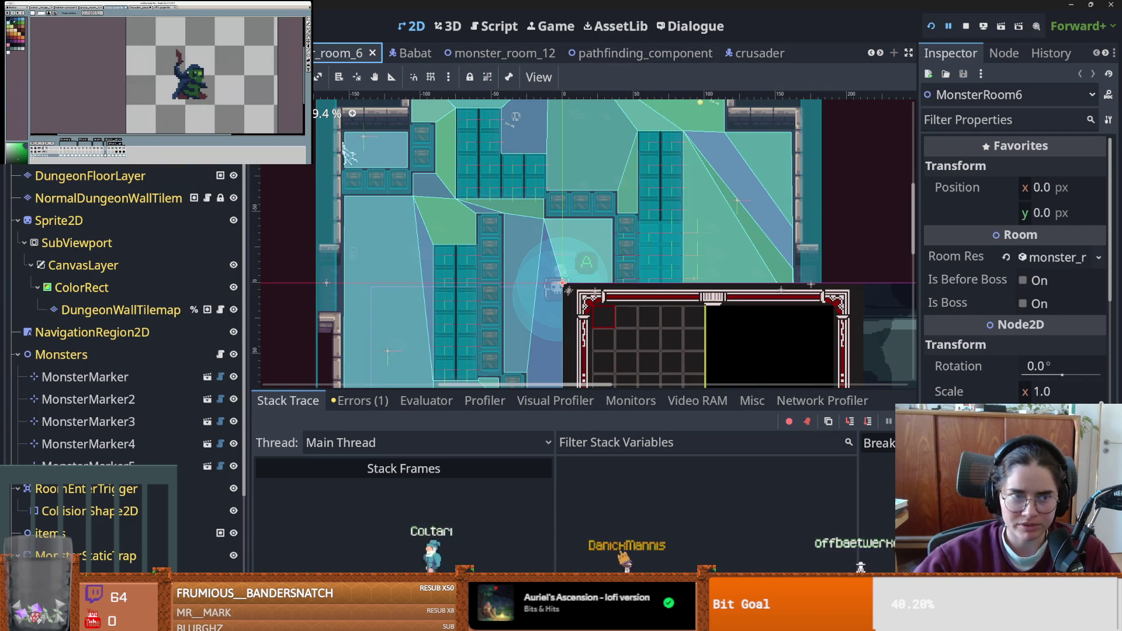
# - Expand the wall tilemap's 16 x 16 px tile set and check its named collision mask layers
pyautogui.click(1052, 280)
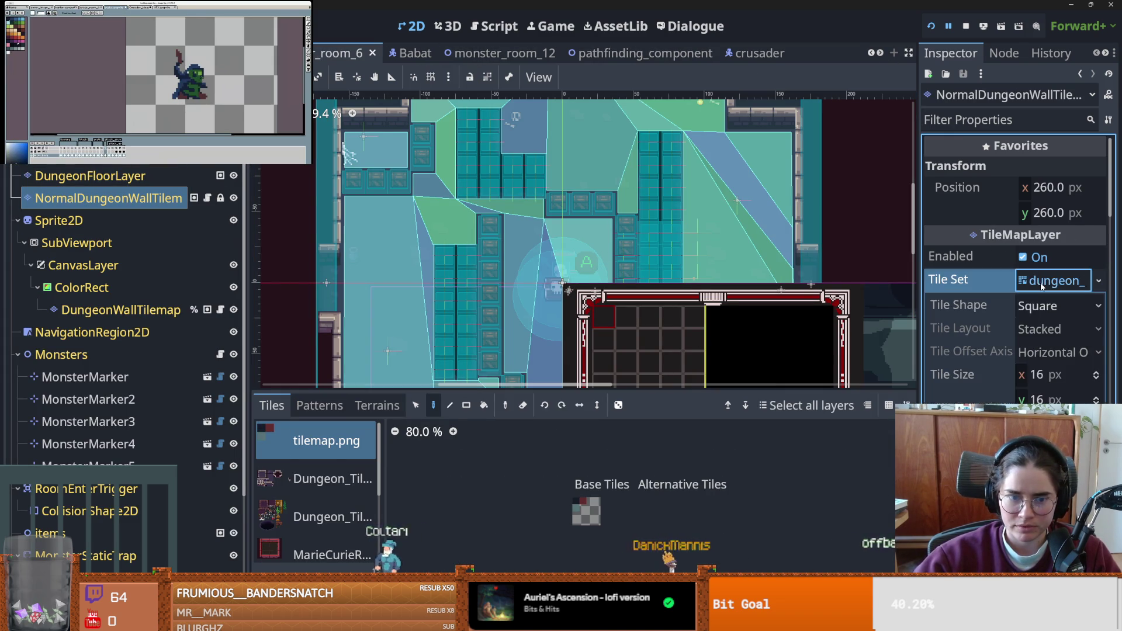
pyautogui.scroll(-3, 1017, 281)
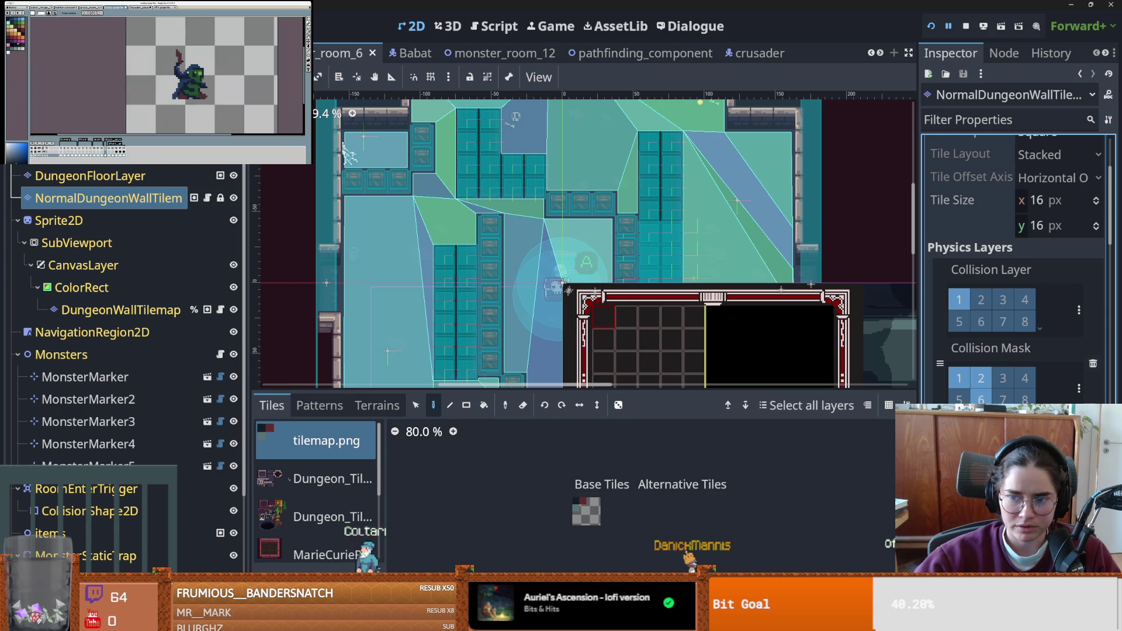
pyautogui.click(1081, 389)
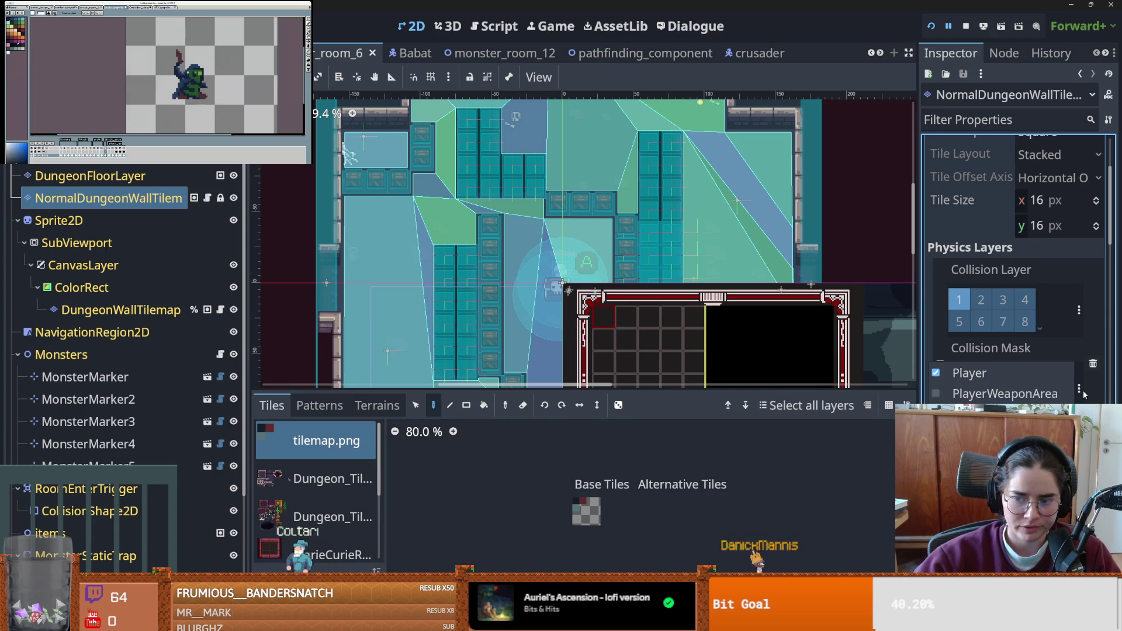
pyautogui.click(1082, 390)
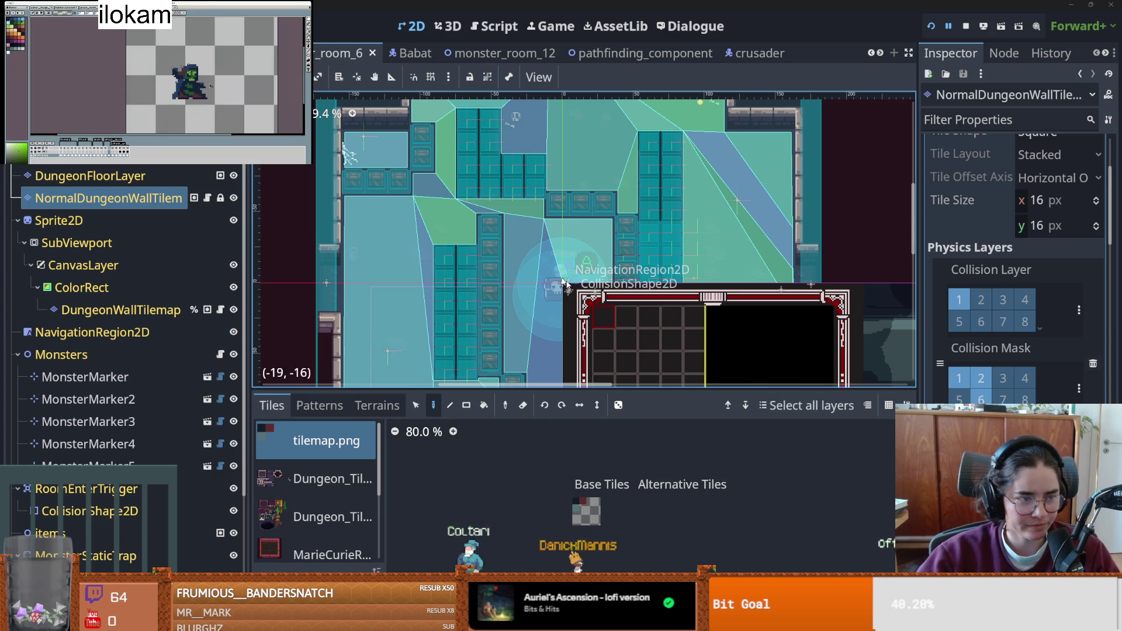
# - Open pathfinding_component and inspect context_map raycasts 1 and 3 (target 10, 10 px)
pyautogui.scroll(2, 576, 285)
pyautogui.scroll(1, 576, 285)
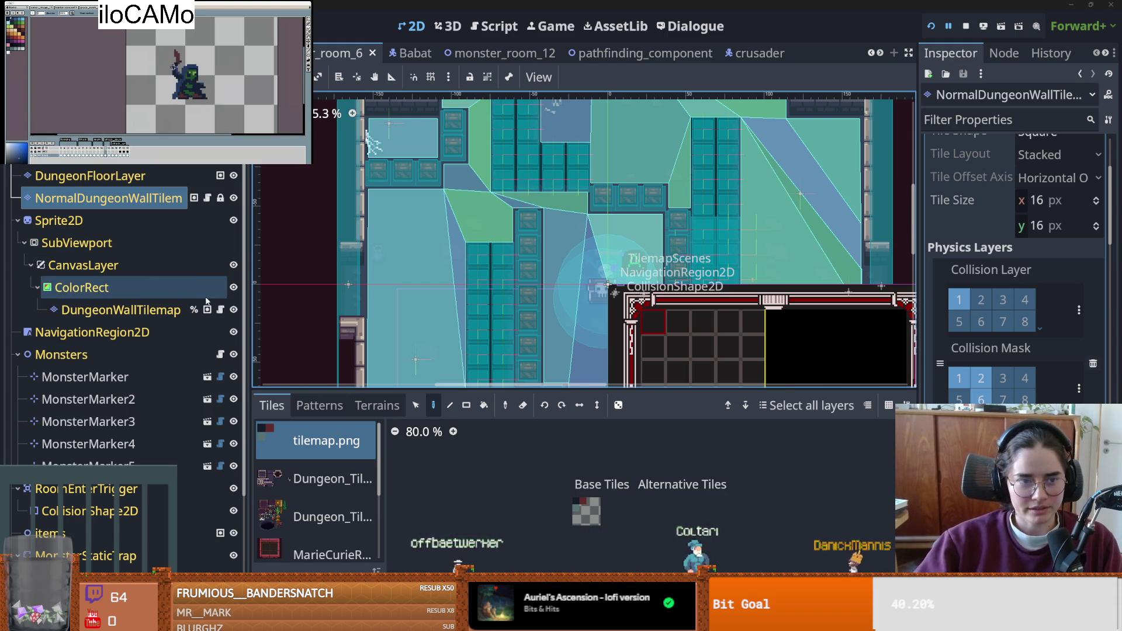
pyautogui.scroll(1, 439, 256)
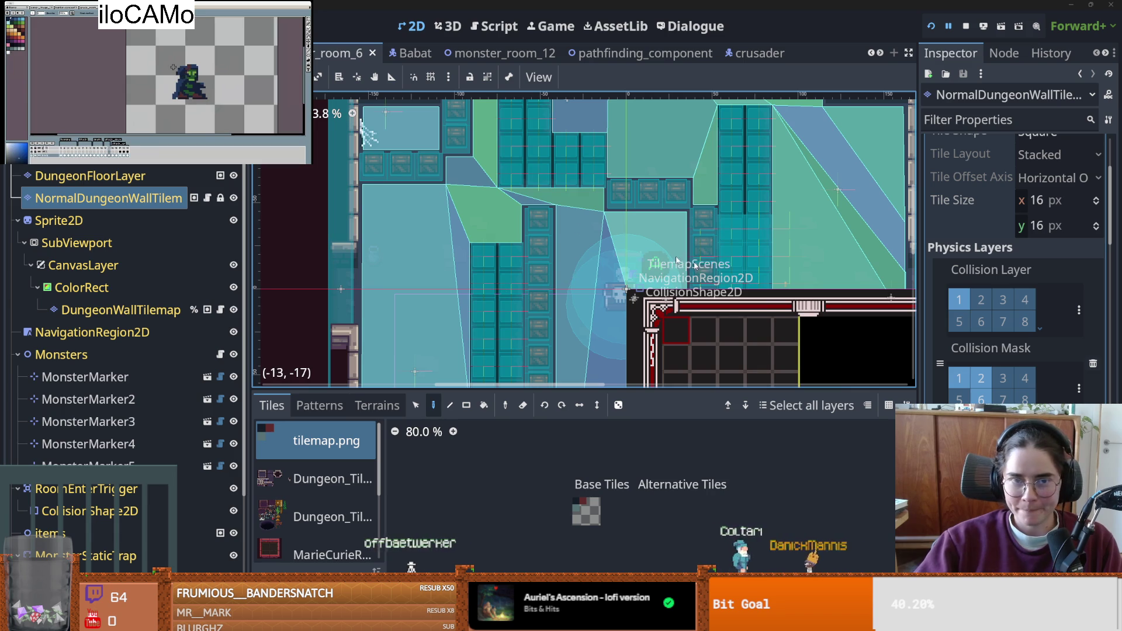
pyautogui.click(640, 53)
pyautogui.click(93, 220)
pyautogui.click(96, 270)
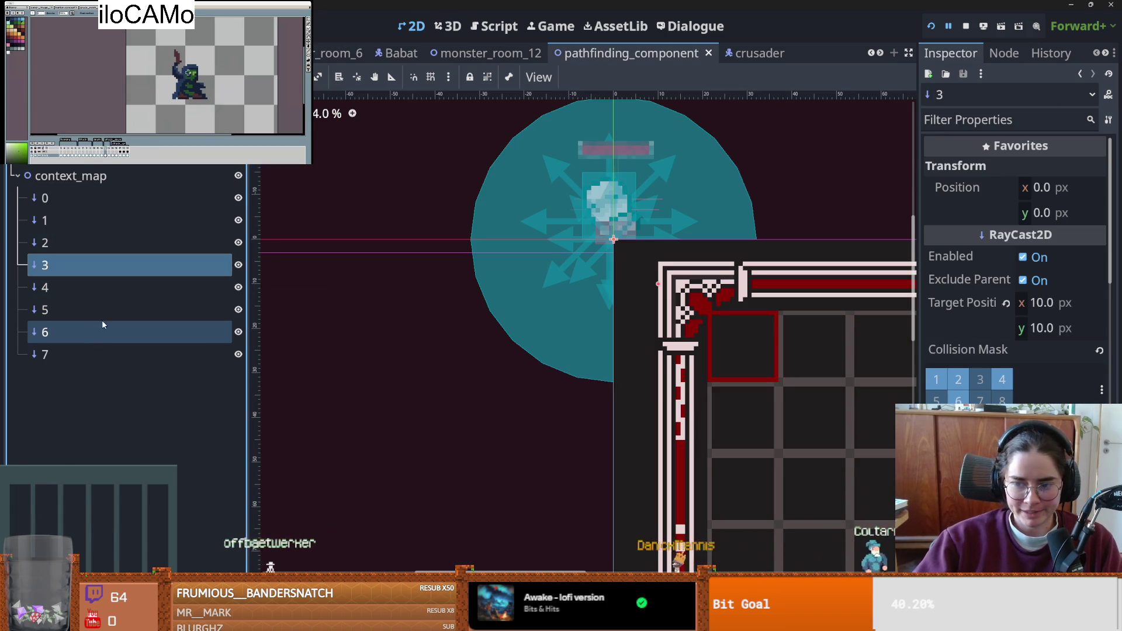
pyautogui.click(88, 331)
pyautogui.press('Down')
pyautogui.click(71, 309)
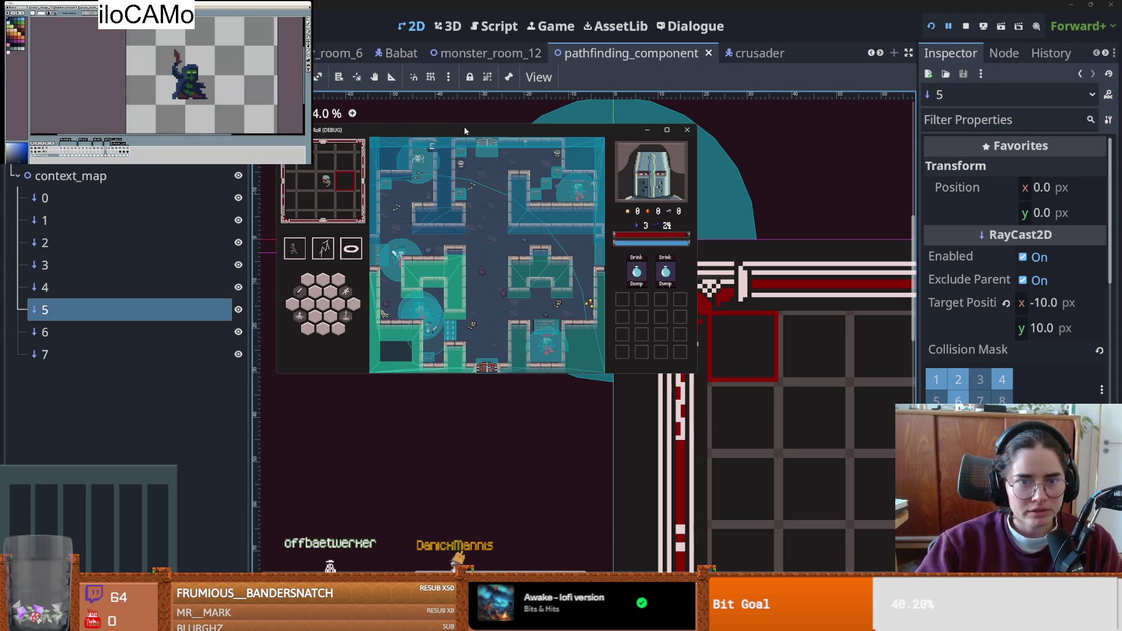
pyautogui.press('super+Down')
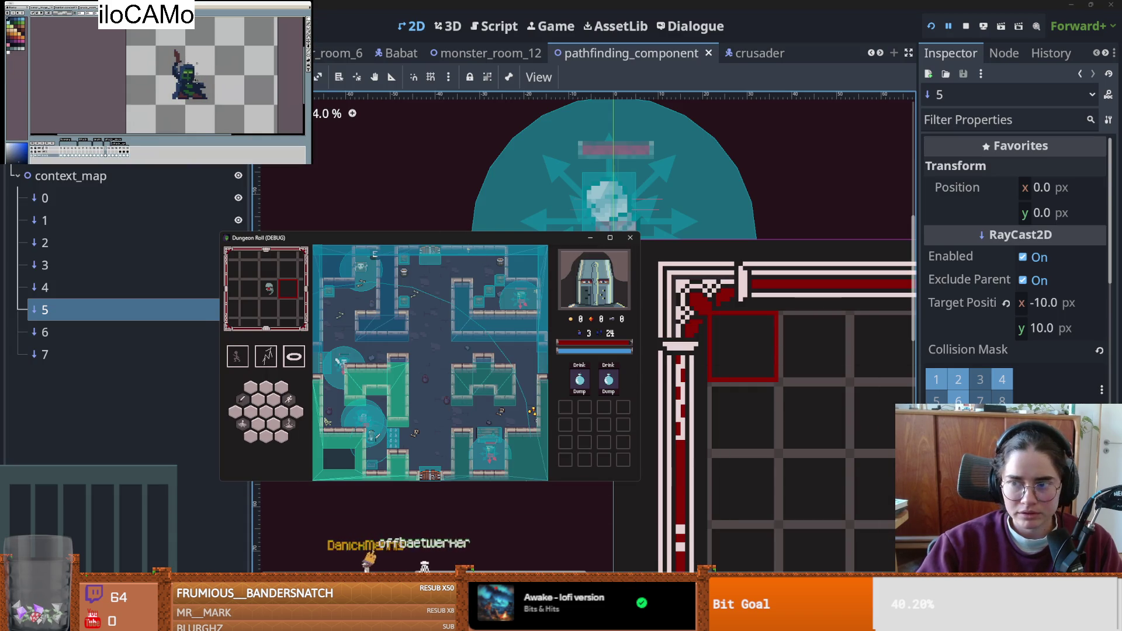
pyautogui.hotkey('alt', 'Tab')
pyautogui.click(126, 243)
pyautogui.click(143, 222)
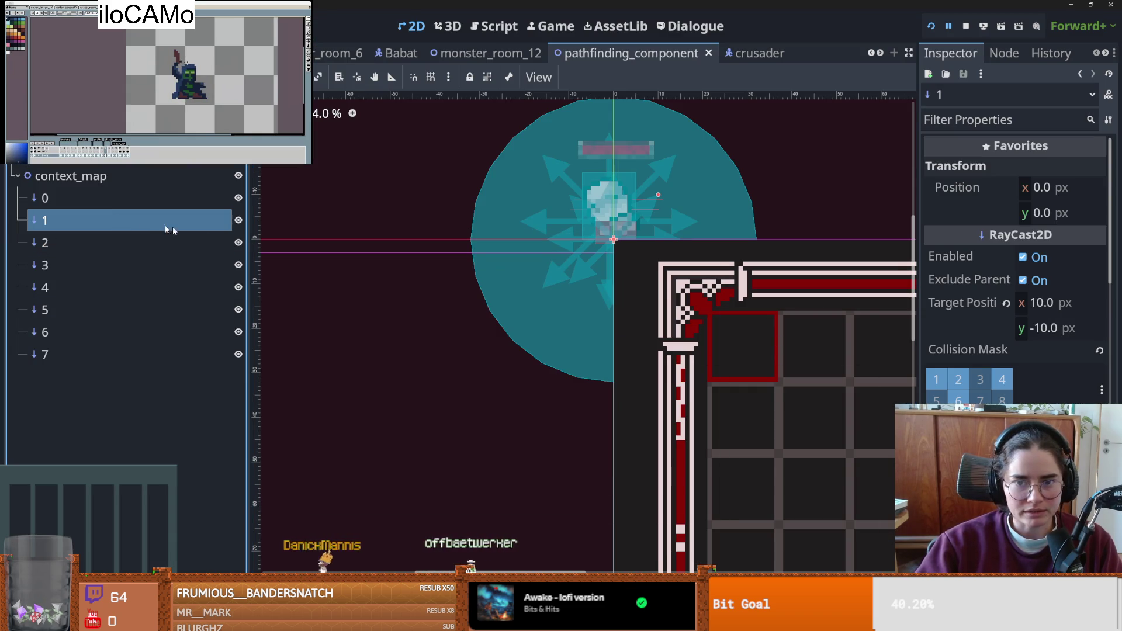
pyautogui.hotkey('ctrl', 'F3')
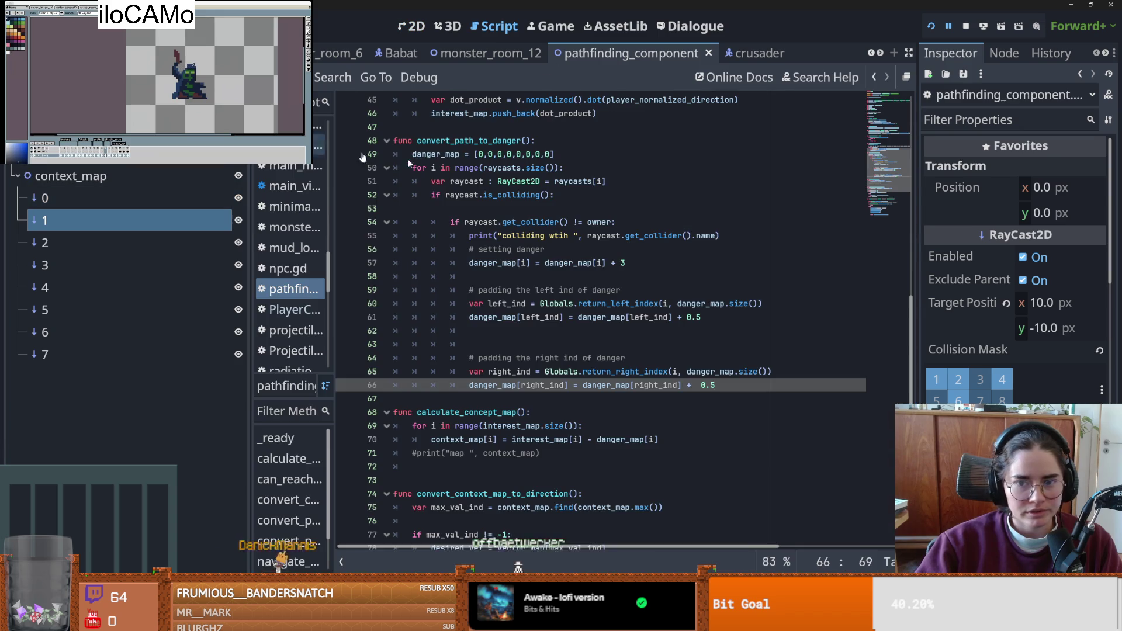
# - Review convert_path_to_danger's collision check, selecting owner and get_collider on line 54
pyautogui.scroll(1, 580, 253)
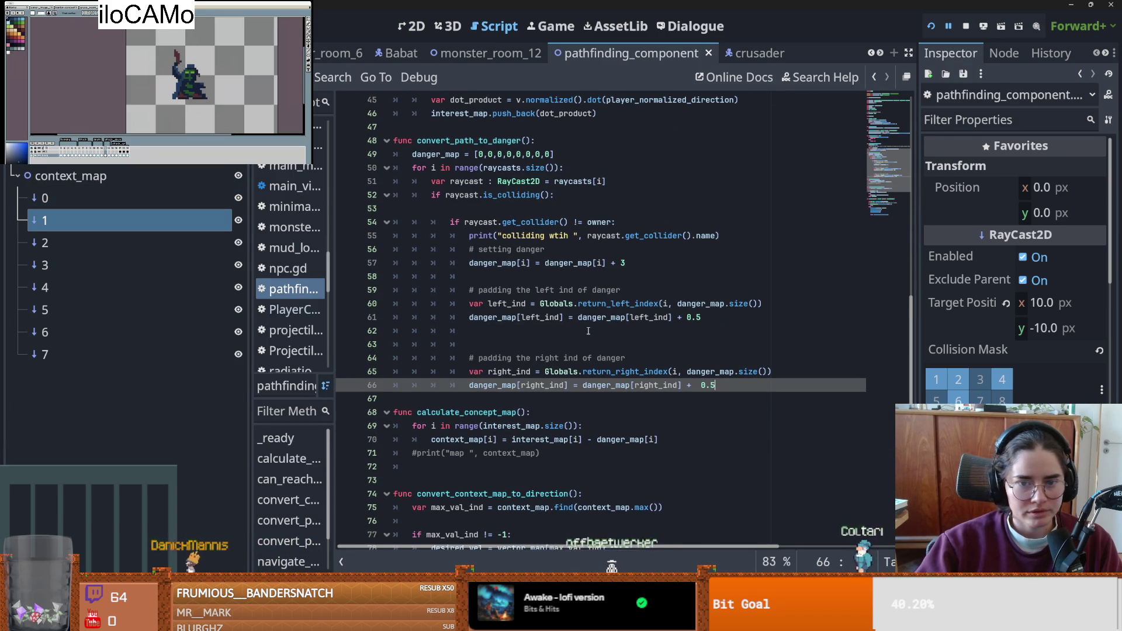
pyautogui.click(584, 277)
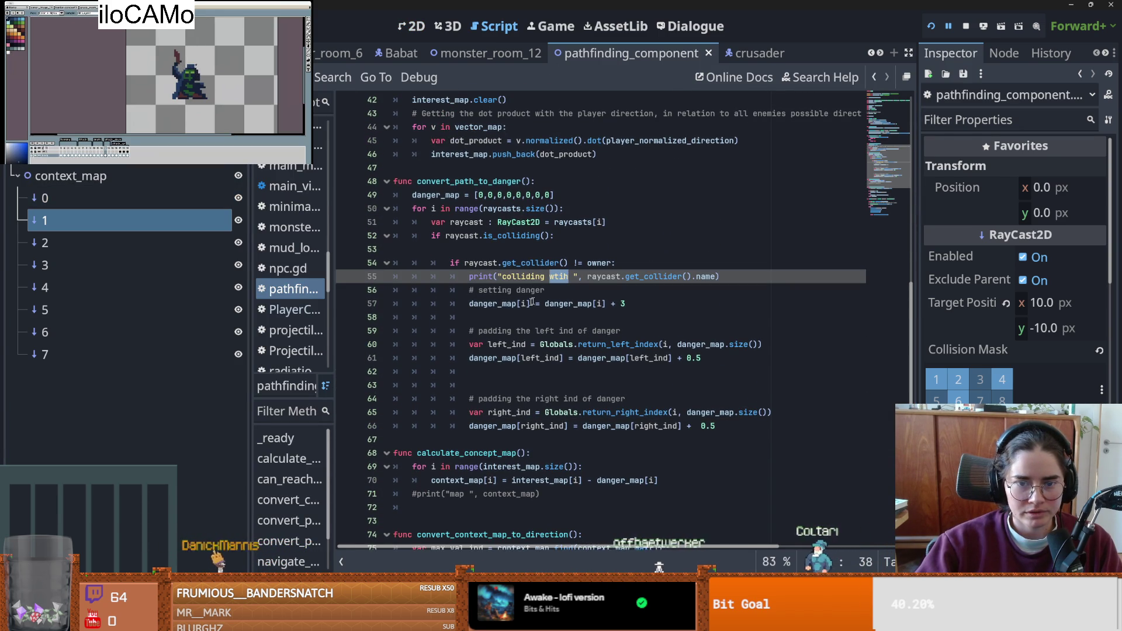
pyautogui.click(509, 303)
pyautogui.click(467, 263)
pyautogui.doubleClick(599, 263)
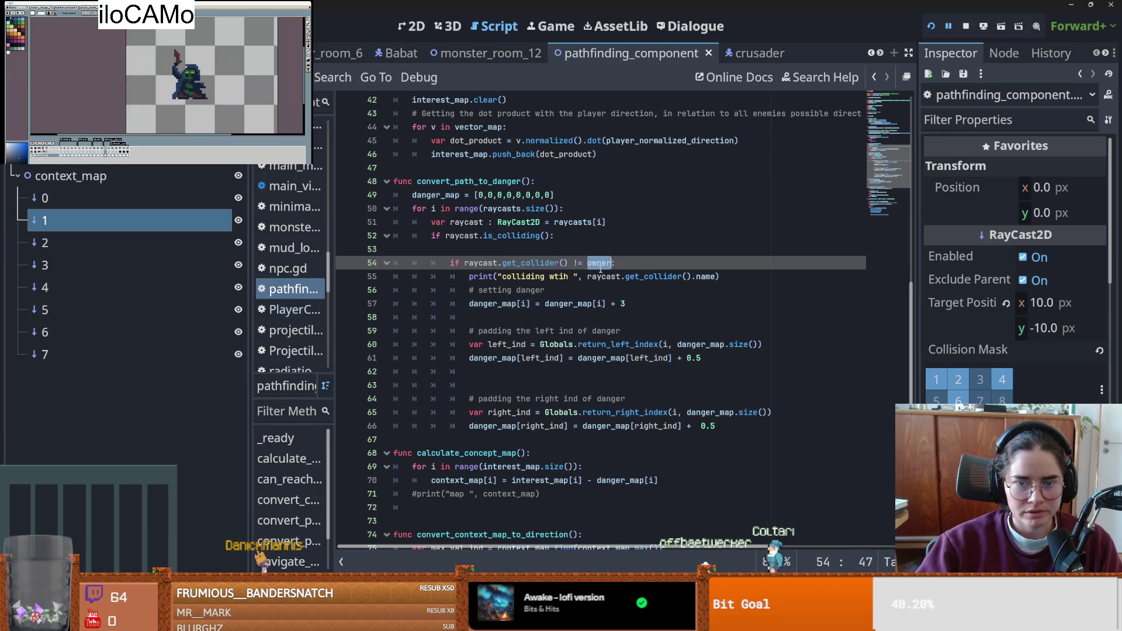
pyautogui.doubleClick(514, 264)
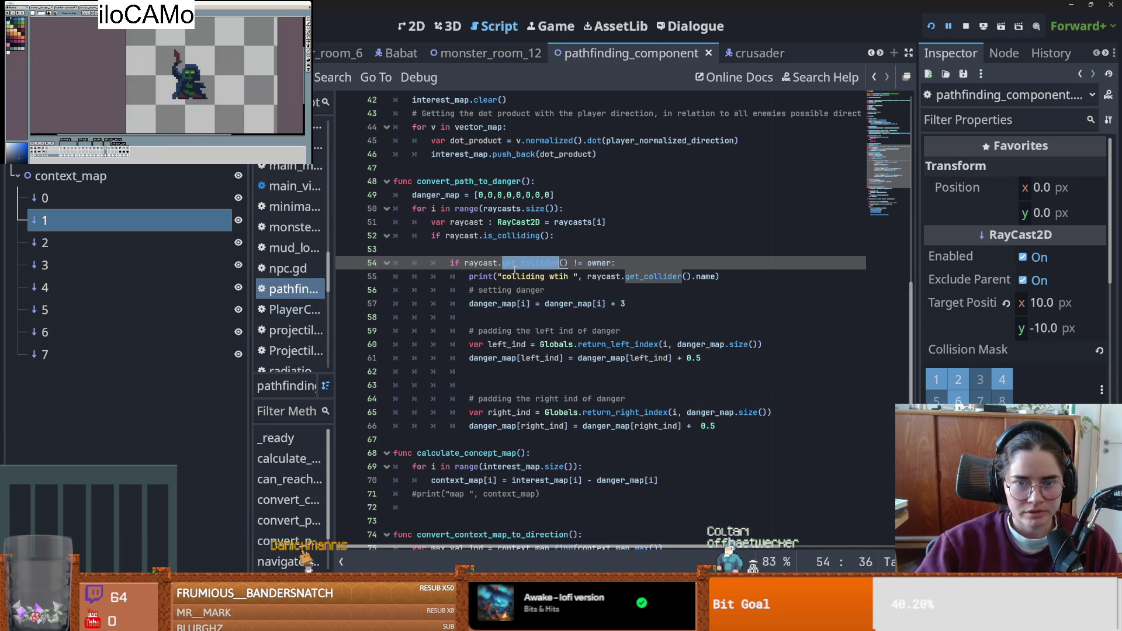
pyautogui.press('Up')
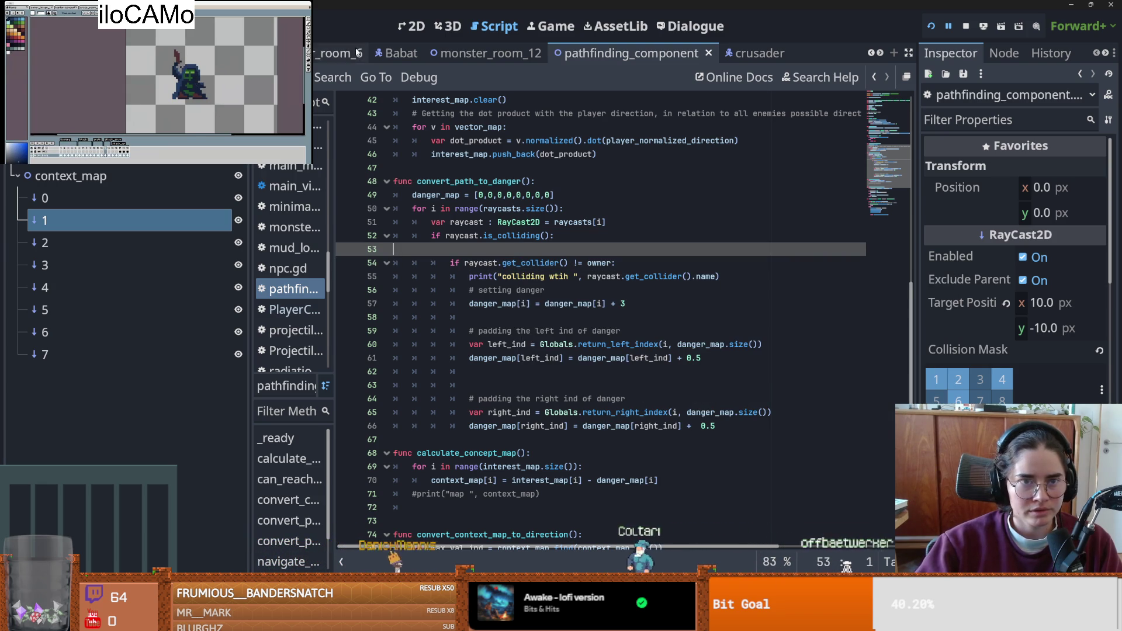
# - Scroll the scene tabs back and switch to the monster_roomv5 scene
pyautogui.click(872, 54)
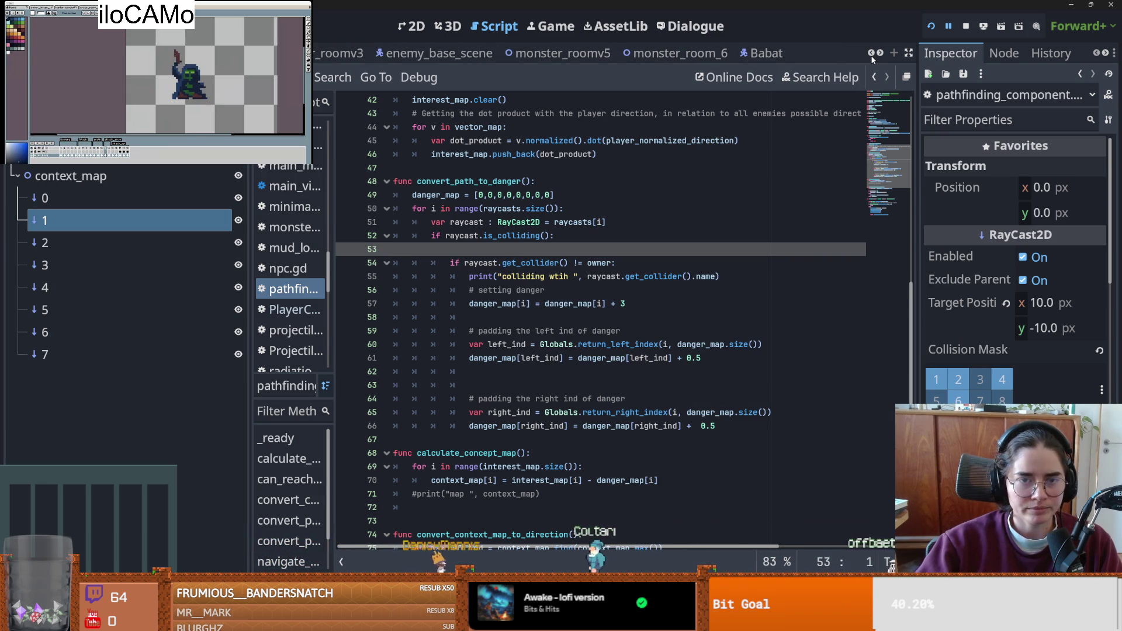
pyautogui.click(871, 54)
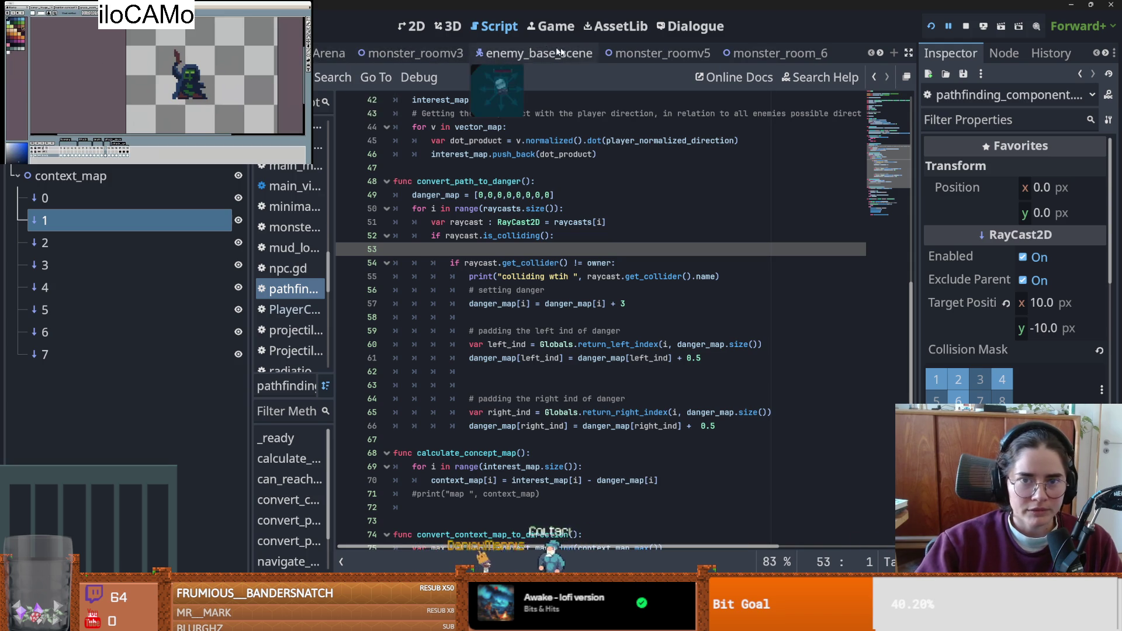
pyautogui.click(655, 53)
# - Check NormalDungeonWallTilemap's tile set physics layers in a widened Inspector, then save monster_roomv5
pyautogui.click(109, 199)
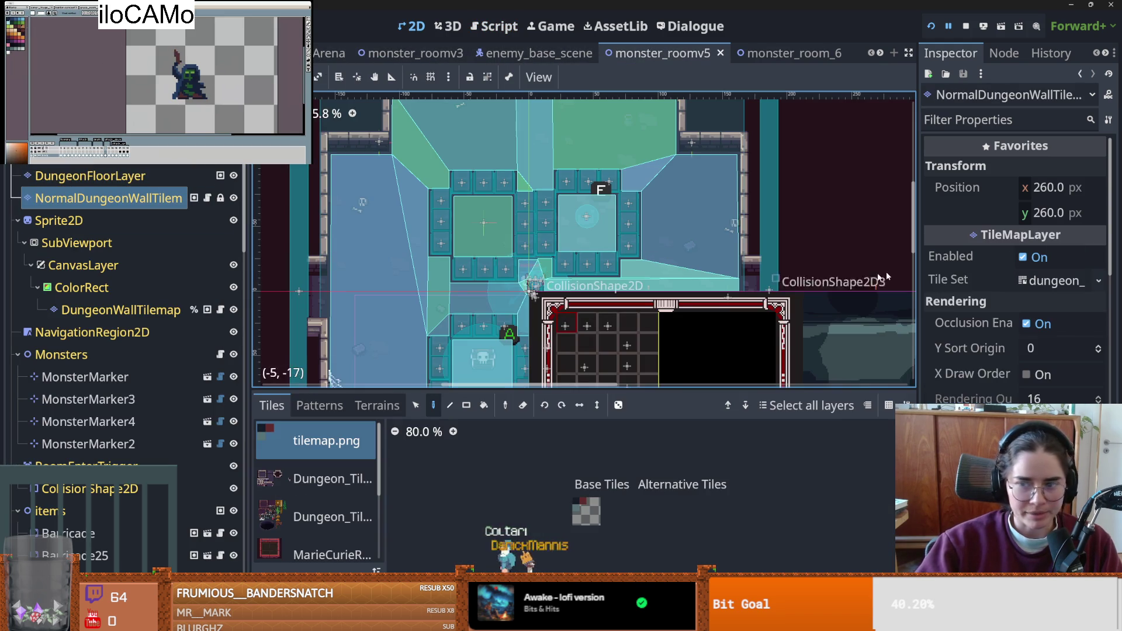
pyautogui.click(1058, 283)
pyautogui.scroll(-2, 994, 327)
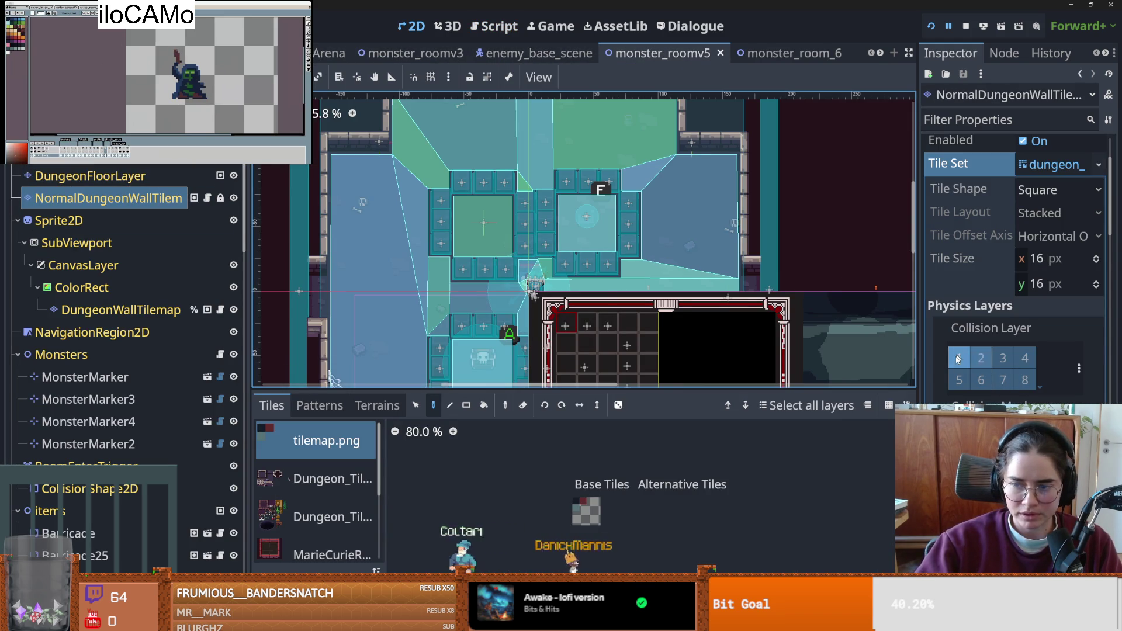
pyautogui.moveTo(917, 368); pyautogui.dragTo(718, 335)
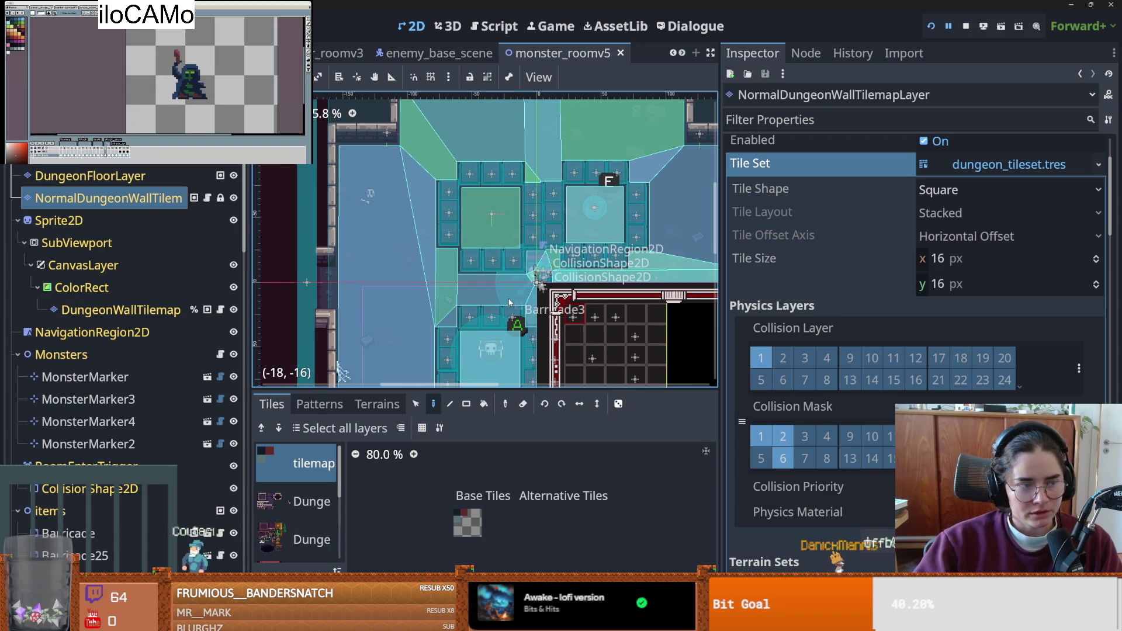
pyautogui.hotkey('ctrl', 's')
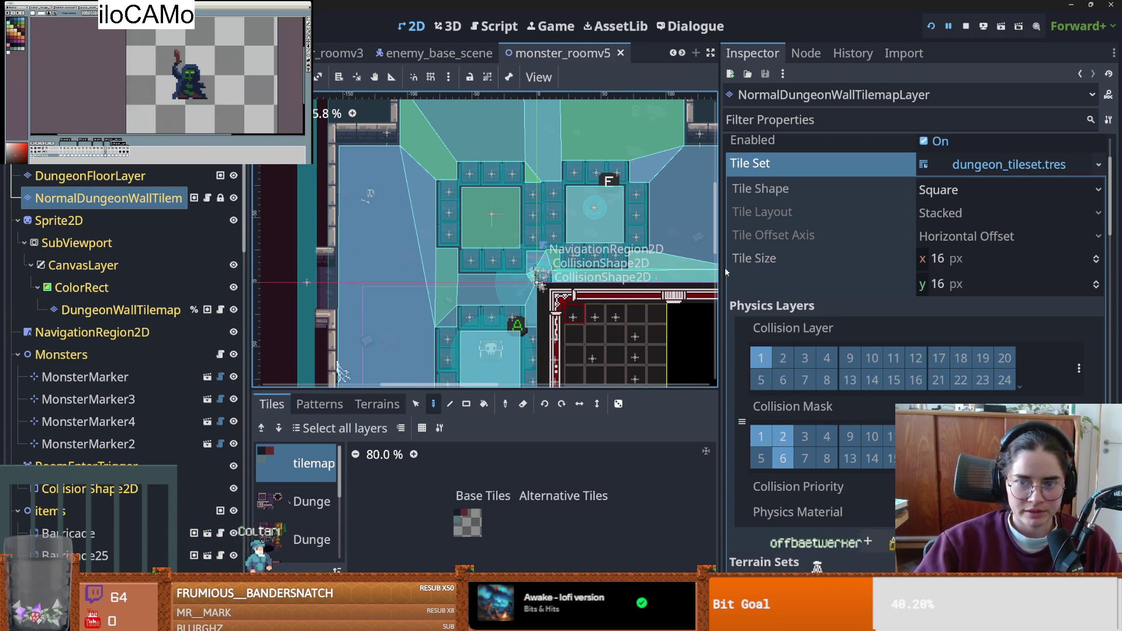
# - Restore the room view's width and height, then pan and zoom around the room layout
pyautogui.moveTo(721, 269); pyautogui.dragTo(925, 269)
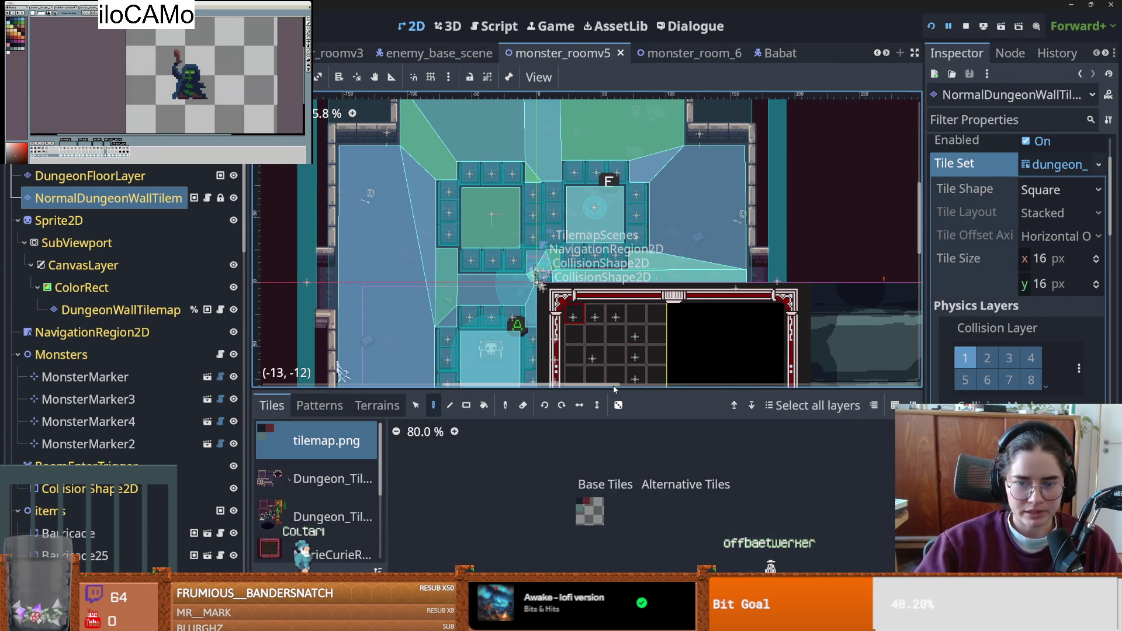
pyautogui.moveTo(615, 390); pyautogui.dragTo(615, 466)
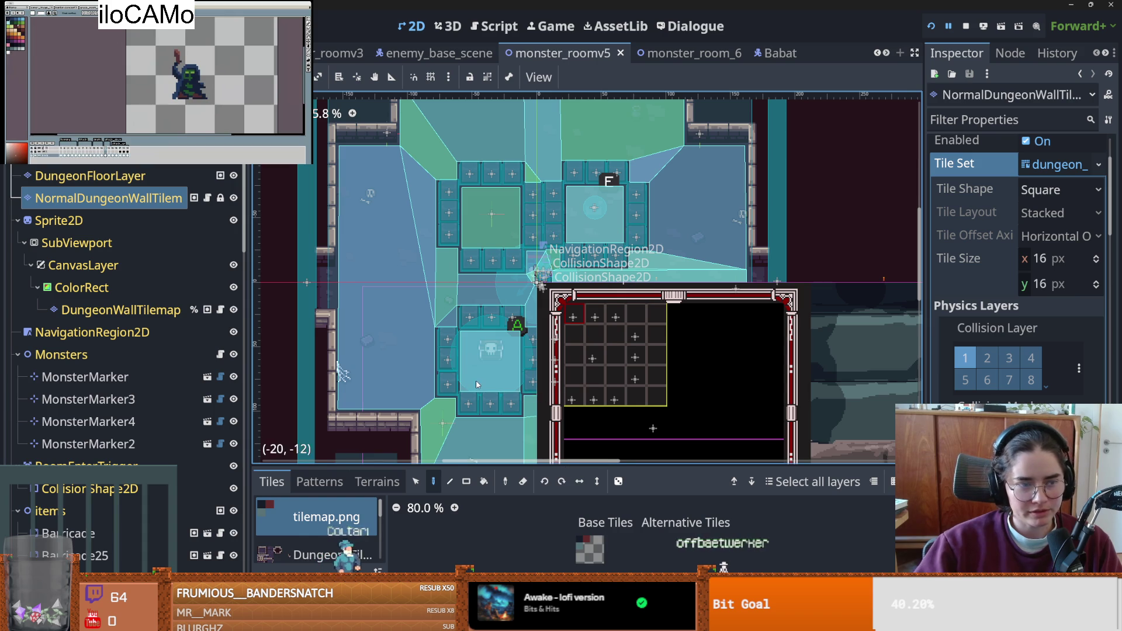
pyautogui.scroll(1, 559, 341)
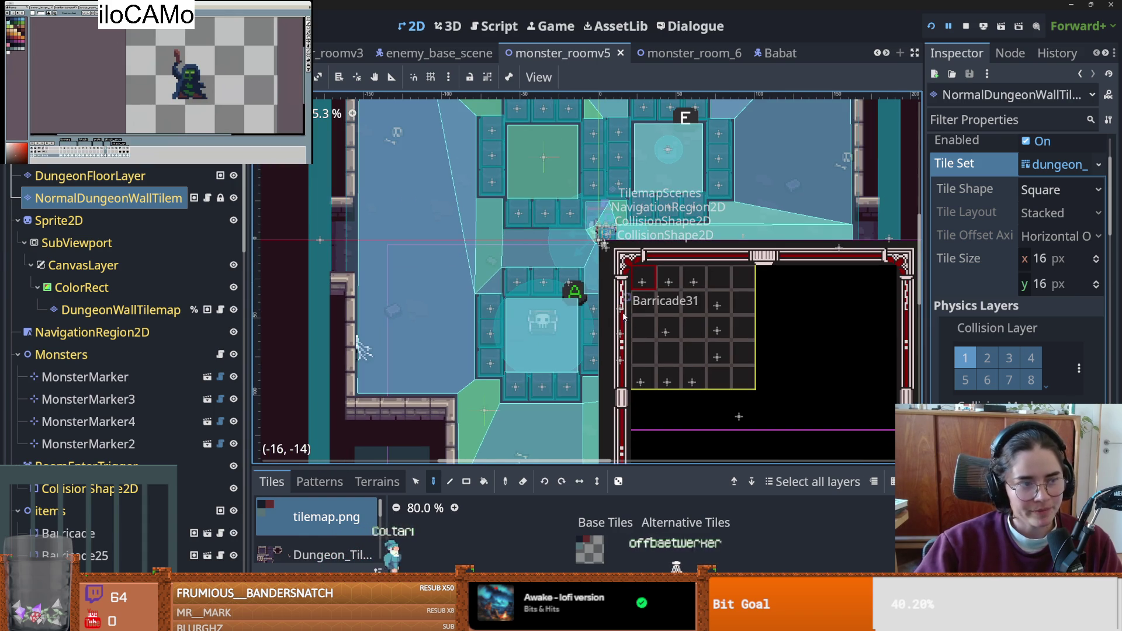
pyautogui.moveTo(510, 328); pyautogui.dragTo(565, 313)
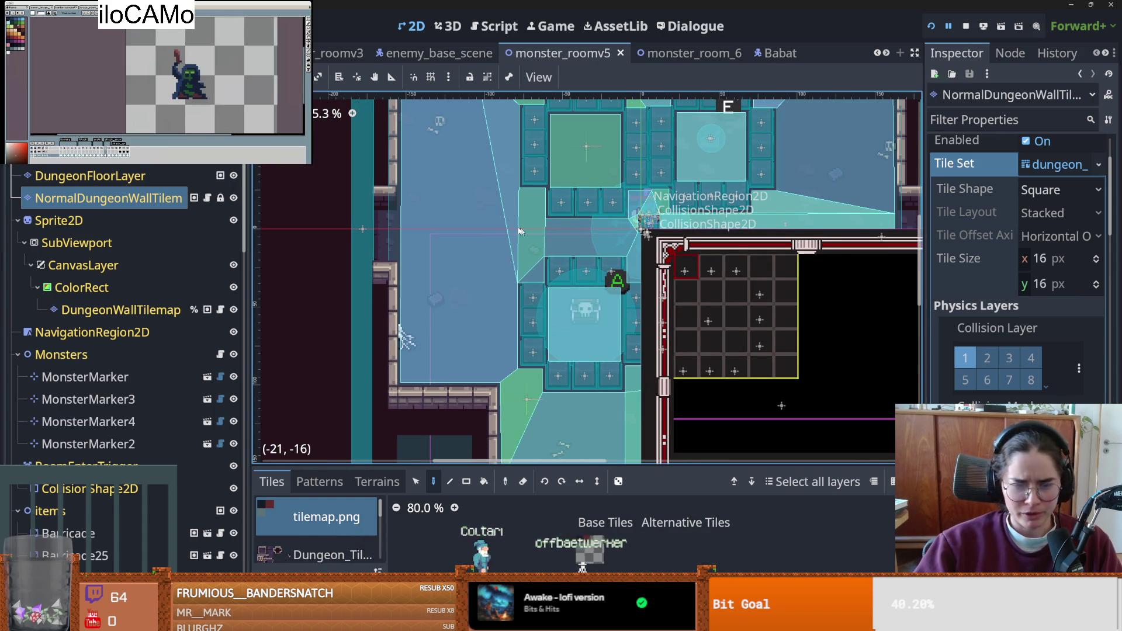
pyautogui.scroll(-4, 594, 304)
pyautogui.scroll(-3, 435, 288)
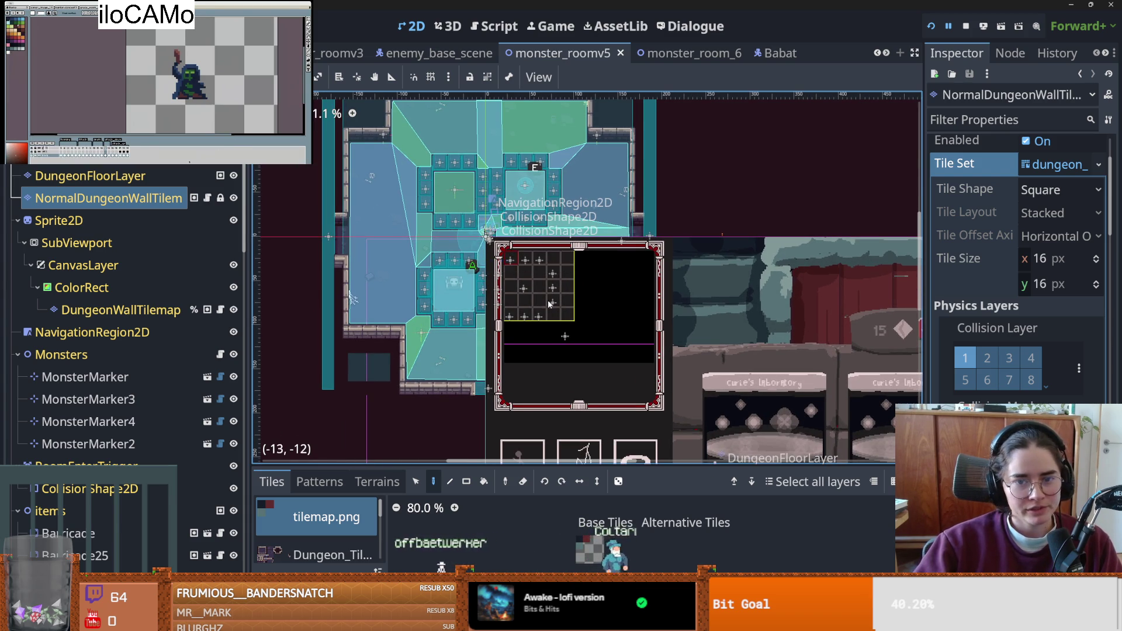
pyautogui.scroll(1, 548, 300)
pyautogui.scroll(-5, 548, 301)
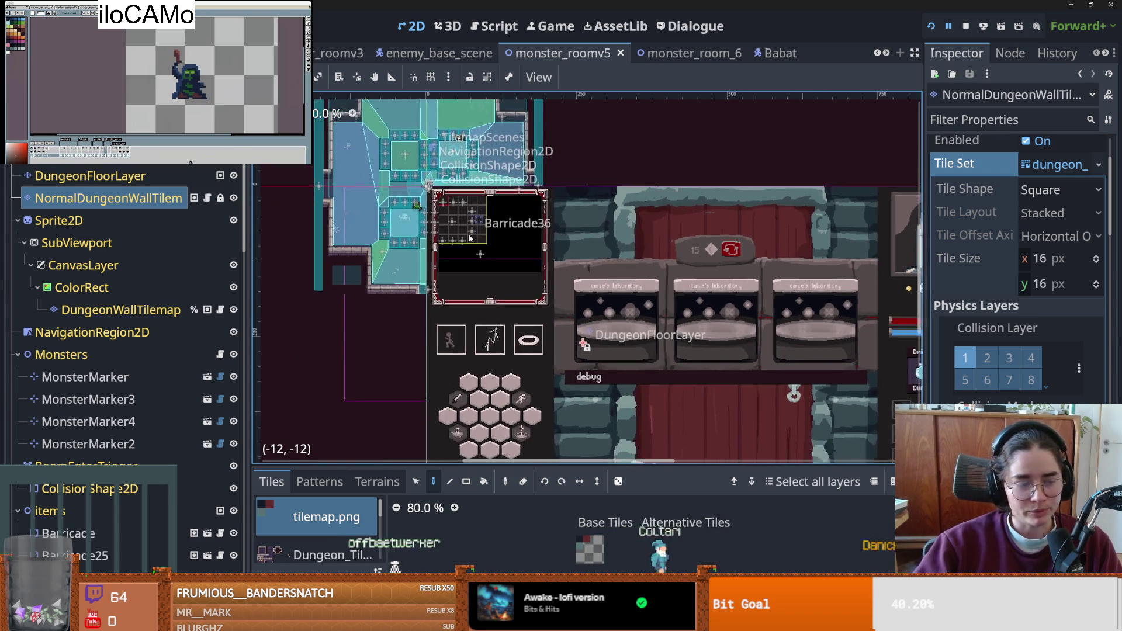
pyautogui.scroll(1, 475, 261)
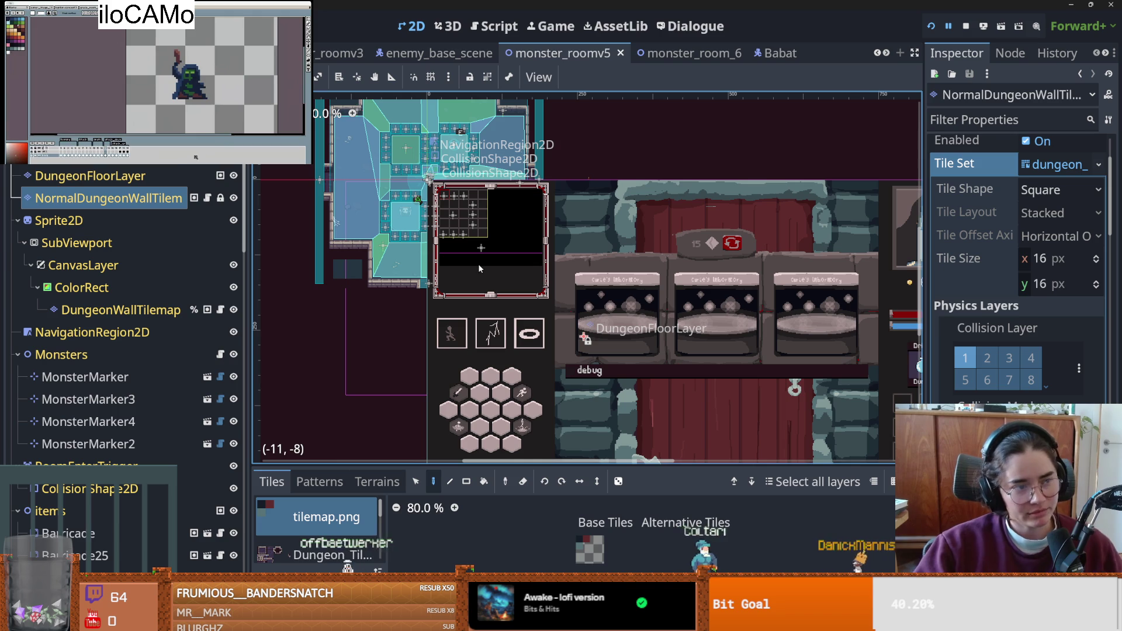
pyautogui.scroll(-2, 475, 260)
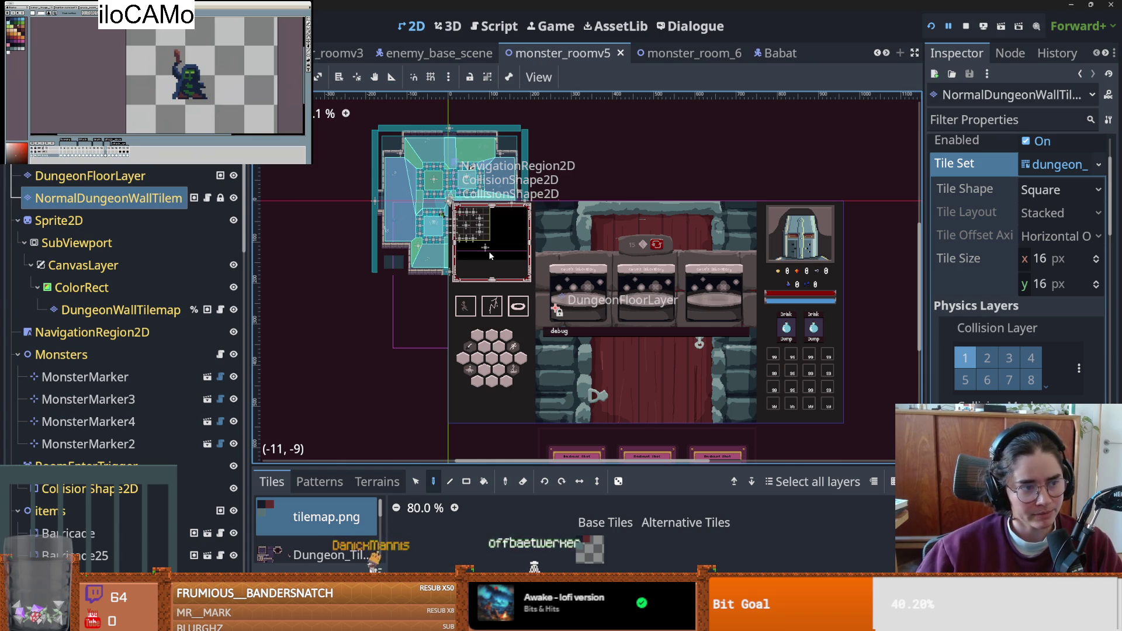
pyautogui.scroll(2, 489, 250)
# - Save monster_roomv5 twice with Ctrl+S, wall tile set left on collision layer 1
pyautogui.hotkey('ctrl', 's')
pyautogui.scroll(3, 516, 308)
pyautogui.scroll(-2, 478, 318)
pyautogui.scroll(1, 493, 296)
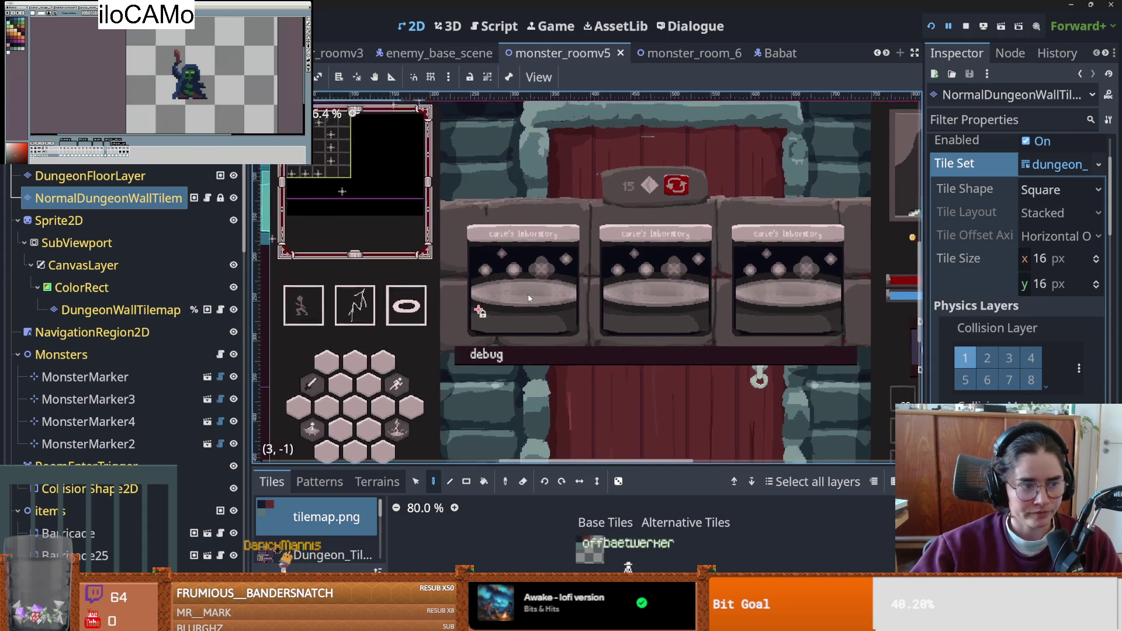
pyautogui.scroll(-3, 543, 299)
pyautogui.hotkey('ctrl', 's')
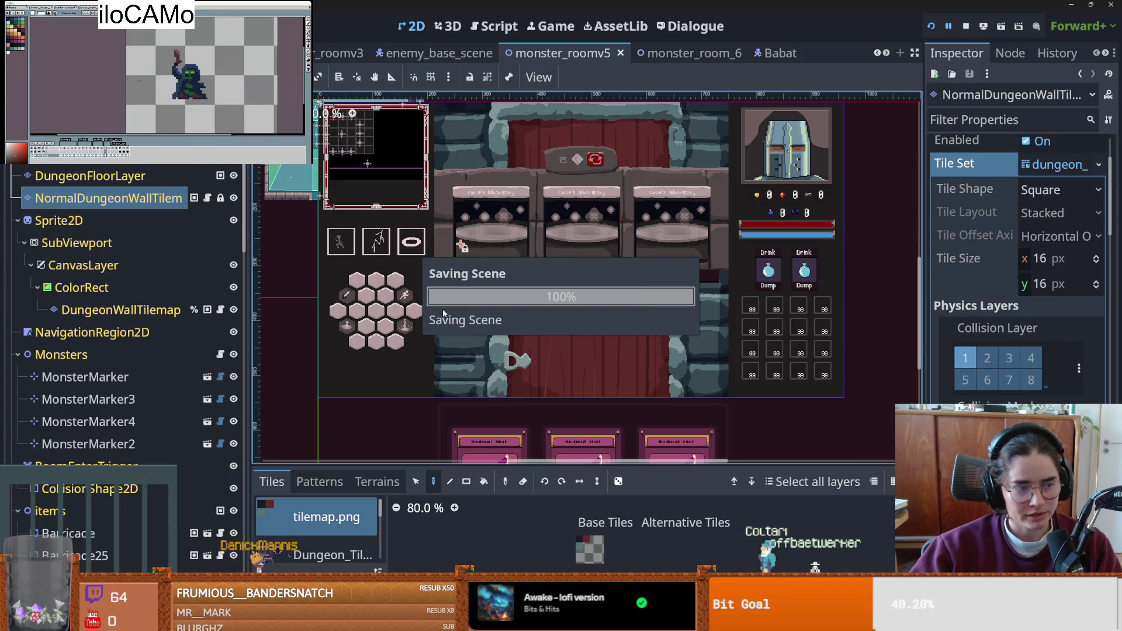
pyautogui.scroll(1, 478, 307)
pyautogui.scroll(-1, 479, 311)
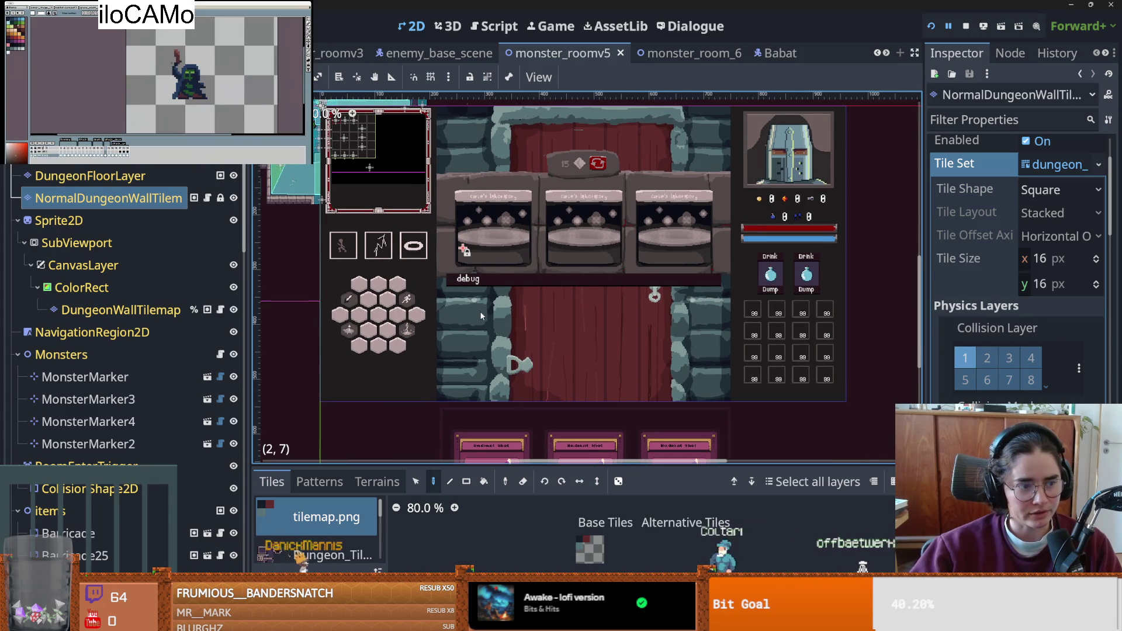
pyautogui.scroll(1, 479, 311)
pyautogui.scroll(-1, 480, 311)
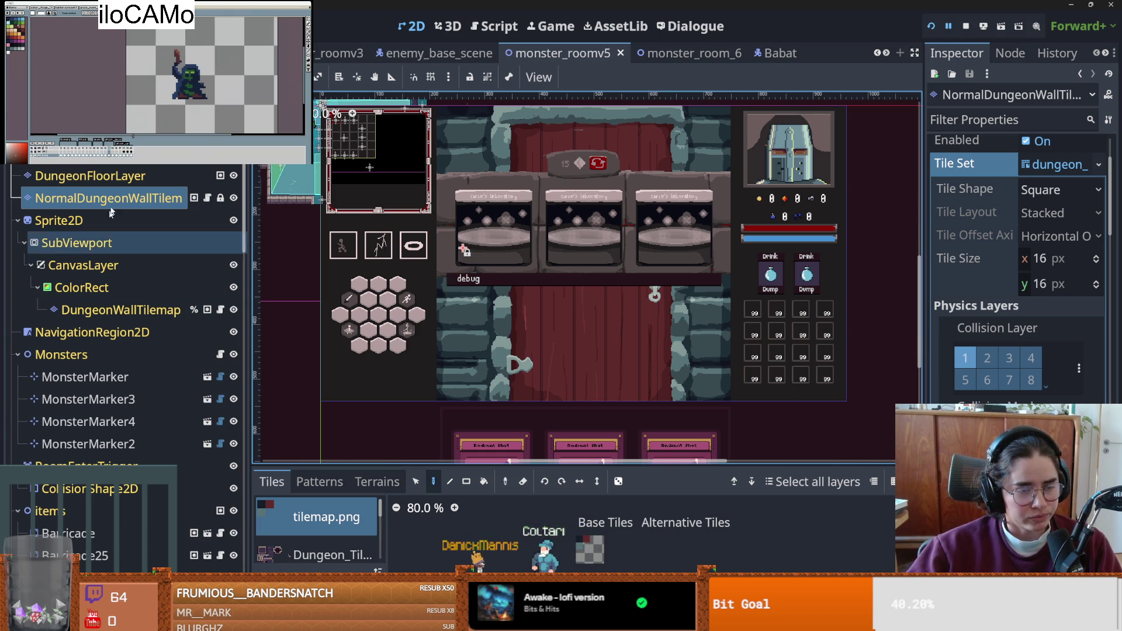
# - Widen the Inspector for the monster_roomv5 wall tile layer and locate pathfinding_component.tscn in FileSystem
pyautogui.moveTo(924, 382)
pyautogui.mouseDown()
pyautogui.moveTo(732, 367)
pyautogui.moveTo(754, 366)
pyautogui.mouseUp()
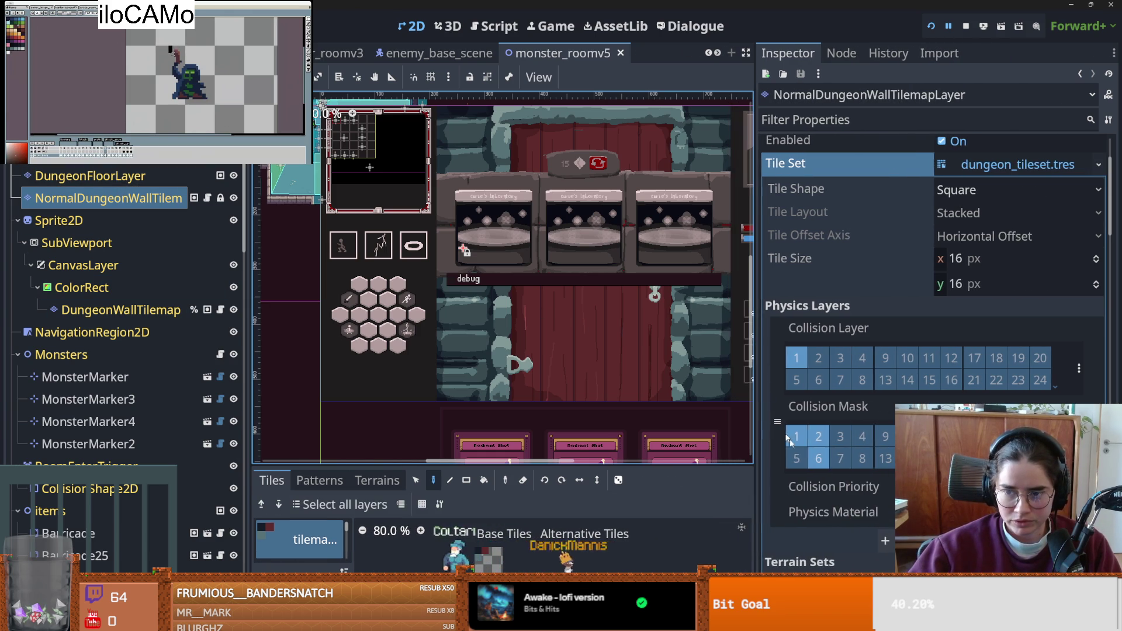
pyautogui.scroll(-5, 807, 451)
pyautogui.scroll(2, 806, 450)
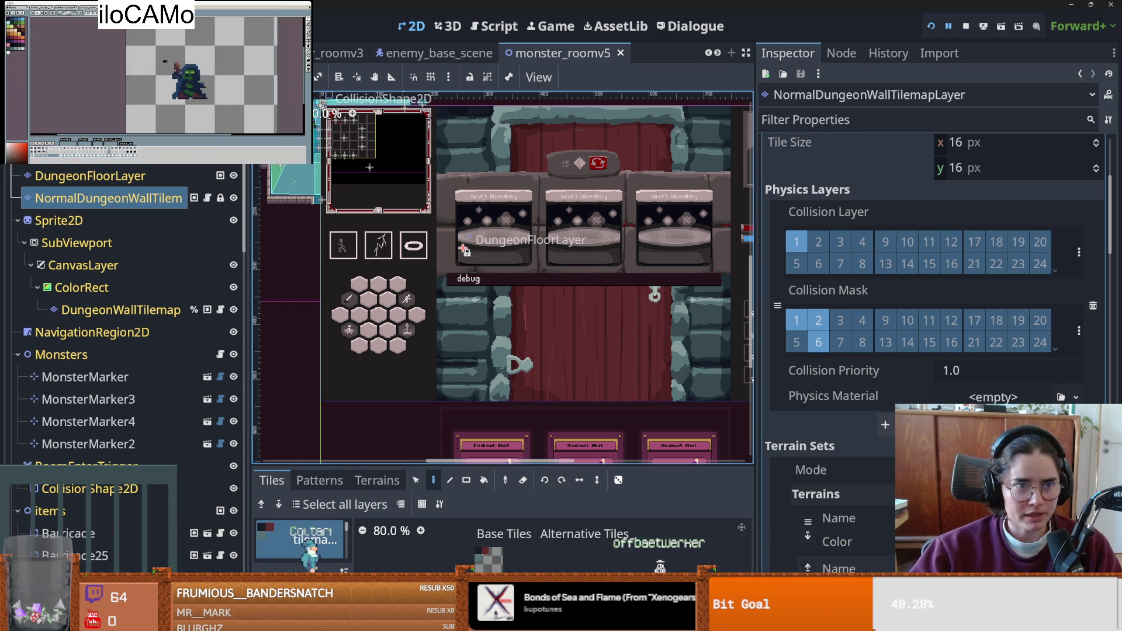
pyautogui.hotkey('alt', 'shift', 'f')
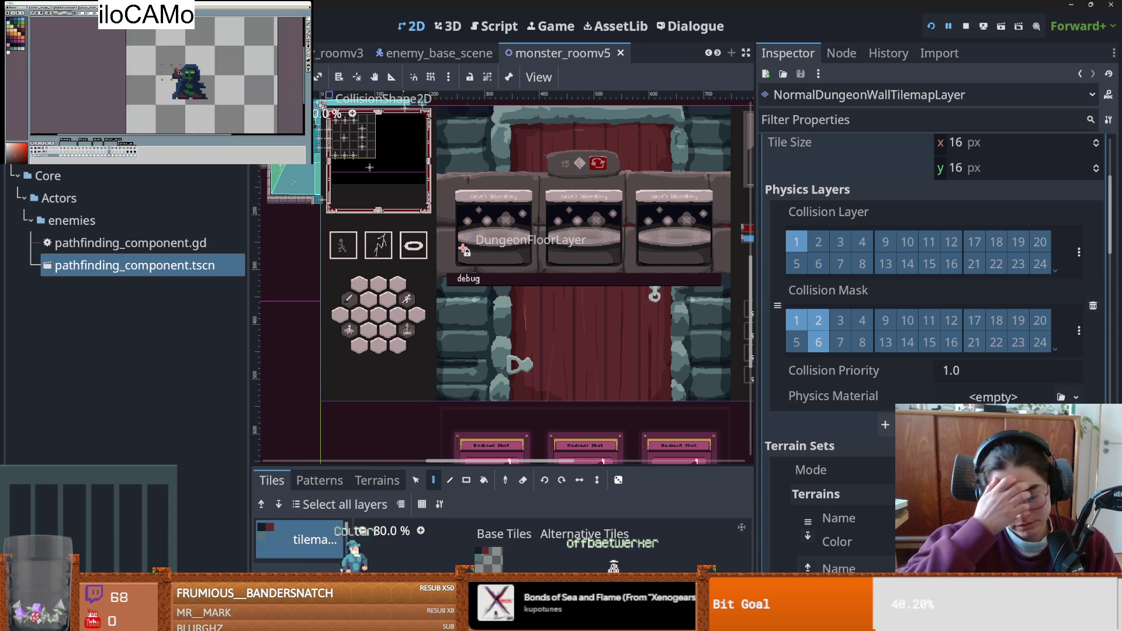
# - Open crusader.tscn from FileSystem for editing
pyautogui.scroll(5, 123, 368)
pyautogui.scroll(-5, 126, 283)
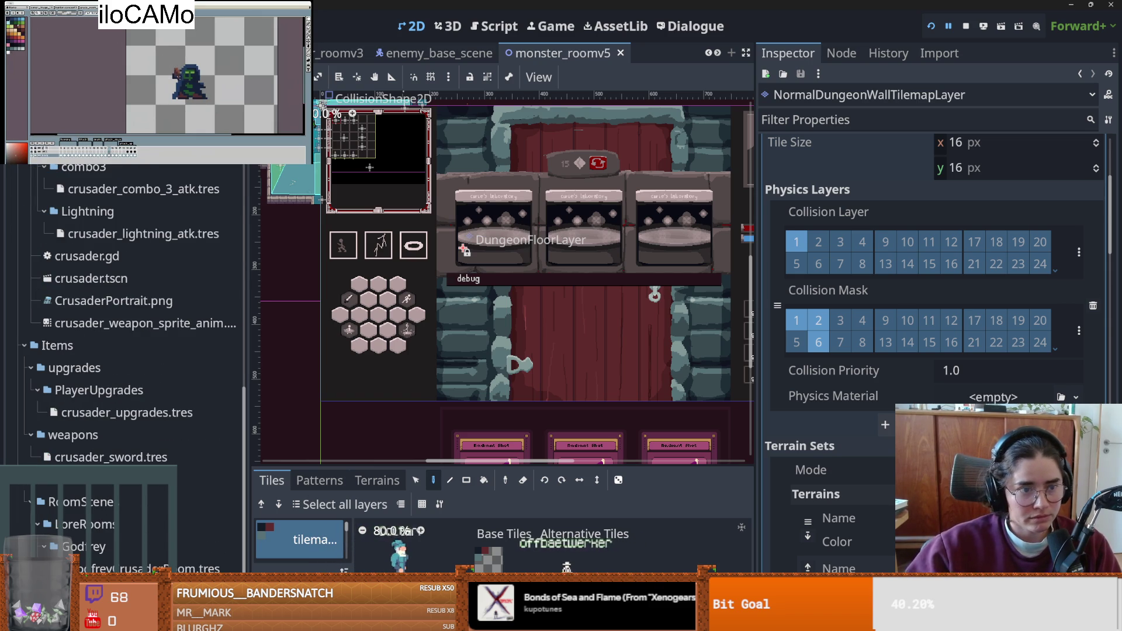
pyautogui.click(126, 279)
pyautogui.doubleClick(126, 279)
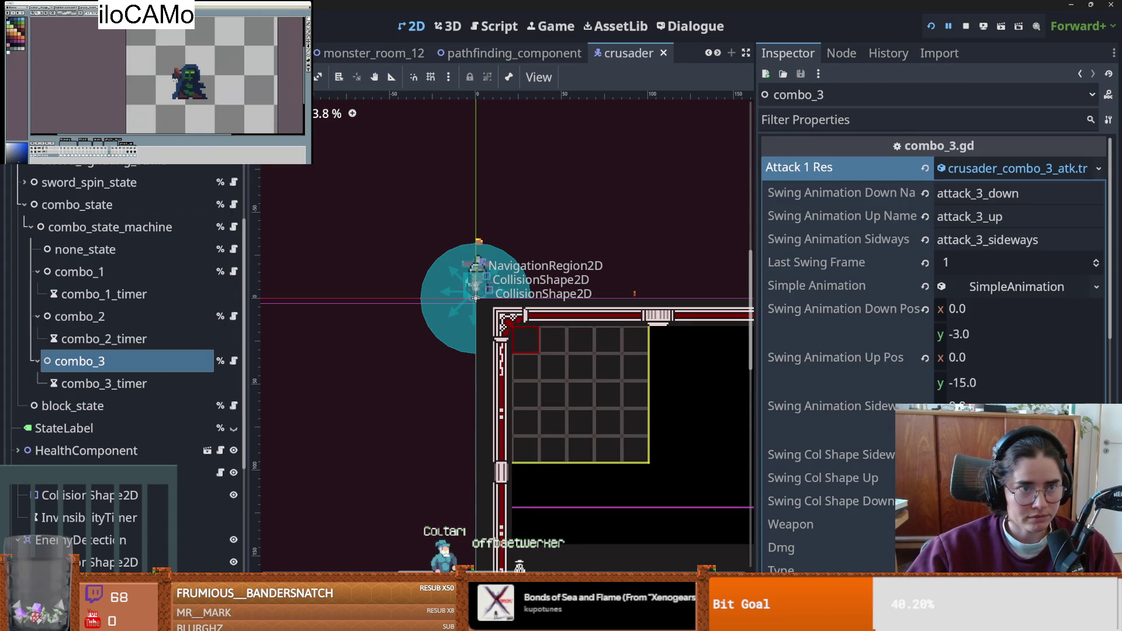
pyautogui.scroll(3, 123, 292)
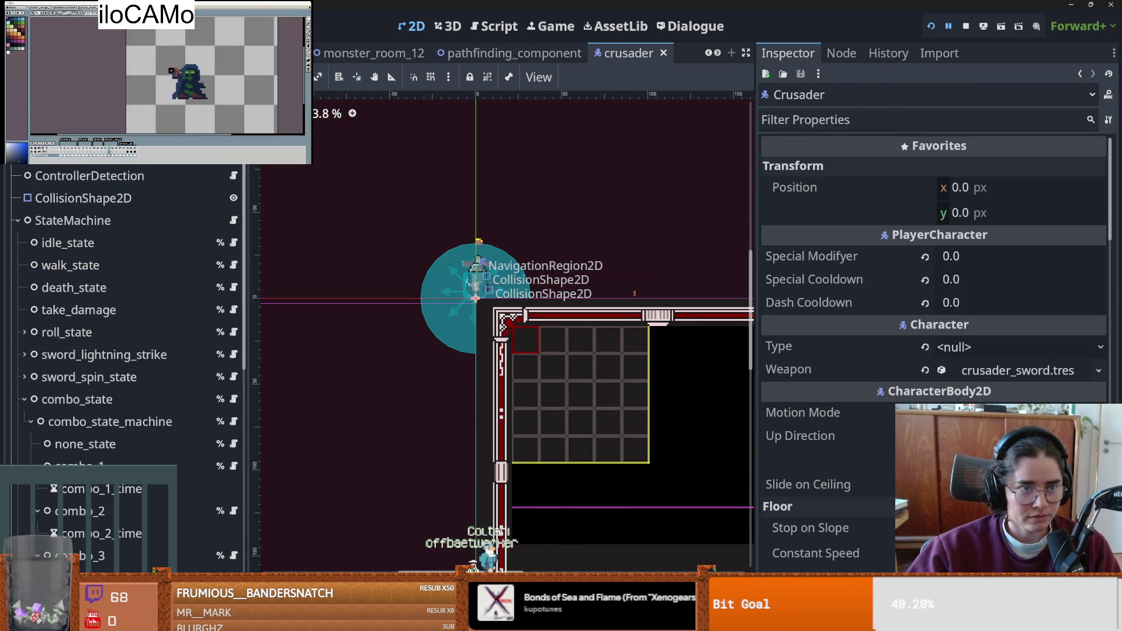
# - Instance the pathfinding_component scene into the crusader scene via a 'pathf' search
pyautogui.hotkey('ctrl', 'shift', 'o')
pyautogui.write('oath')
pyautogui.press('BackSpace')
pyautogui.press('BackSpace')
pyautogui.press('BackSpace')
pyautogui.write('pathf')
pyautogui.press('Return')
pyautogui.scroll(3, 395, 361)
# - Save the crusader scene, stop and reload the current project, then run the game
pyautogui.hotkey('ctrl', 's')
pyautogui.click(62, 26)
pyautogui.click(111, 235)
pyautogui.click(501, 328)
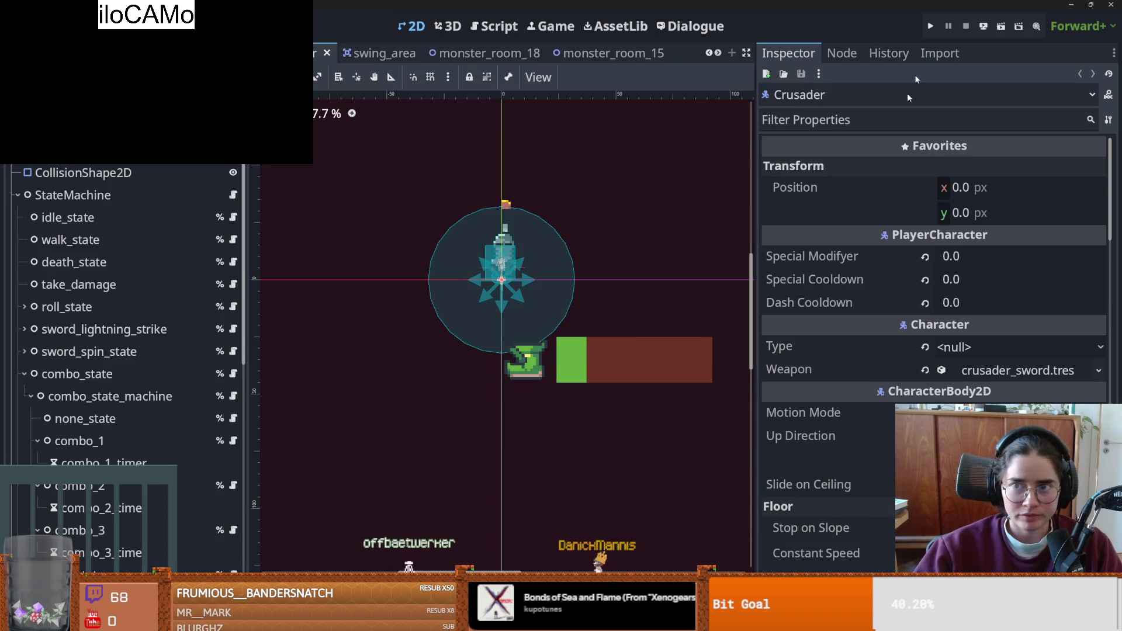
pyautogui.click(930, 26)
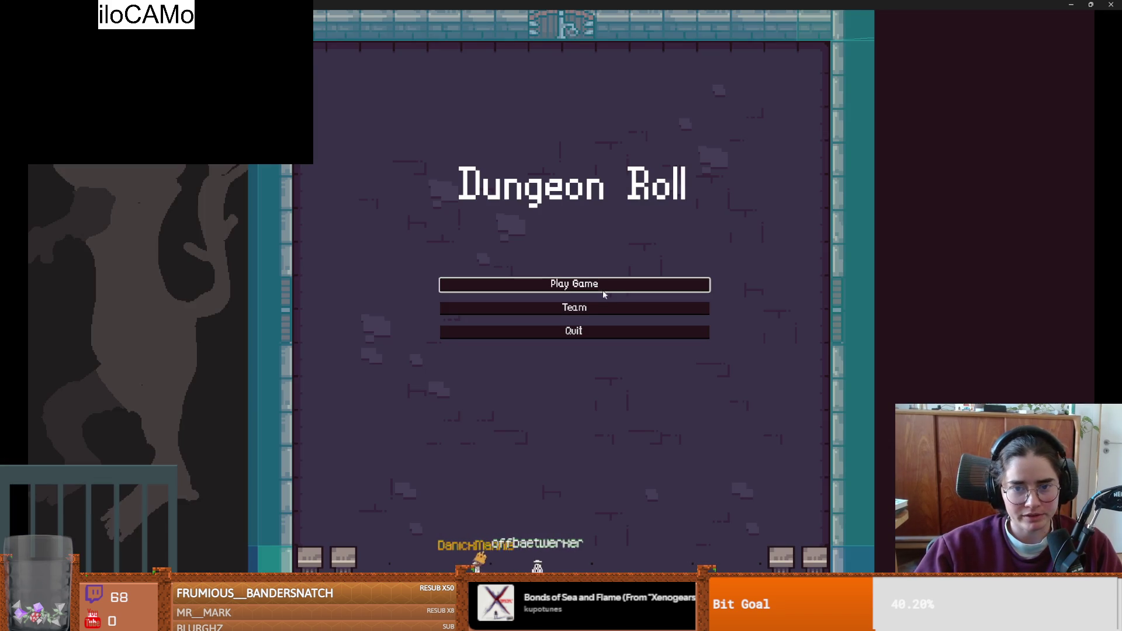
# - Start a new game as the Crusader and move it up-right, then side to side
pyautogui.click(602, 288)
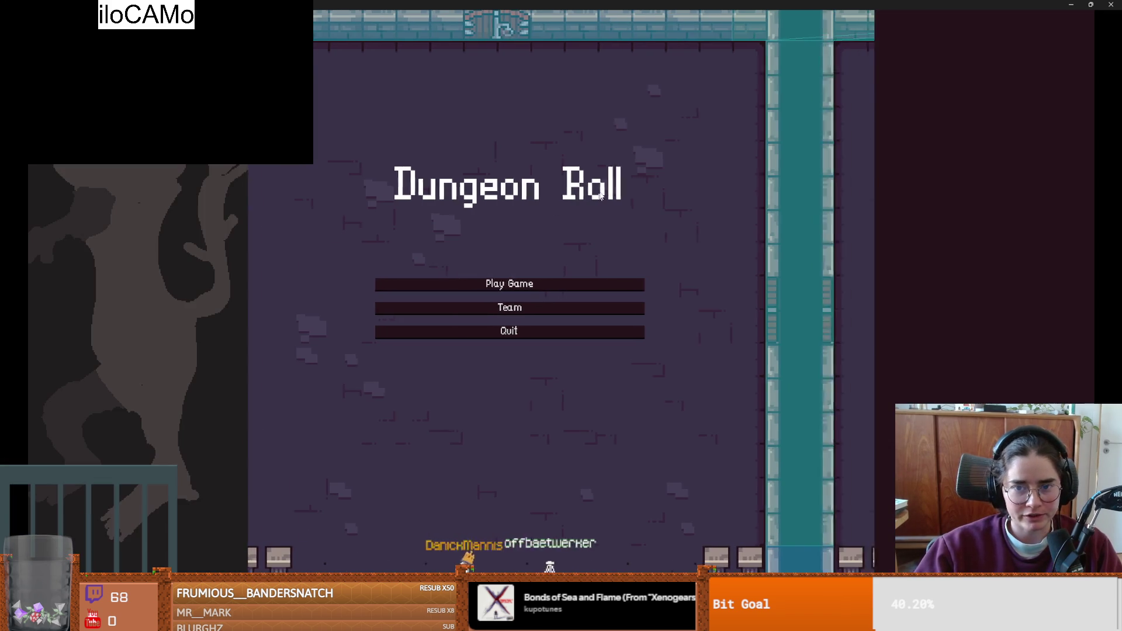
pyautogui.click(529, 266)
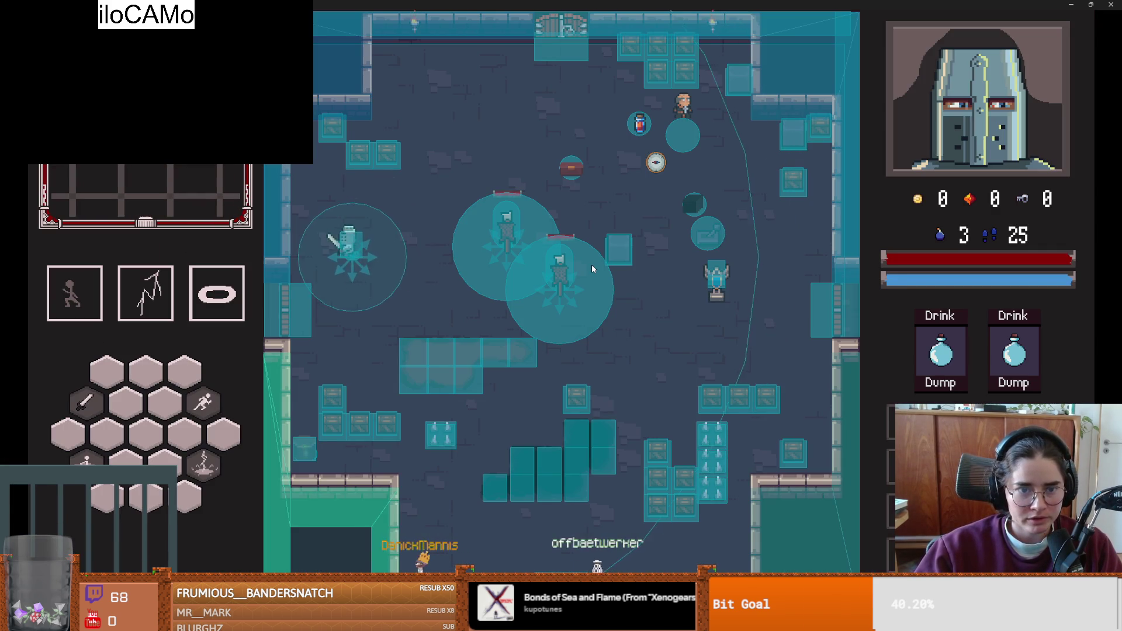
pyautogui.press('w')
pyautogui.press('d')
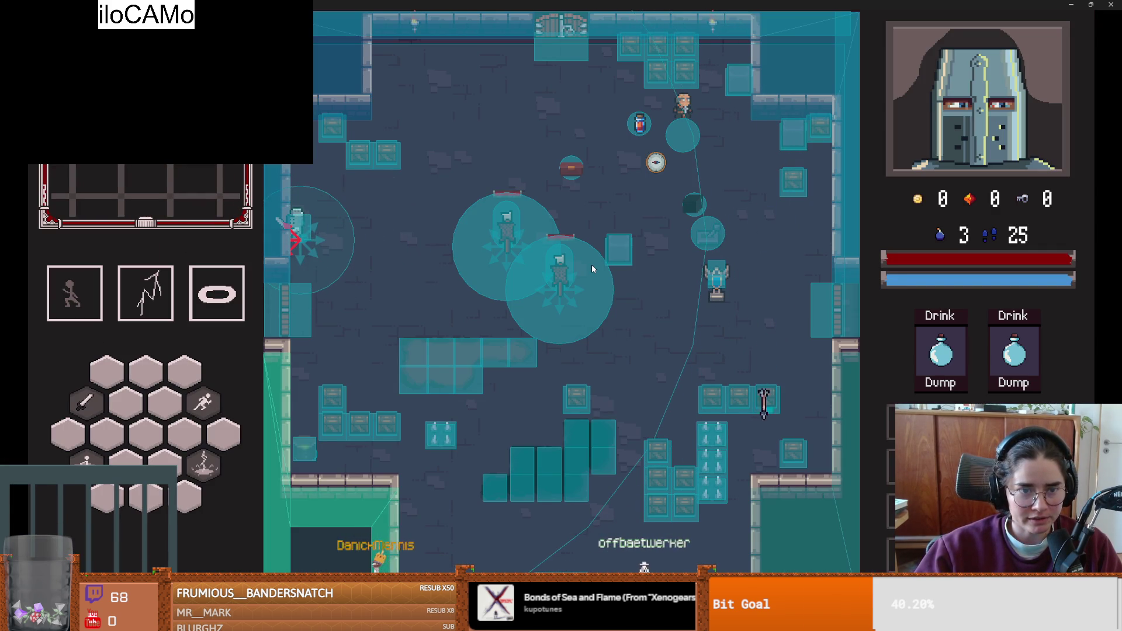
pyautogui.press('a')
pyautogui.press('d')
pyautogui.press('a')
pyautogui.press('d')
# - Walk the Crusader down, left, up and around the dungeon room
pyautogui.press('s')
pyautogui.press('d')
pyautogui.press('s')
pyautogui.press('a')
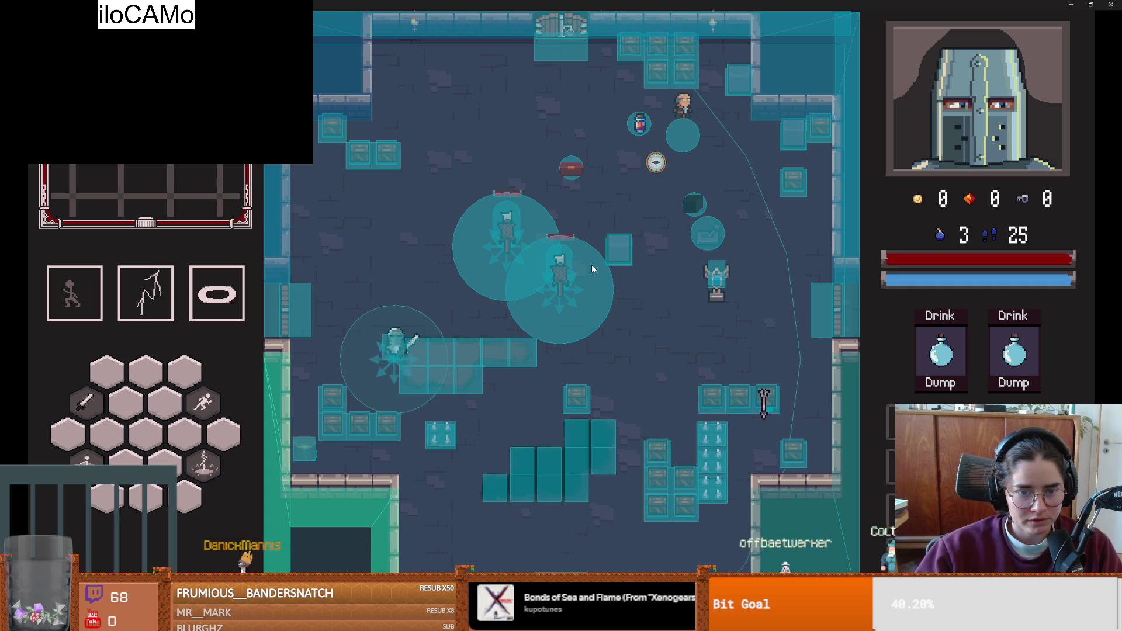
pyautogui.press('w')
pyautogui.press('a')
pyautogui.press('s')
pyautogui.press('w')
pyautogui.press('d')
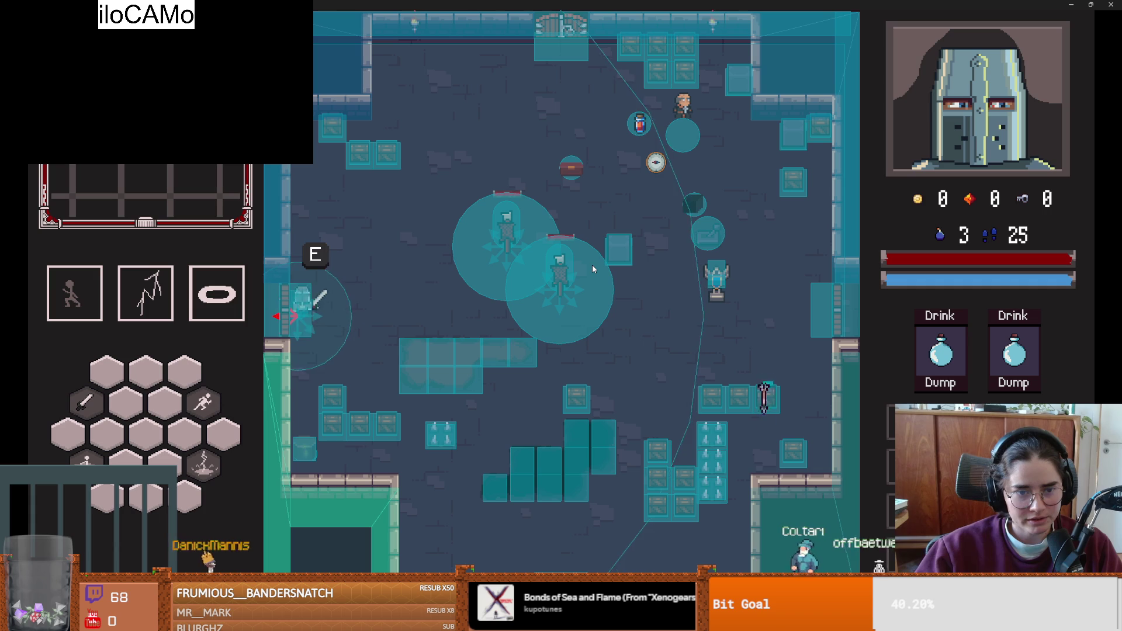
pyautogui.press('s')
# - Walk the Crusader across the room and back left, then restore the game window
pyautogui.press('s')
pyautogui.press('w')
pyautogui.press('d')
pyautogui.press('s')
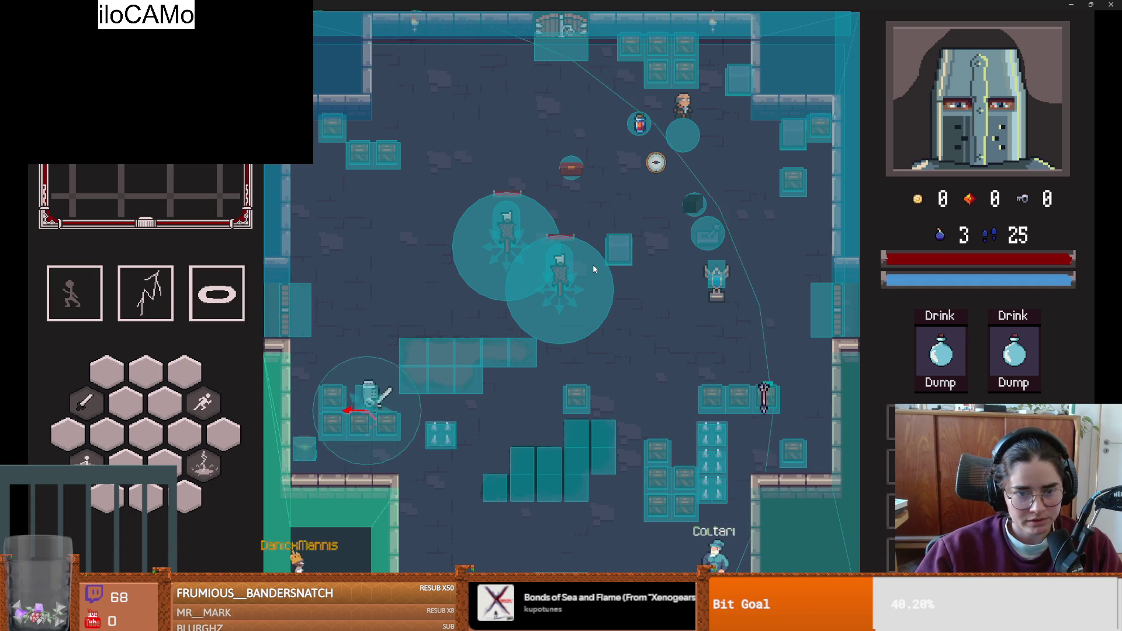
pyautogui.press('d')
pyautogui.press('w')
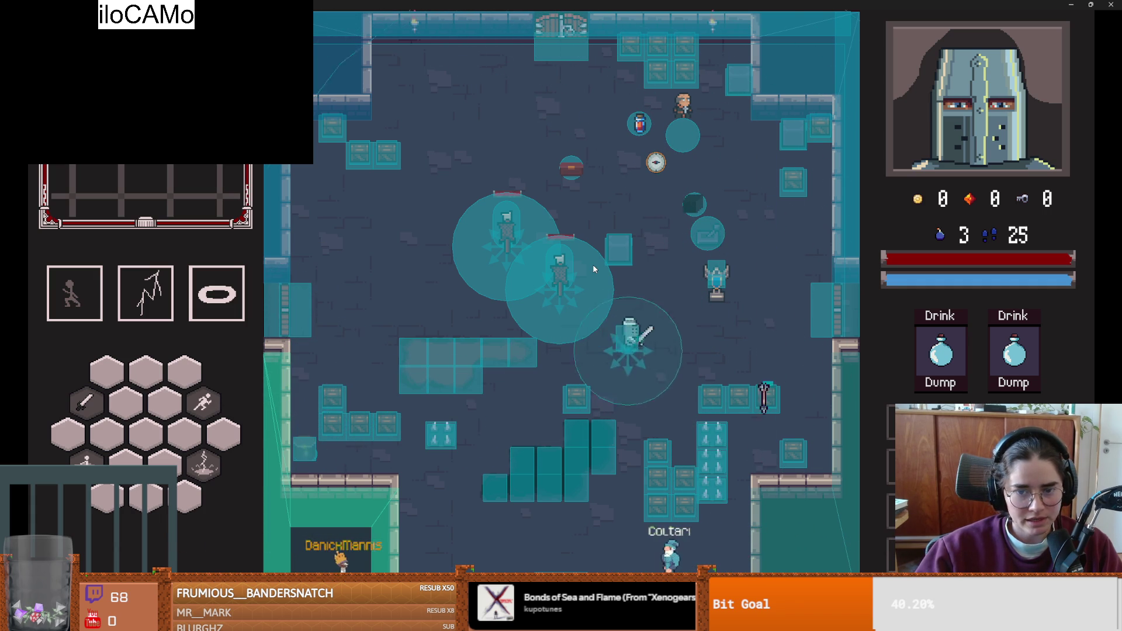
pyautogui.press('s')
pyautogui.press('a')
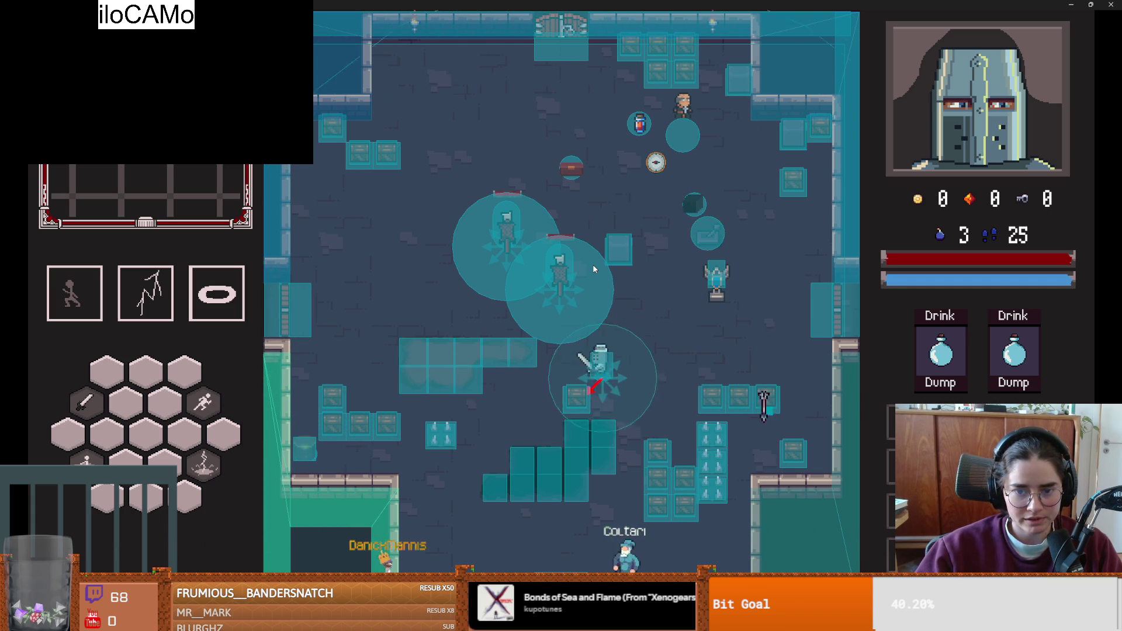
pyautogui.press('w')
pyautogui.doubleClick(678, 4)
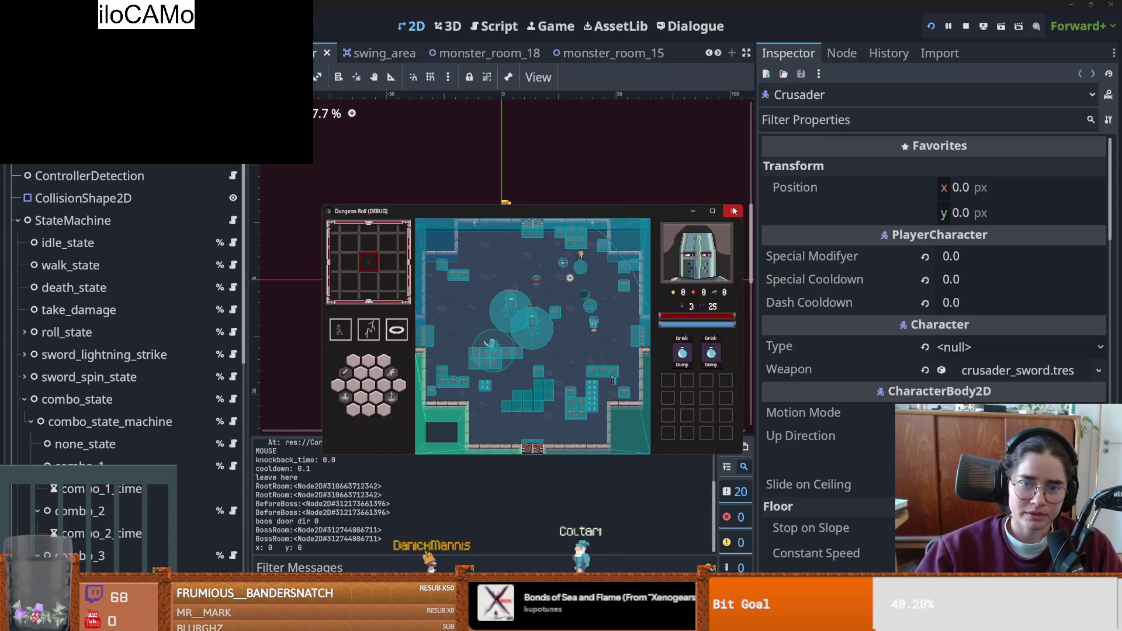
# - Stop the game test, collapse the crusader's combo state and state machine branches, and save
pyautogui.click(734, 211)
pyautogui.click(22, 375)
pyautogui.hotkey('ctrl', 's')
pyautogui.scroll(-3, 119, 354)
pyautogui.click(119, 355)
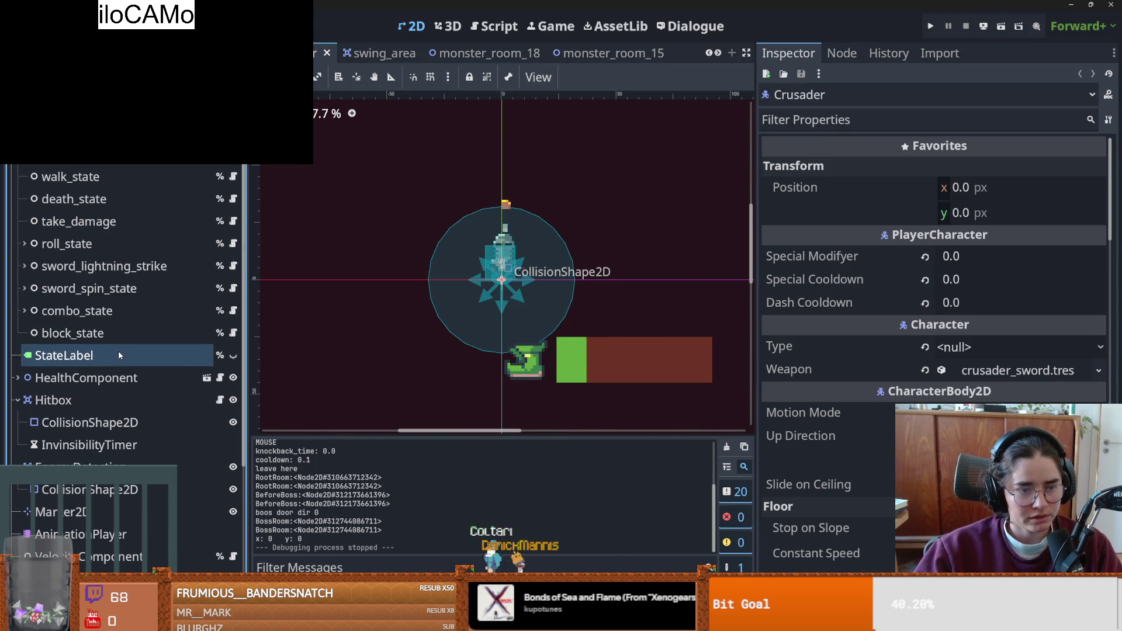
pyautogui.scroll(3, 119, 354)
pyautogui.click(18, 194)
pyautogui.hotkey('ctrl', 's')
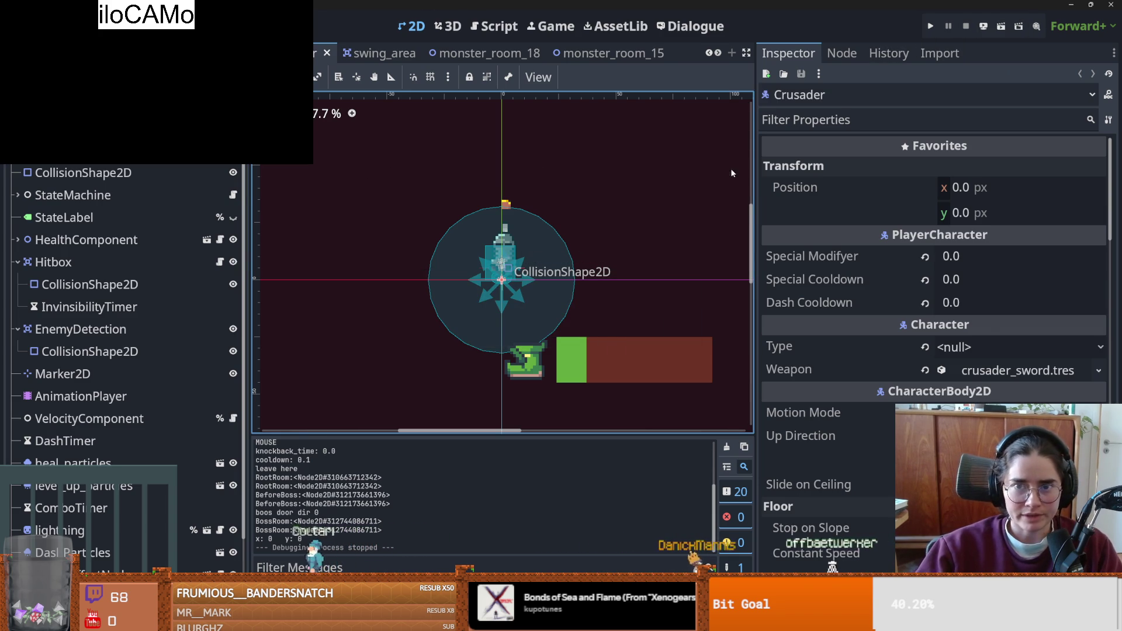
# - Widen the 2D view and open monster_room_12.tscn from FileSystem
pyautogui.moveTo(756, 177); pyautogui.dragTo(901, 176)
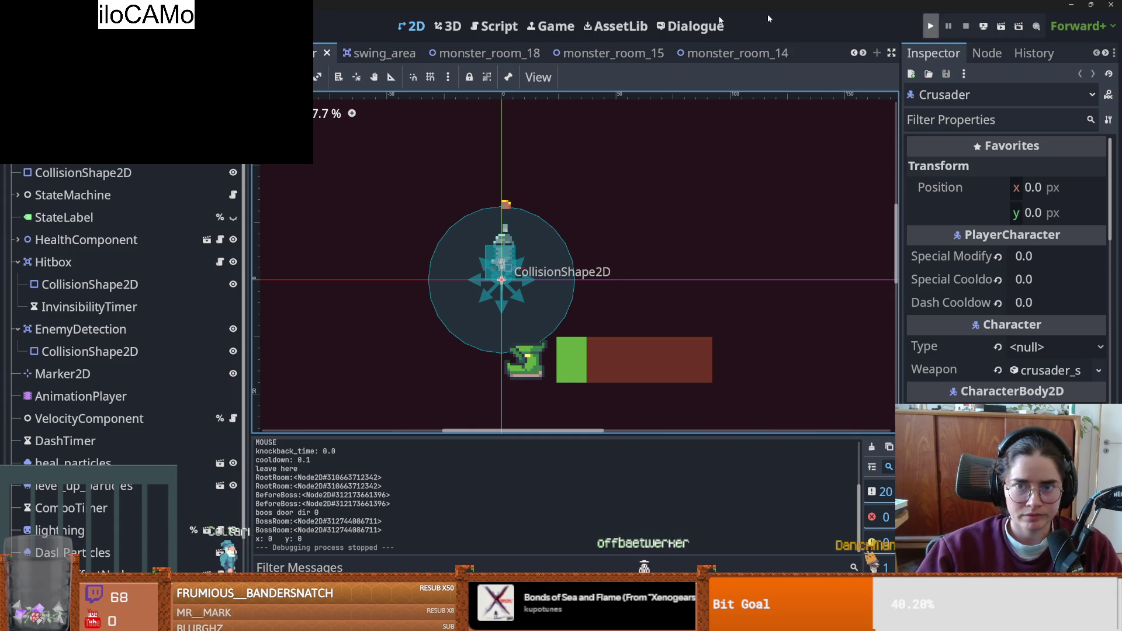
pyautogui.click(100, 53)
pyautogui.scroll(10, 117, 315)
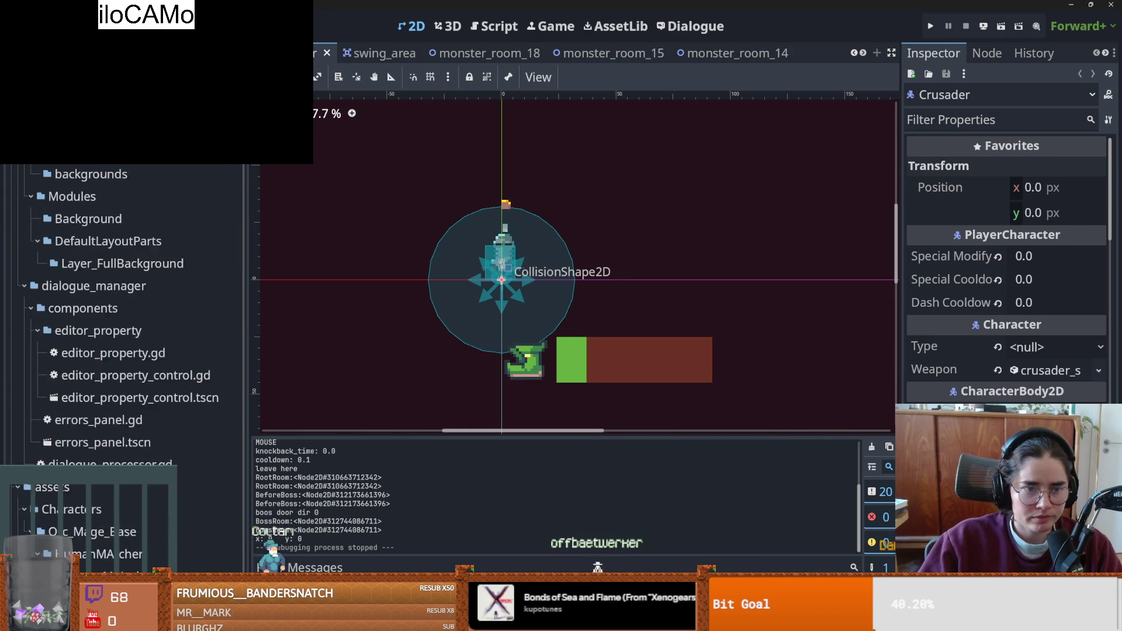
pyautogui.scroll(-20, 122, 315)
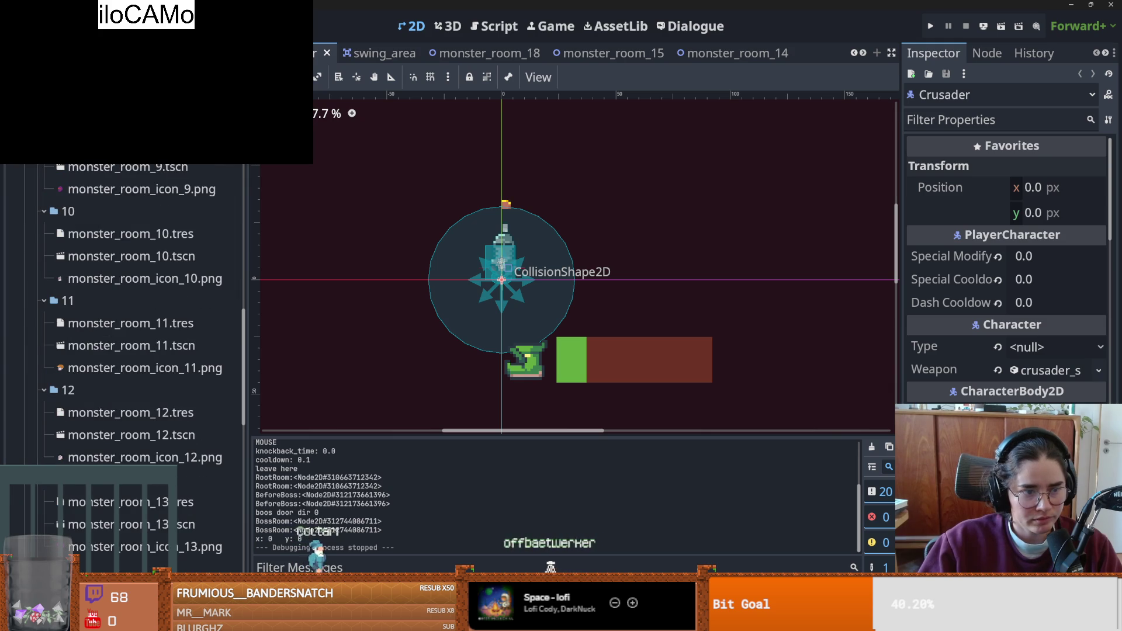
pyautogui.doubleClick(130, 435)
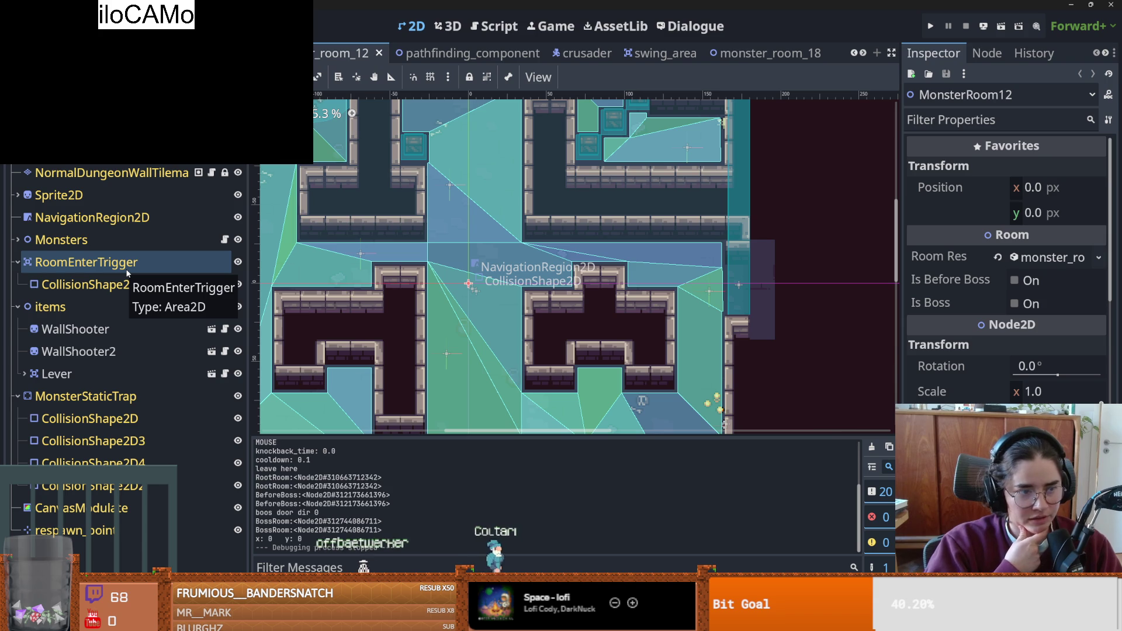
# - Collapse the RoomEnterTrigger node and save monster room 12
pyautogui.click(18, 262)
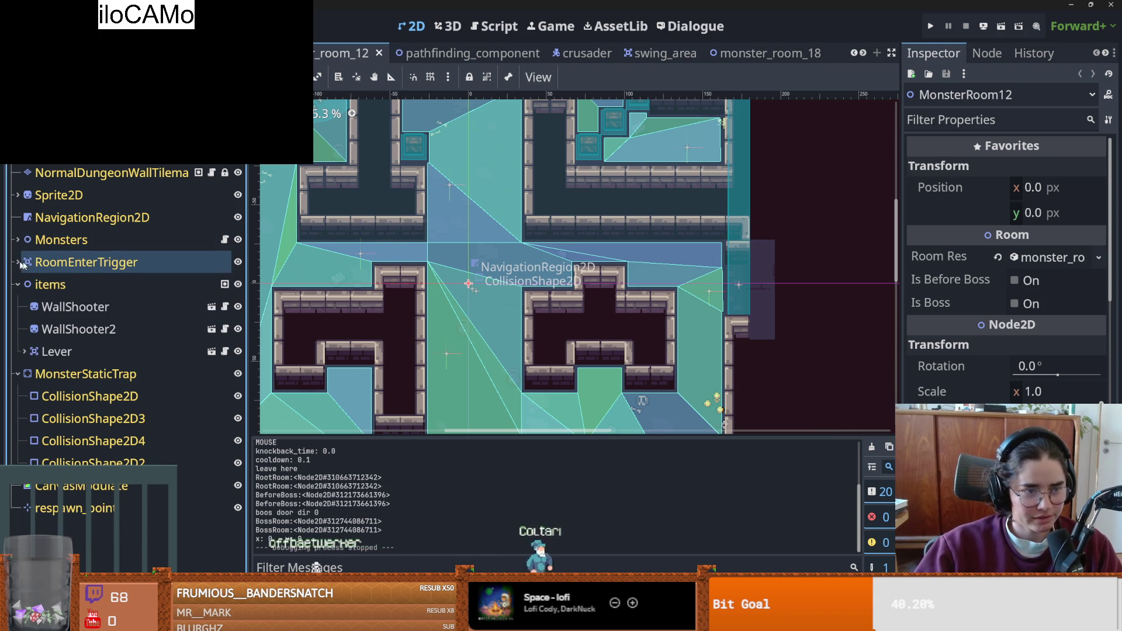
pyautogui.hotkey('ctrl', 's')
pyautogui.hscroll(-3, 507, 355)
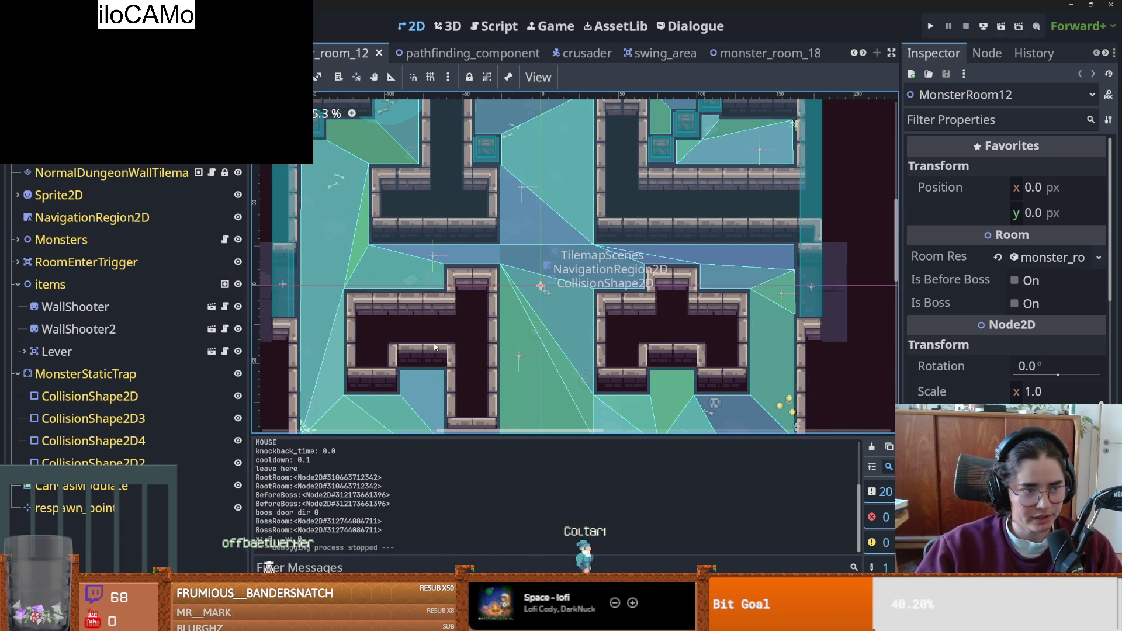
pyautogui.scroll(-2, 344, 322)
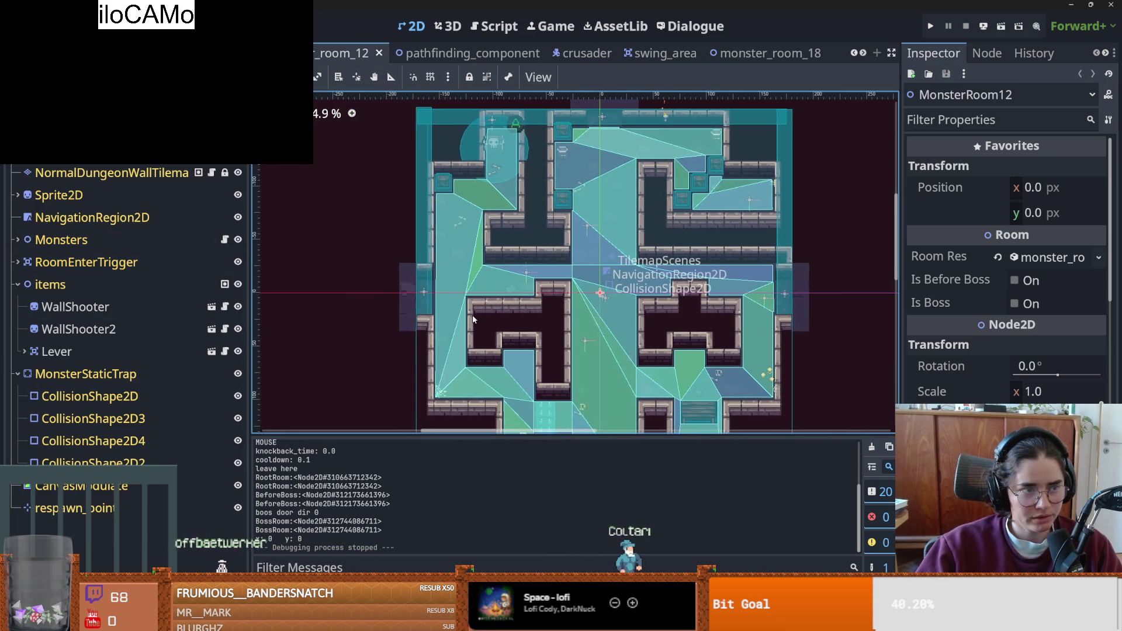
pyautogui.hotkey('ctrl', 's')
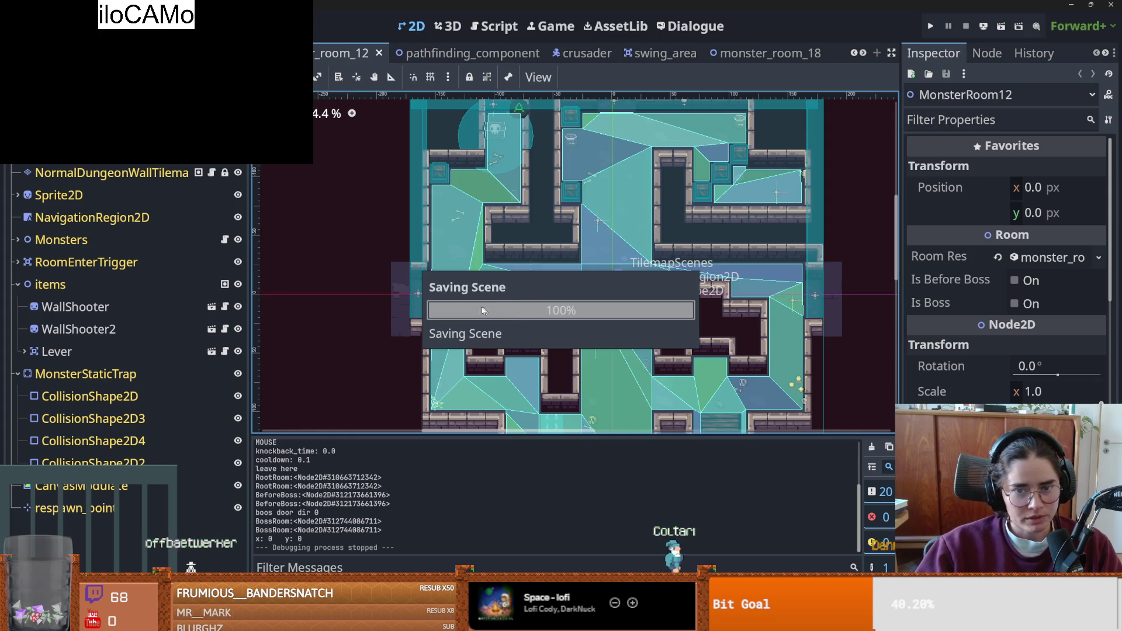
pyautogui.scroll(2, 539, 321)
pyautogui.scroll(-3, 539, 324)
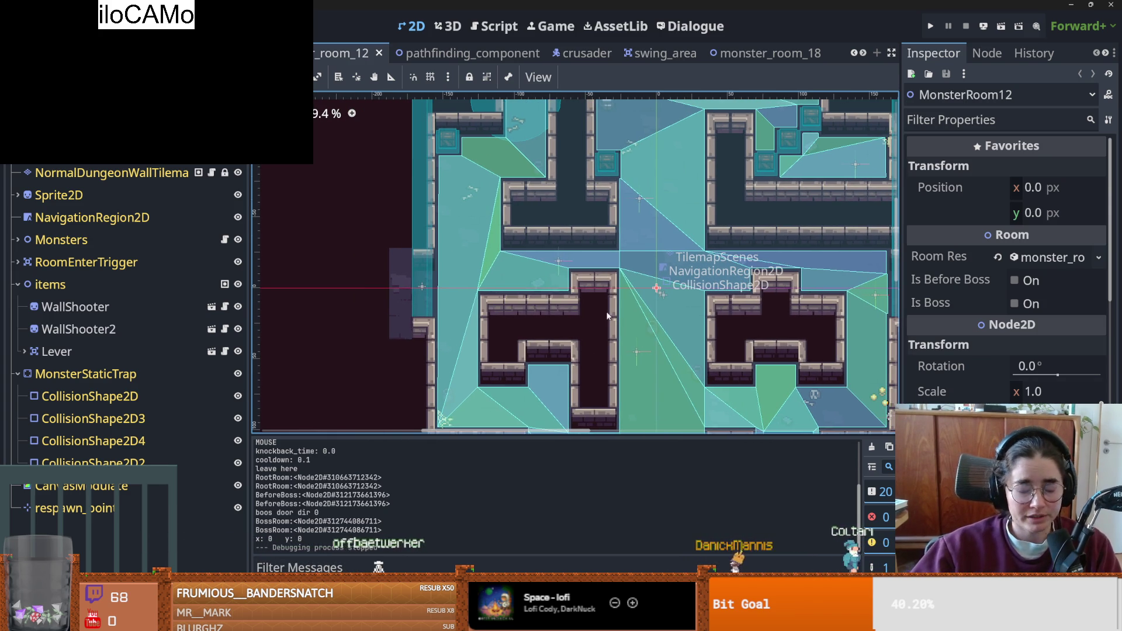
# - Collapse the items and MonsterStaticTrap groups, saving the scene along the way
pyautogui.scroll(1, 581, 281)
pyautogui.hotkey('ctrl', 's')
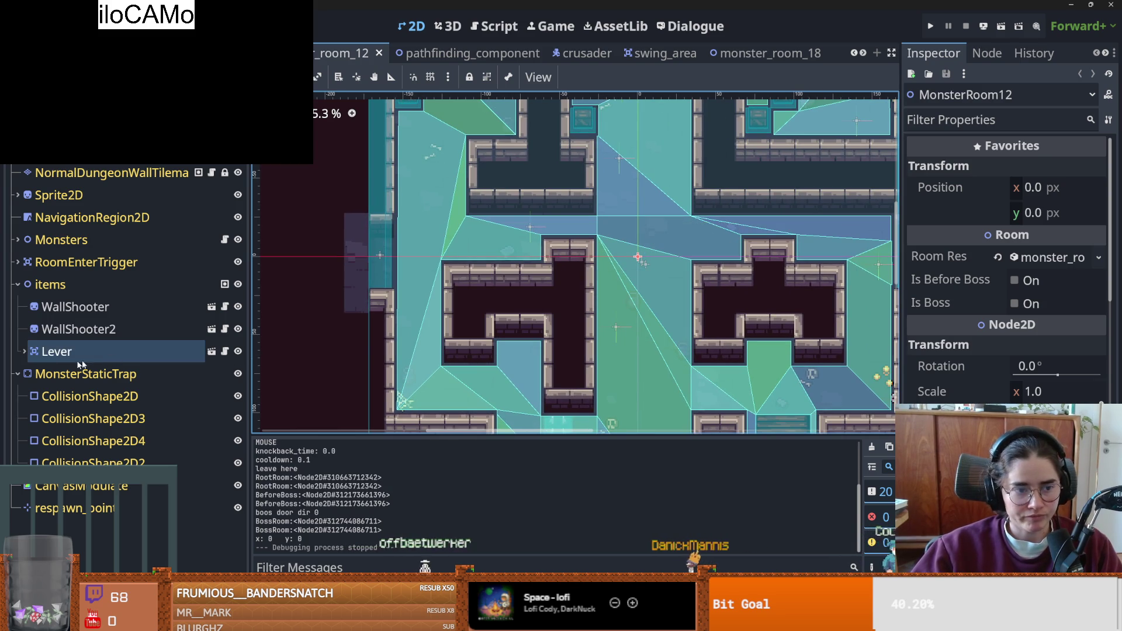
pyautogui.click(17, 285)
pyautogui.hotkey('ctrl', 's')
pyautogui.click(18, 307)
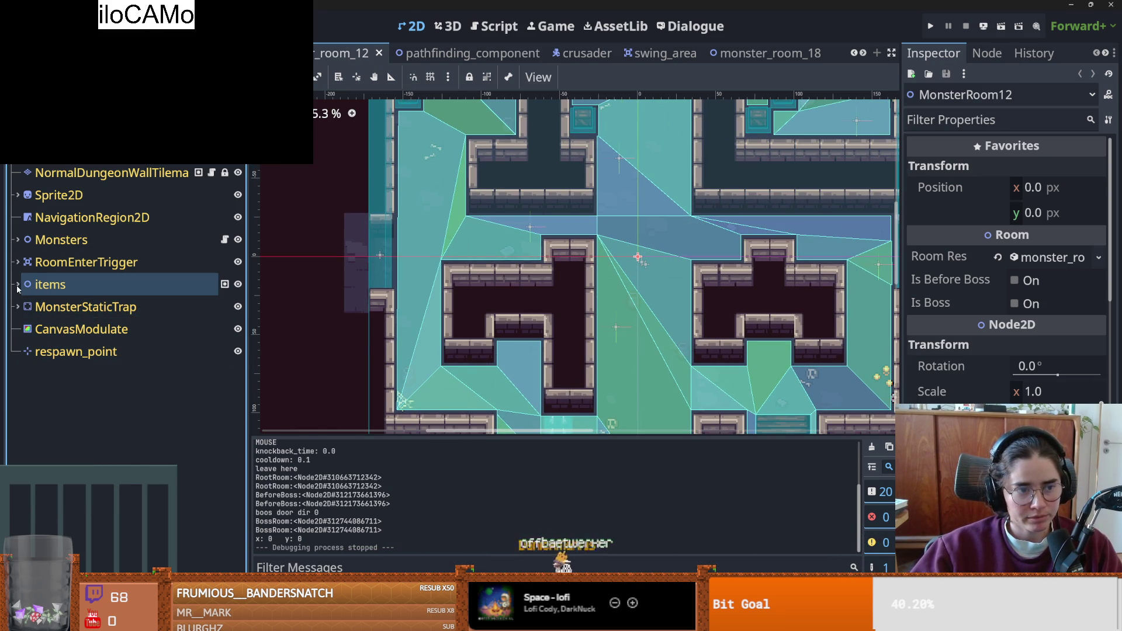
pyautogui.scroll(-4, 503, 281)
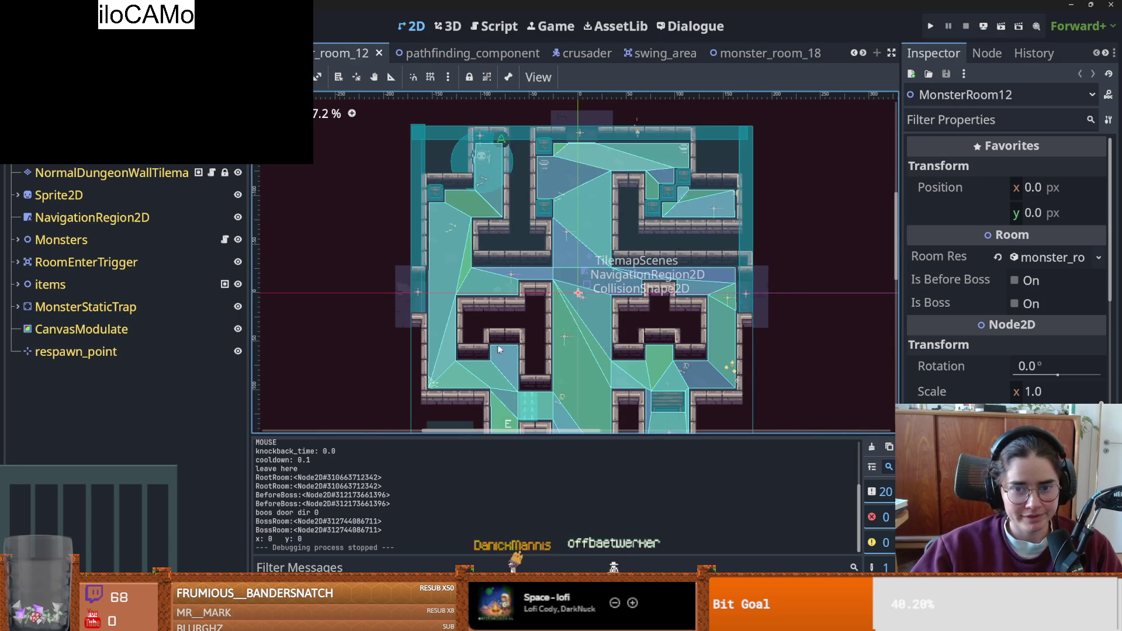
pyautogui.scroll(-2, 503, 281)
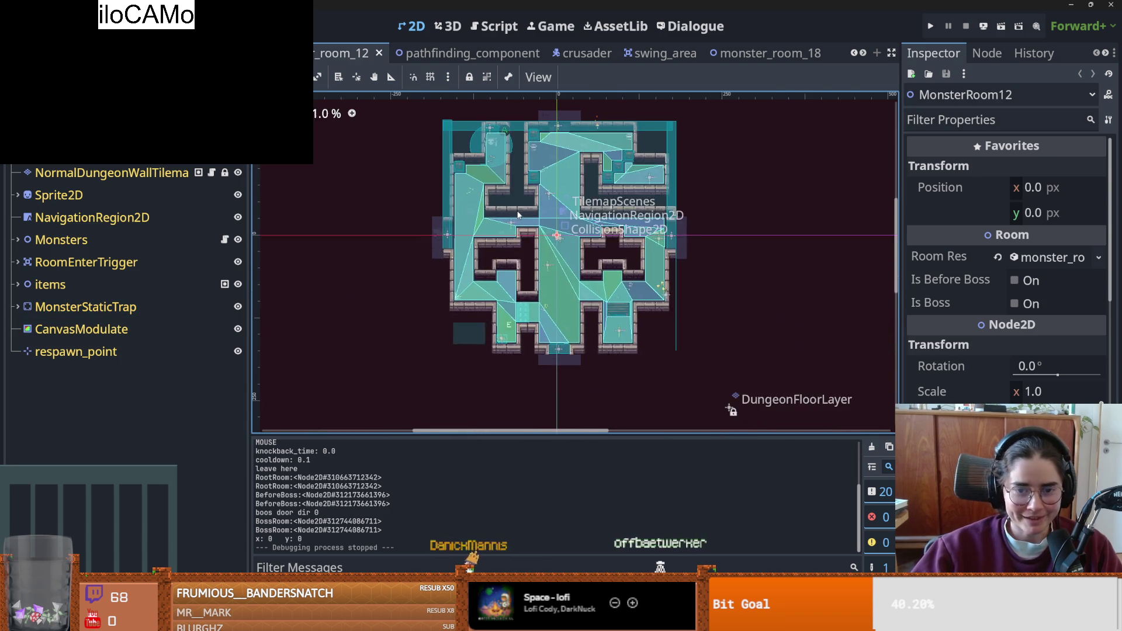
pyautogui.scroll(3, 518, 218)
pyautogui.moveTo(518, 218); pyautogui.dragTo(517, 233)
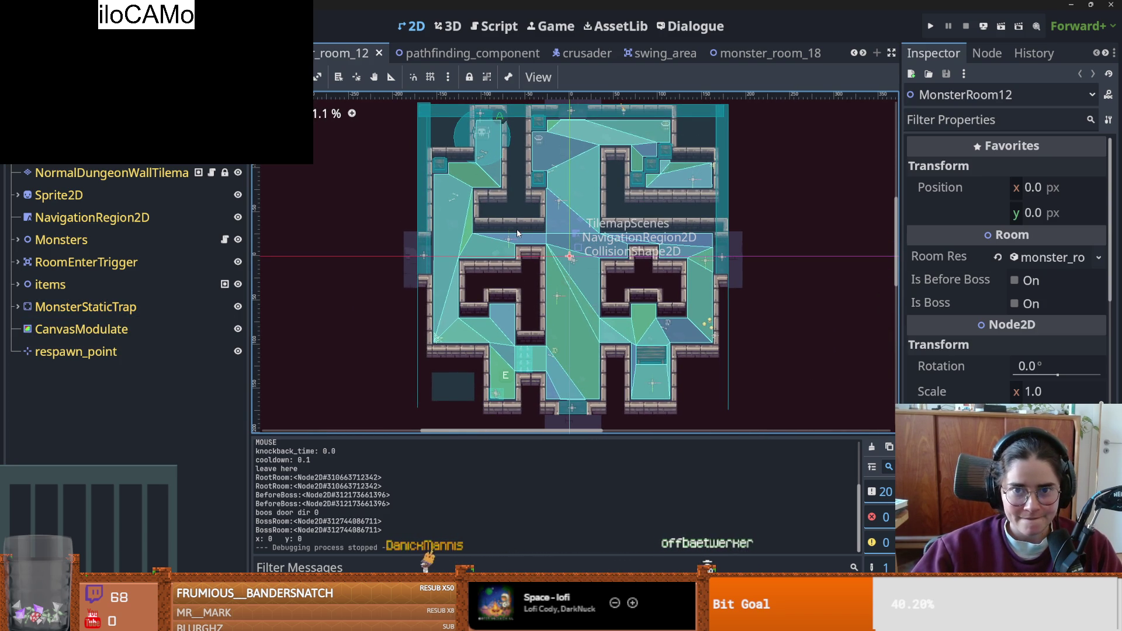
pyautogui.scroll(-1, 518, 233)
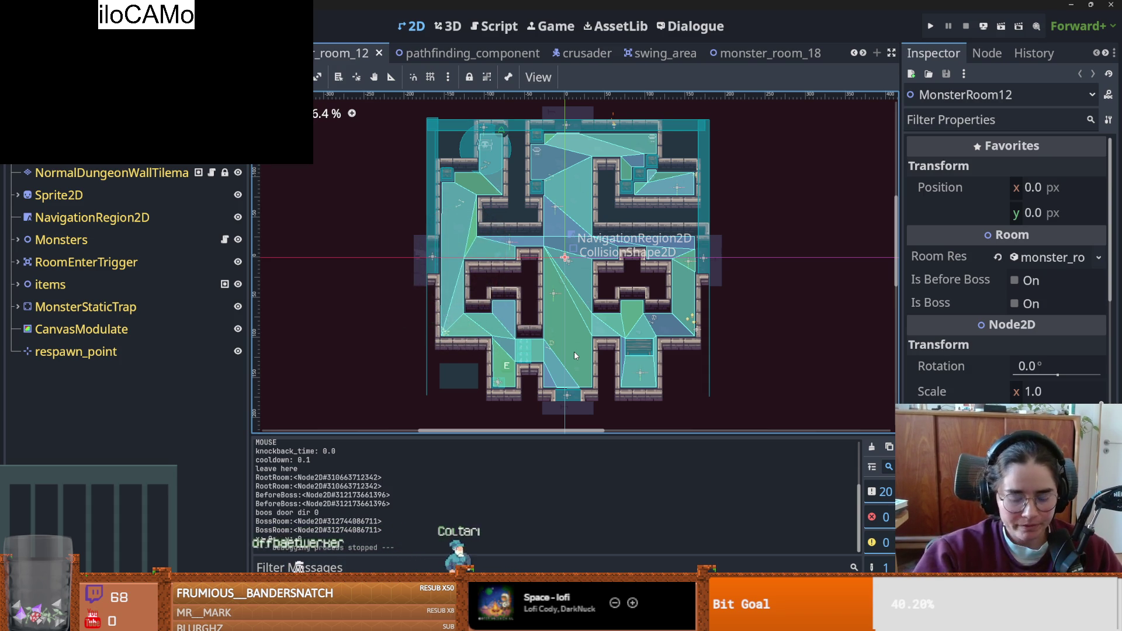
pyautogui.scroll(2, 483, 340)
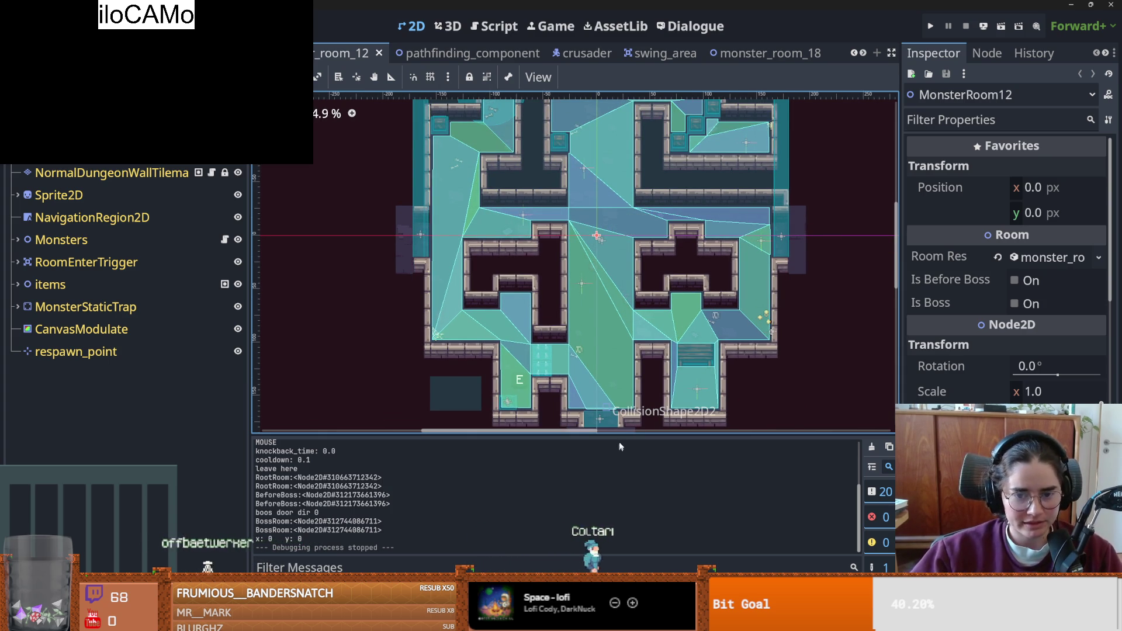
pyautogui.scroll(-2, 627, 376)
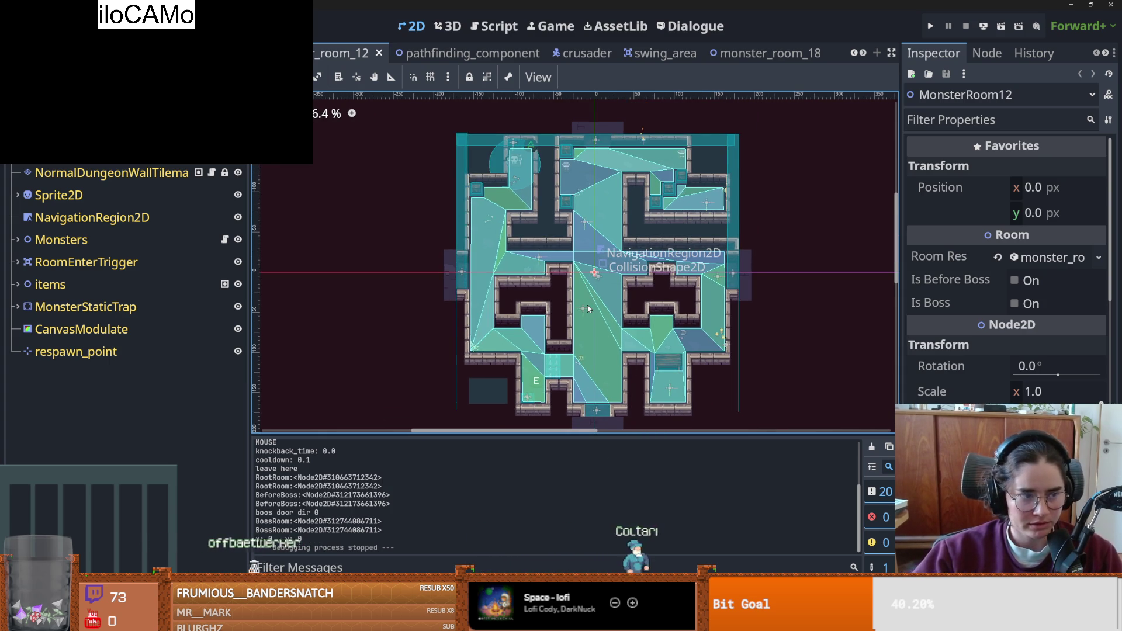
pyautogui.scroll(-2, 584, 289)
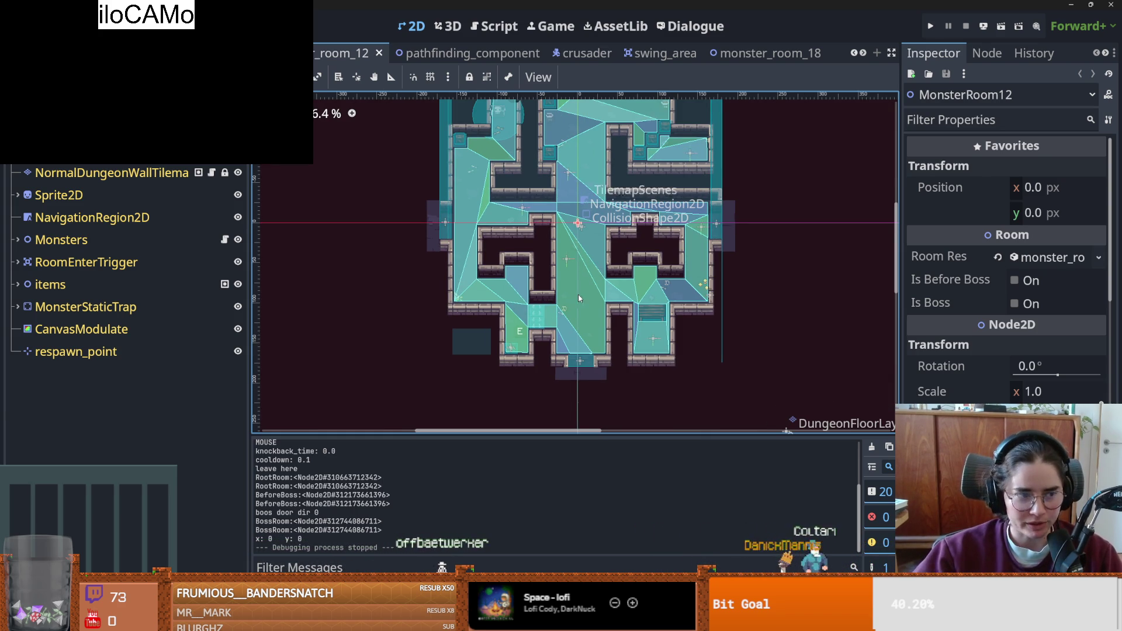
pyautogui.hscroll(1, 576, 289)
pyautogui.scroll(3, 563, 299)
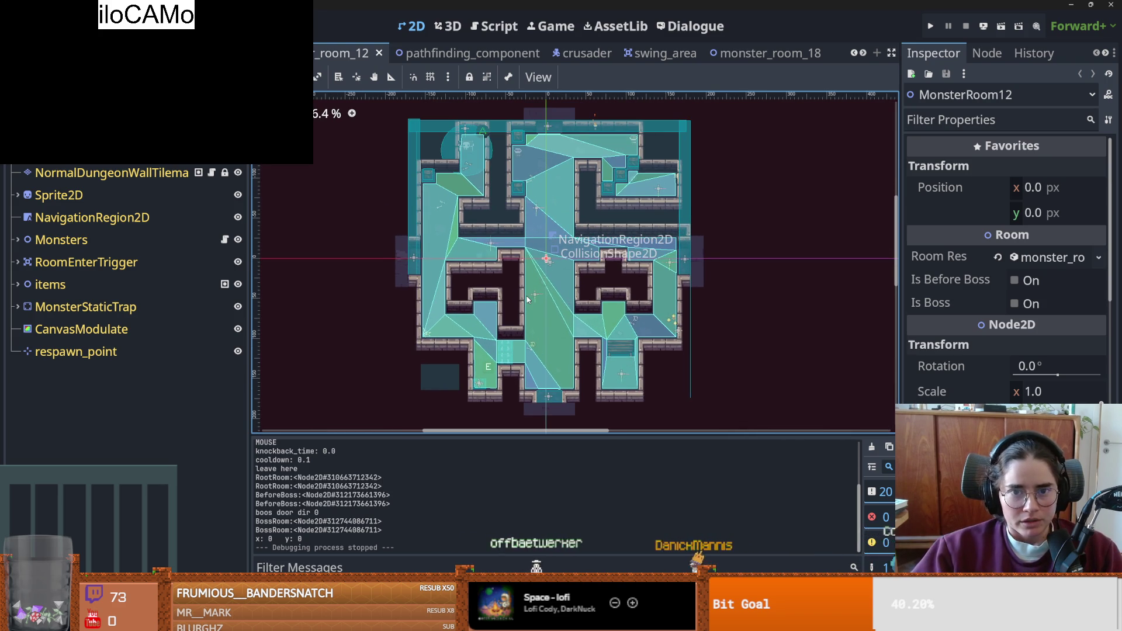
pyautogui.hscroll(-1, 535, 296)
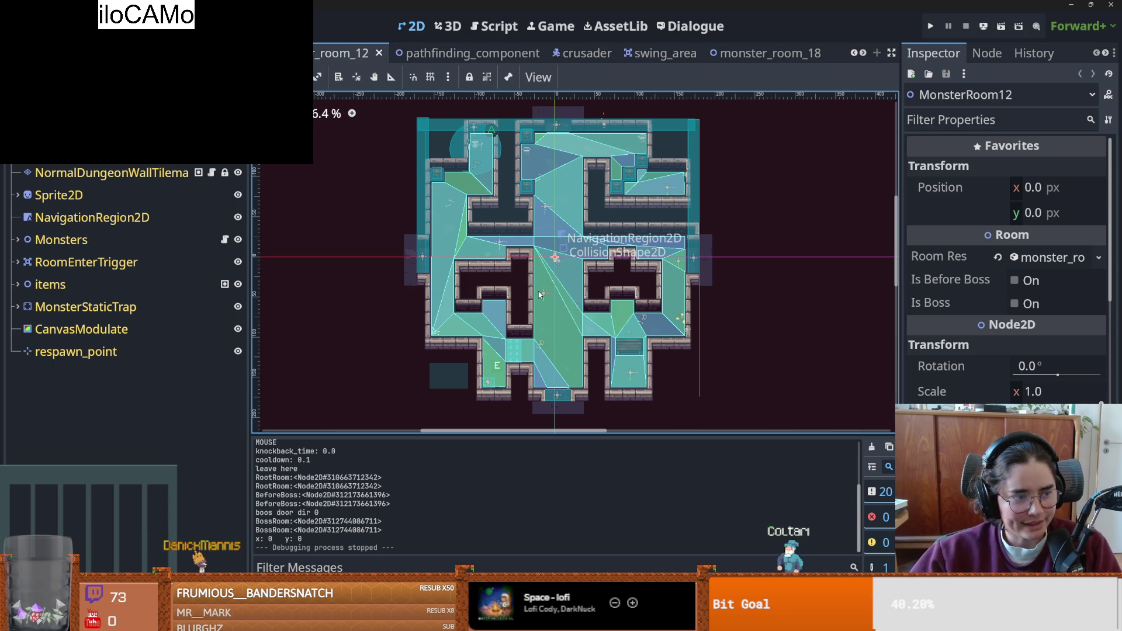
pyautogui.scroll(-1, 475, 342)
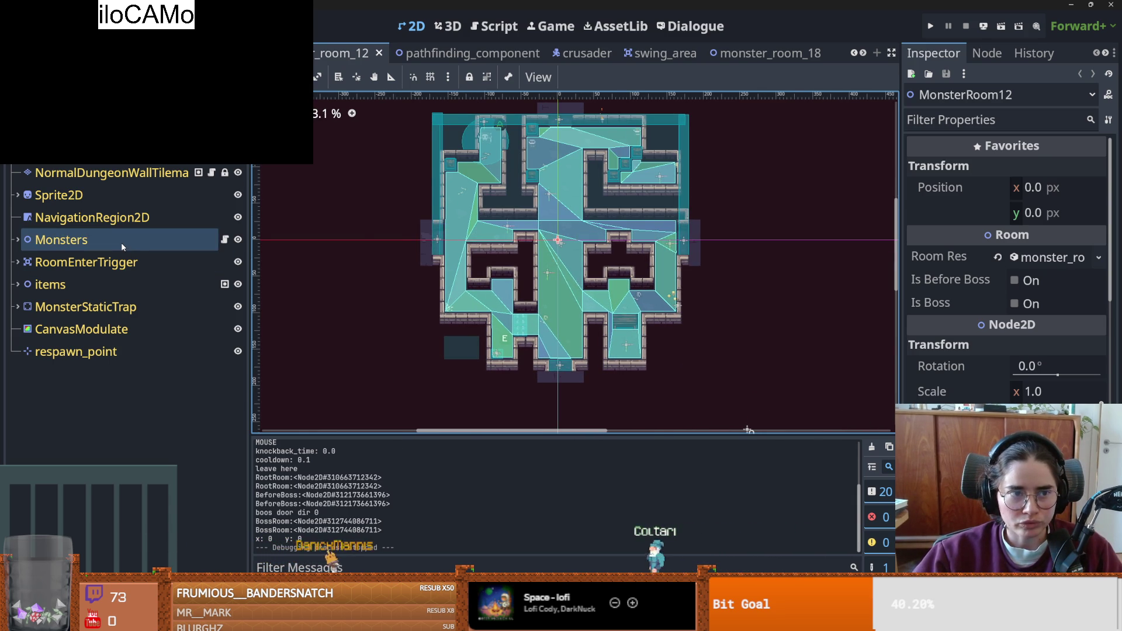
pyautogui.scroll(1, 576, 242)
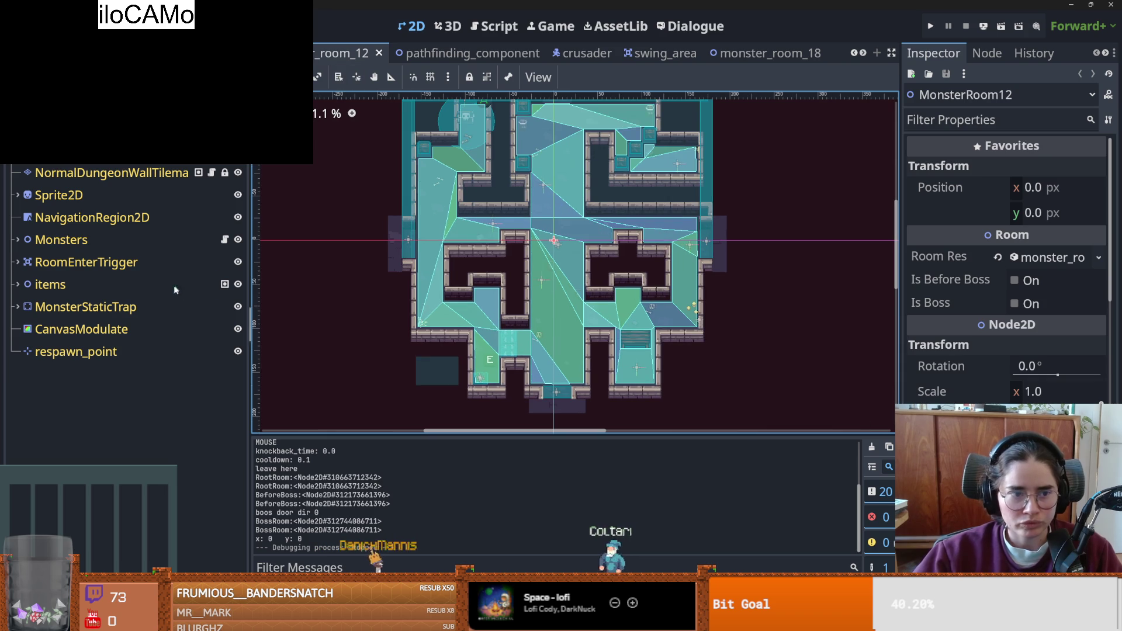
# - Expand Monsters and check the enemy types of MonsterMarker2 through MonsterMarker5
pyautogui.click(17, 240)
pyautogui.click(117, 262)
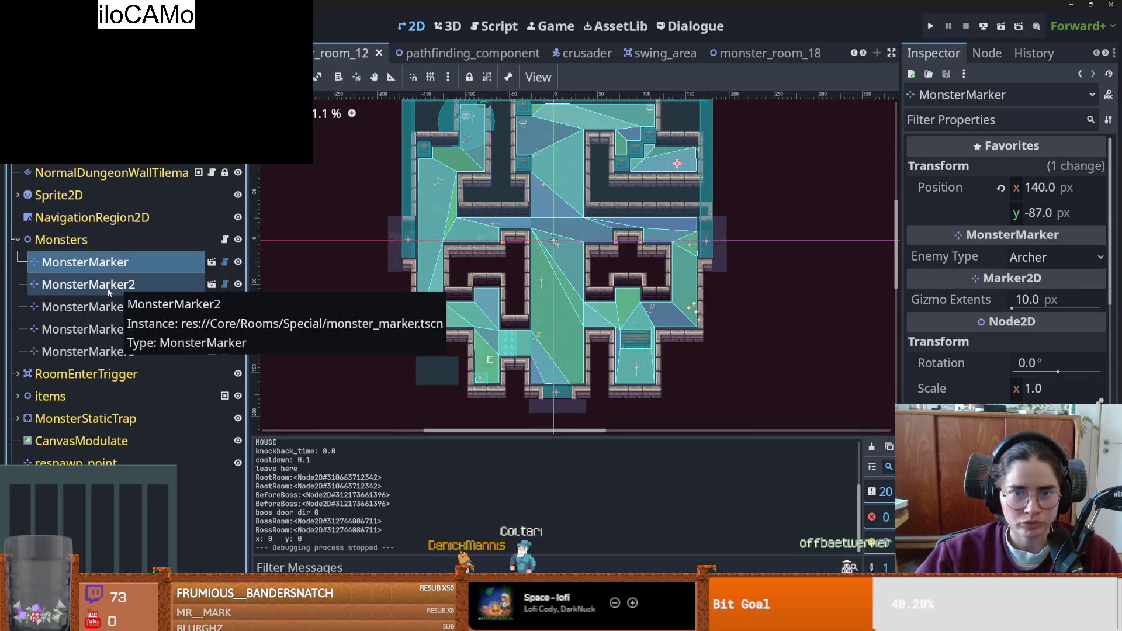
pyautogui.keyDown('shift'); pyautogui.click(121, 287); pyautogui.keyUp('shift')
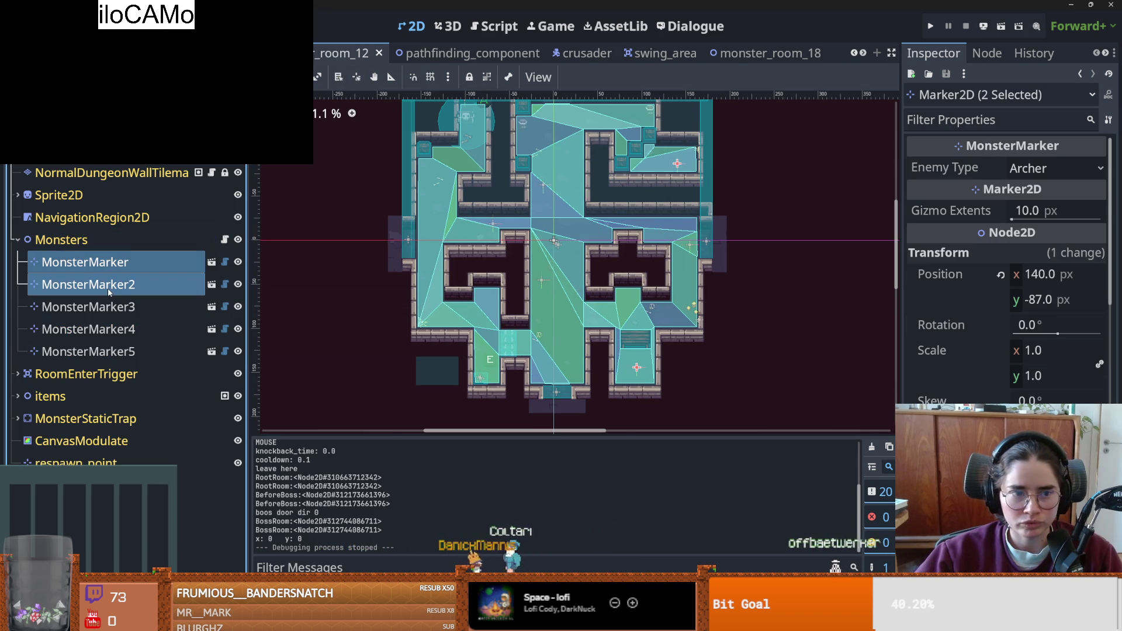
pyautogui.click(118, 356)
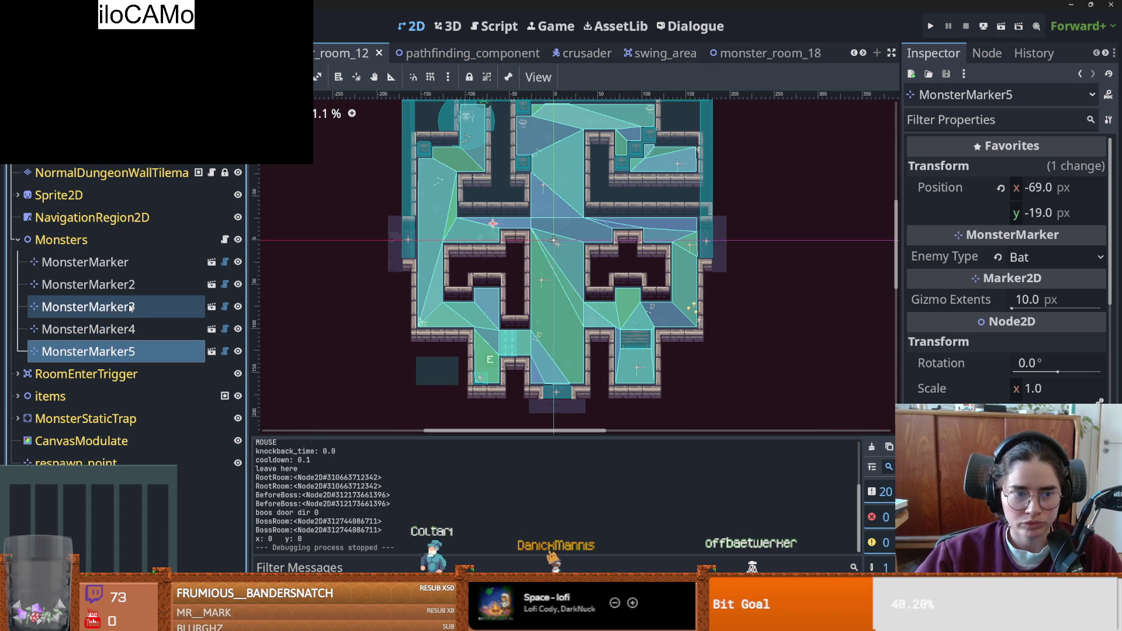
pyautogui.click(123, 327)
pyautogui.click(122, 307)
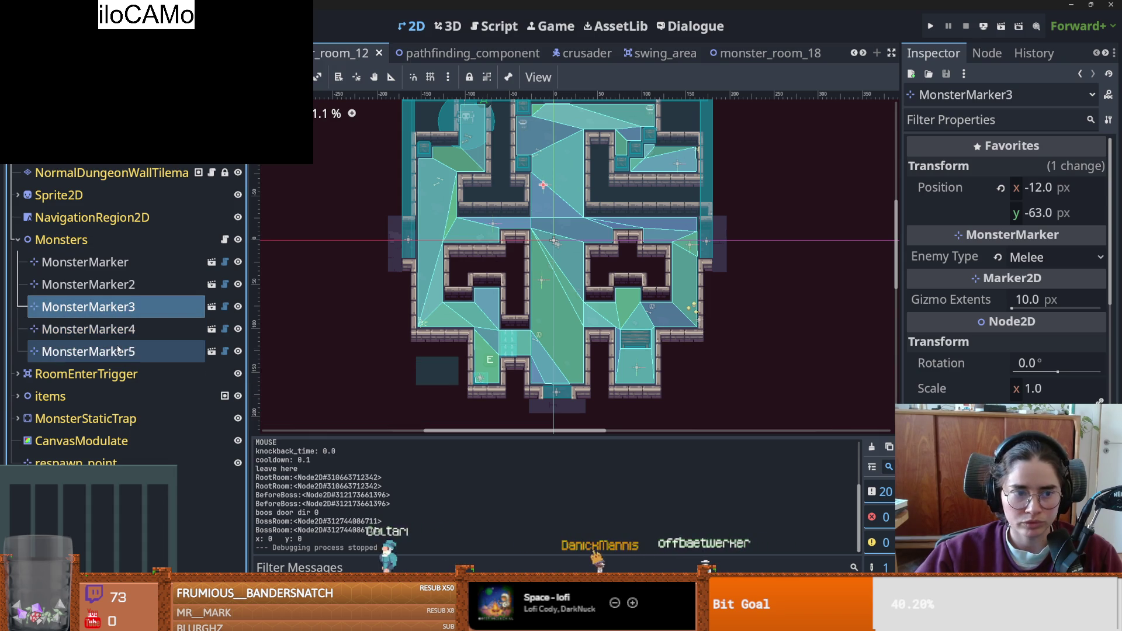
pyautogui.click(123, 351)
pyautogui.click(122, 289)
# - Delete MonsterMarker, MonsterMarker2 and MonsterMarker5 together
pyautogui.keyDown('ctrl'); pyautogui.click(122, 351); pyautogui.keyUp('ctrl')
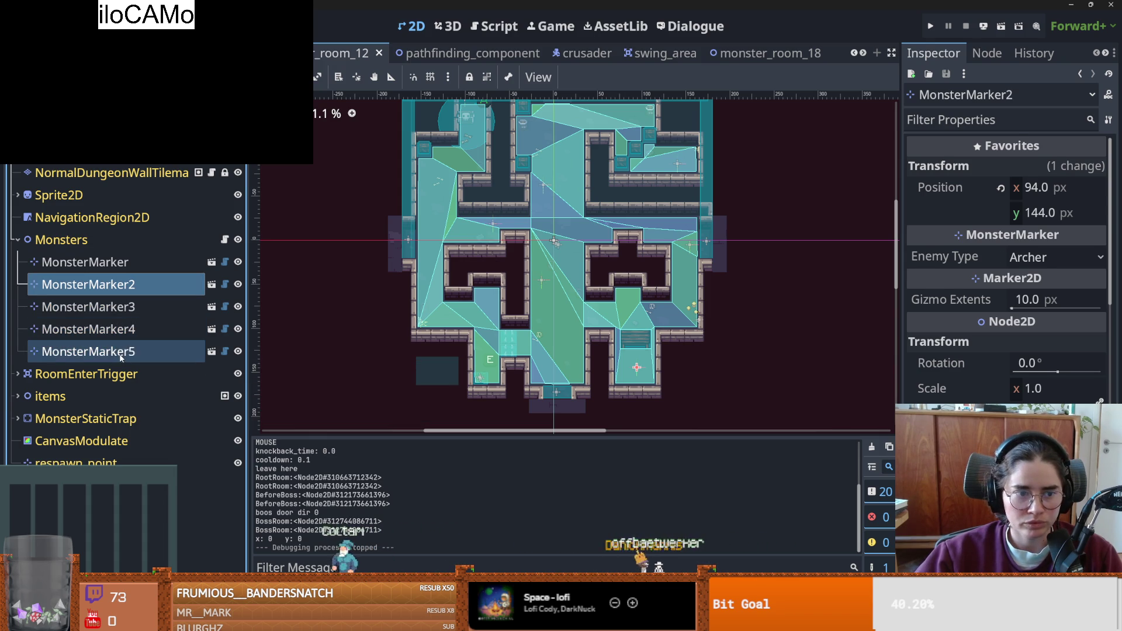
pyautogui.keyDown('ctrl'); pyautogui.click(120, 262); pyautogui.keyUp('ctrl')
pyautogui.rightClick(124, 283)
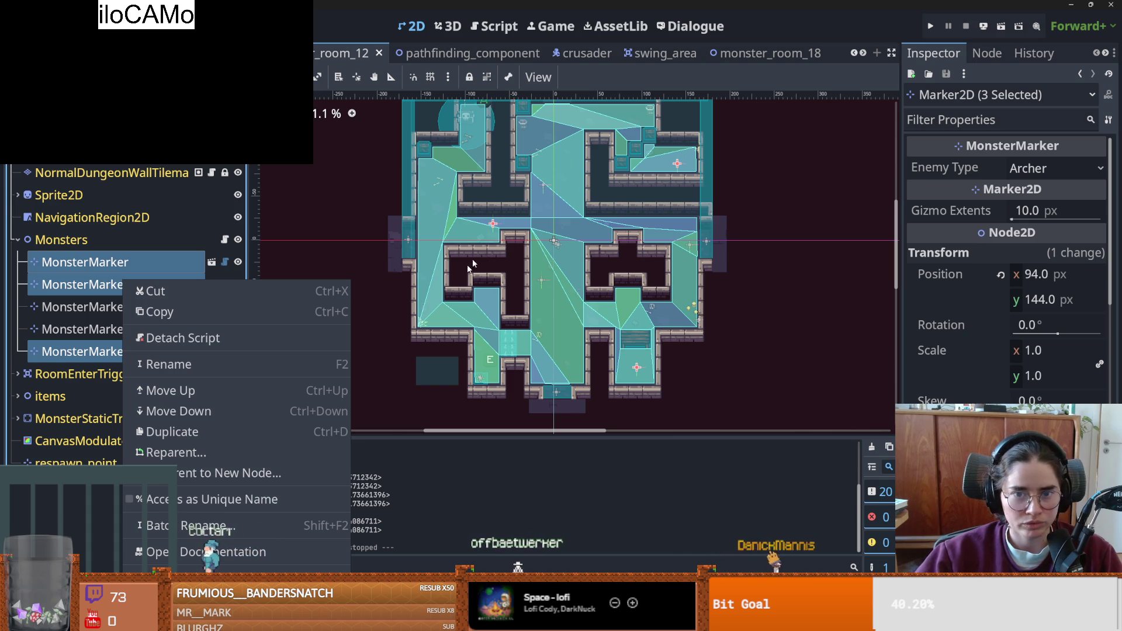
pyautogui.press('Delete')
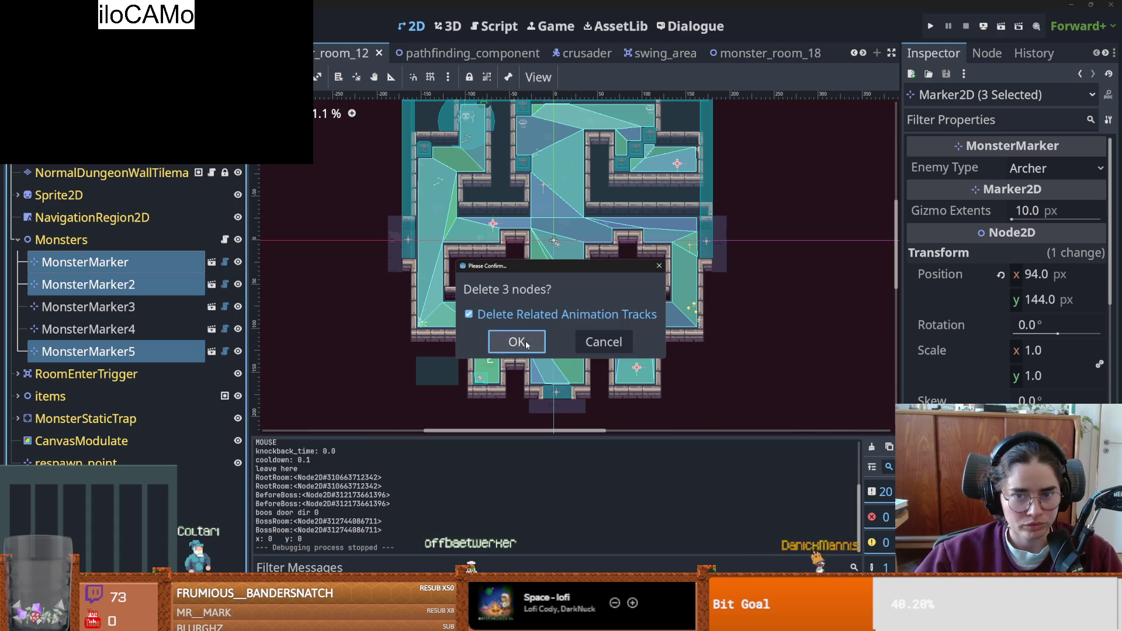
pyautogui.click(515, 344)
# - Delete MonsterMarker3, leaving only MonsterMarker4, and save the room scene
pyautogui.click(117, 286)
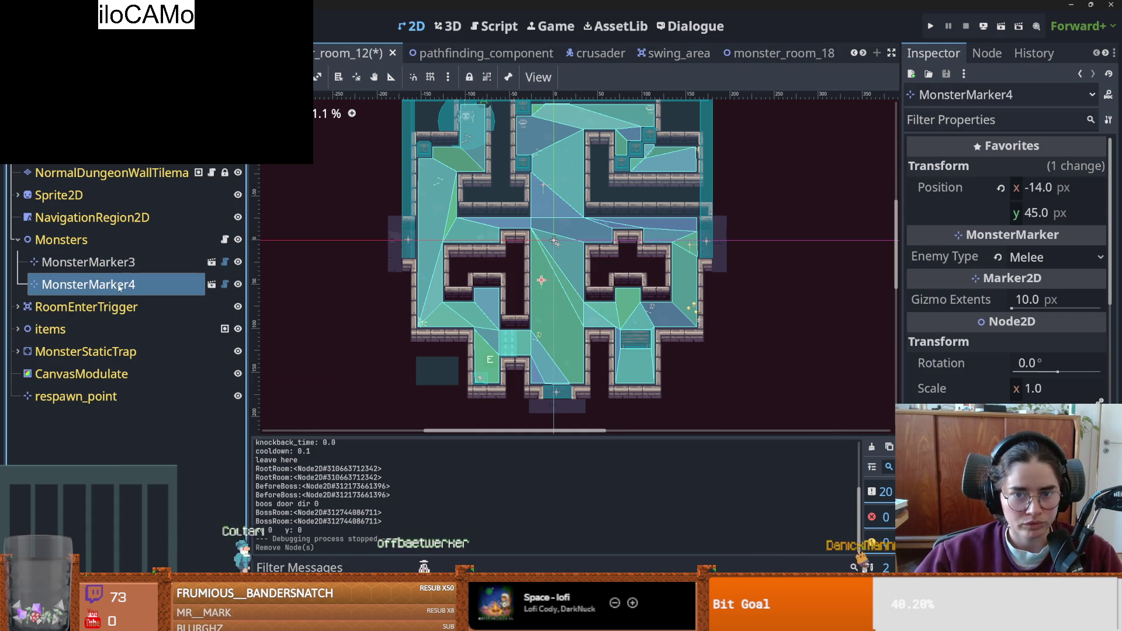
pyautogui.click(114, 263)
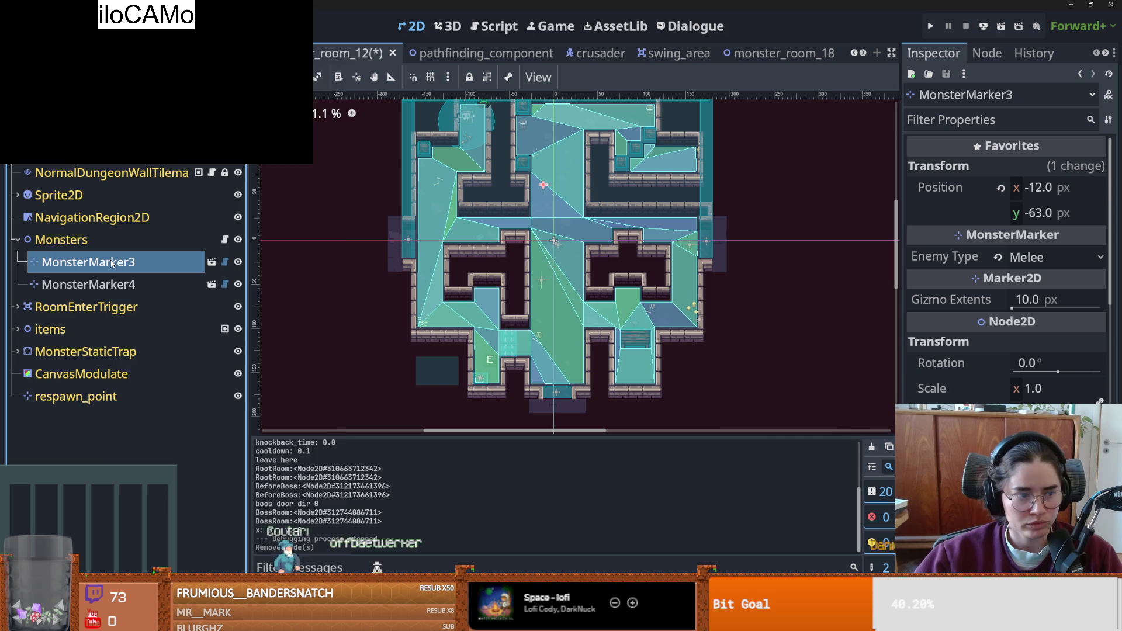
pyautogui.rightClick(112, 263)
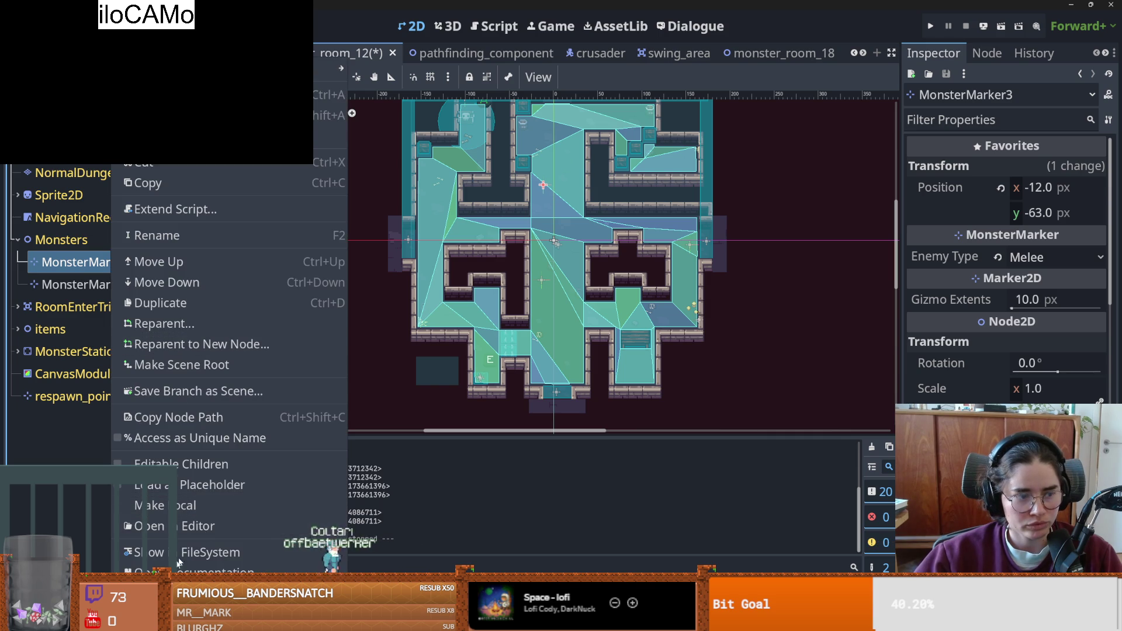
pyautogui.click(175, 594)
pyautogui.click(514, 329)
pyautogui.scroll(2, 563, 343)
pyautogui.hotkey('ctrl', 's')
pyautogui.scroll(-2, 566, 327)
pyautogui.hotkey('ctrl', 's')
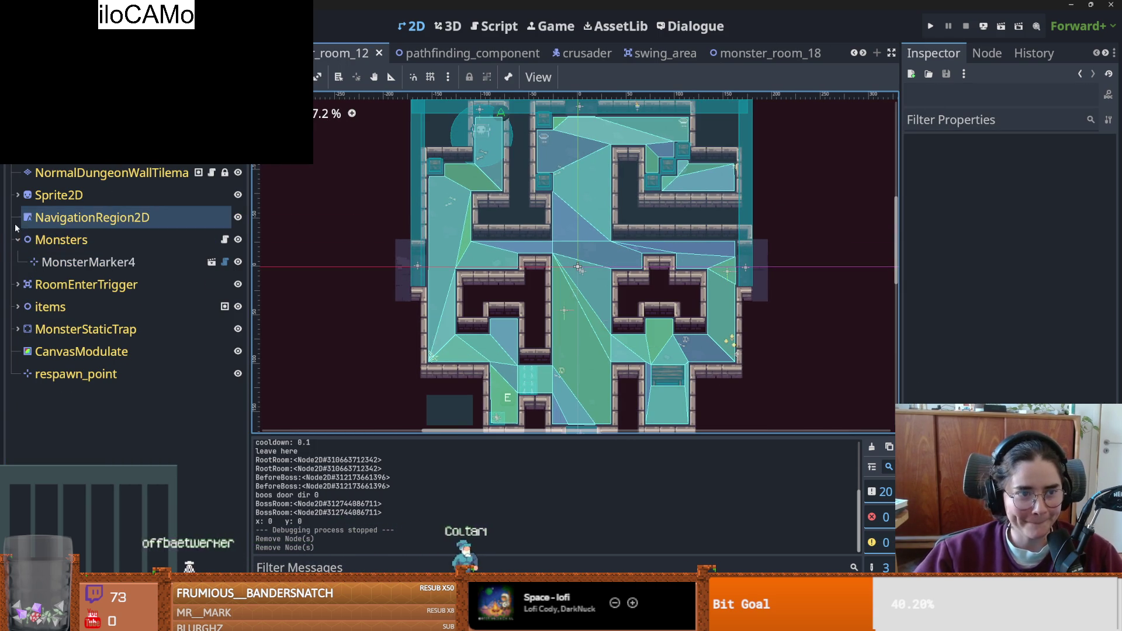
# - Re-save monster_room_12.tscn several times with Ctrl+S after the marker deletions
pyautogui.hotkey('ctrl', 's')
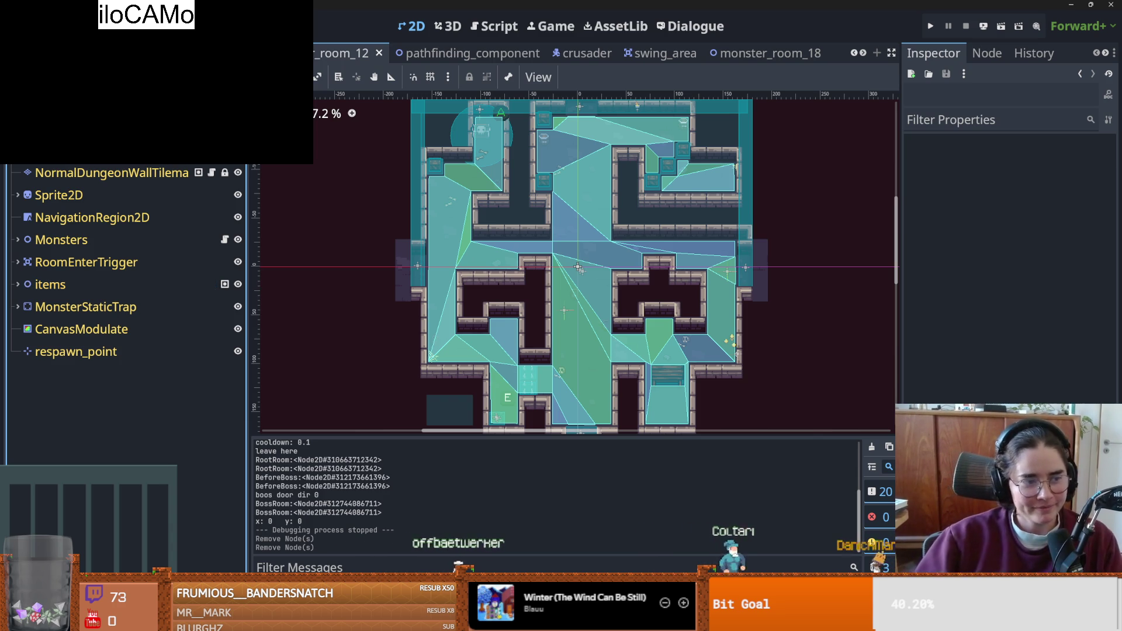
pyautogui.scroll(1, 640, 278)
pyautogui.hotkey('ctrl', 's')
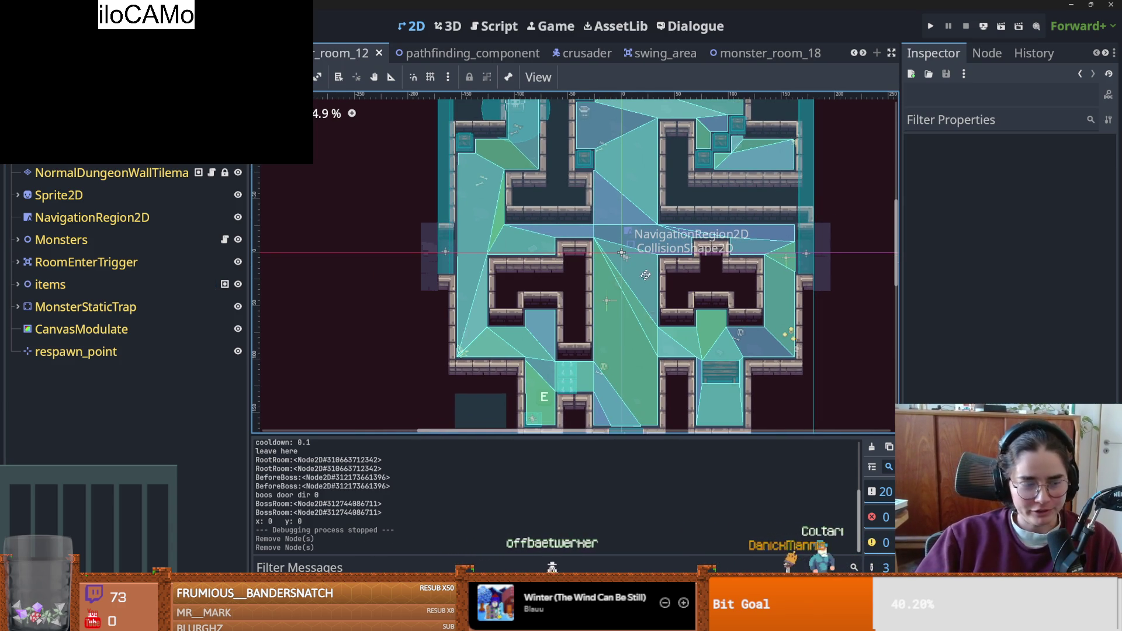
pyautogui.scroll(1, 640, 271)
pyautogui.hotkey('ctrl', 's')
pyautogui.scroll(-1, 664, 266)
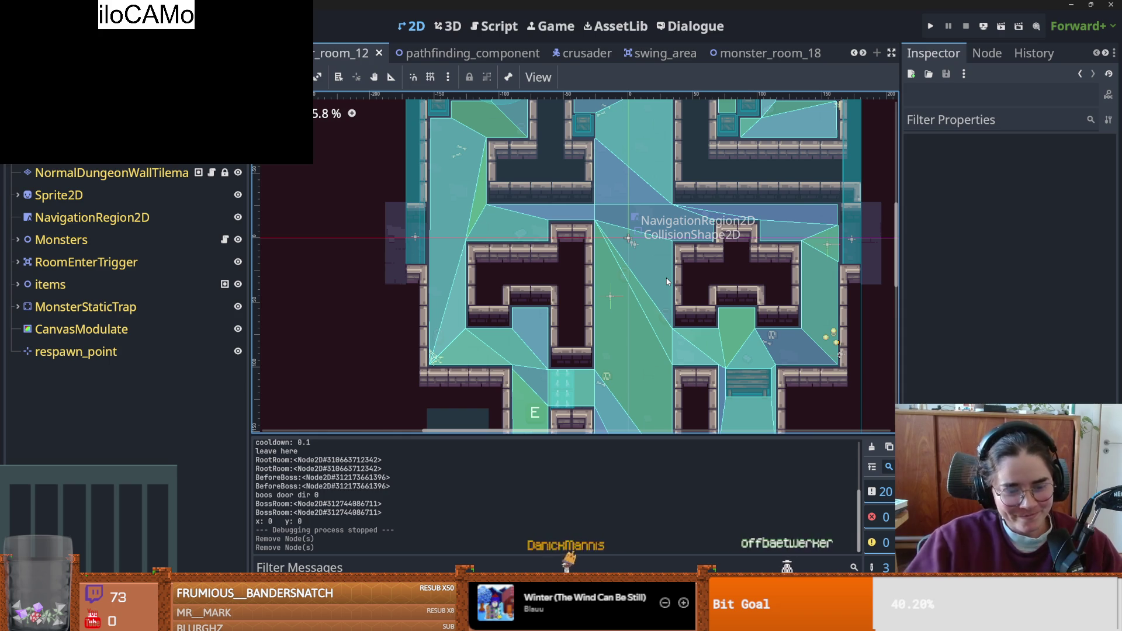
pyautogui.scroll(1, 667, 279)
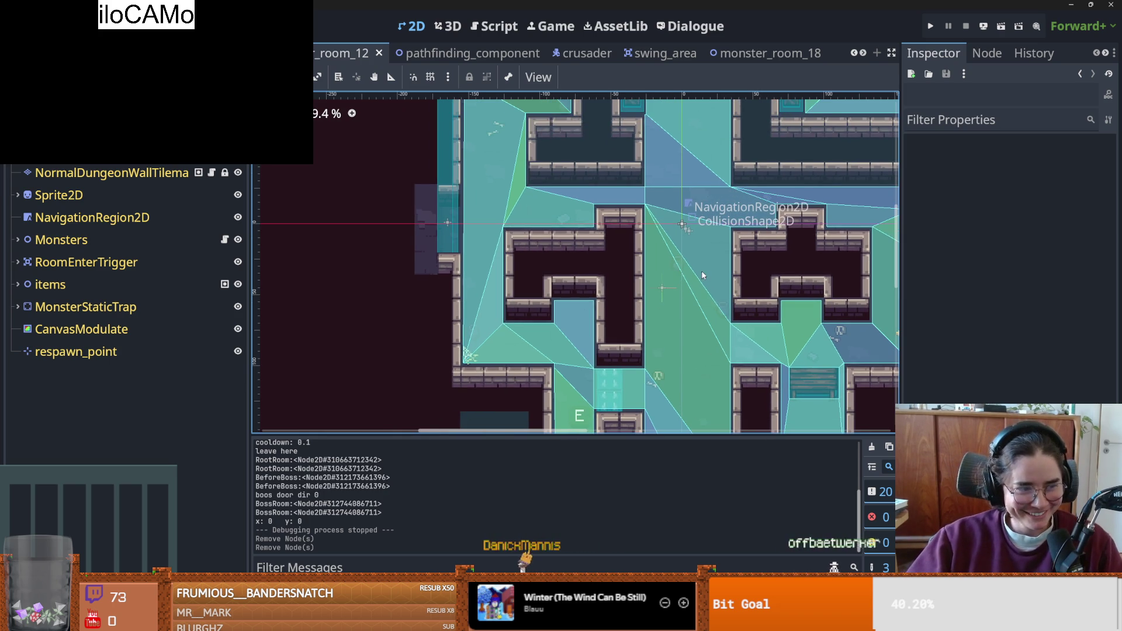
pyautogui.hscroll(-1, 707, 268)
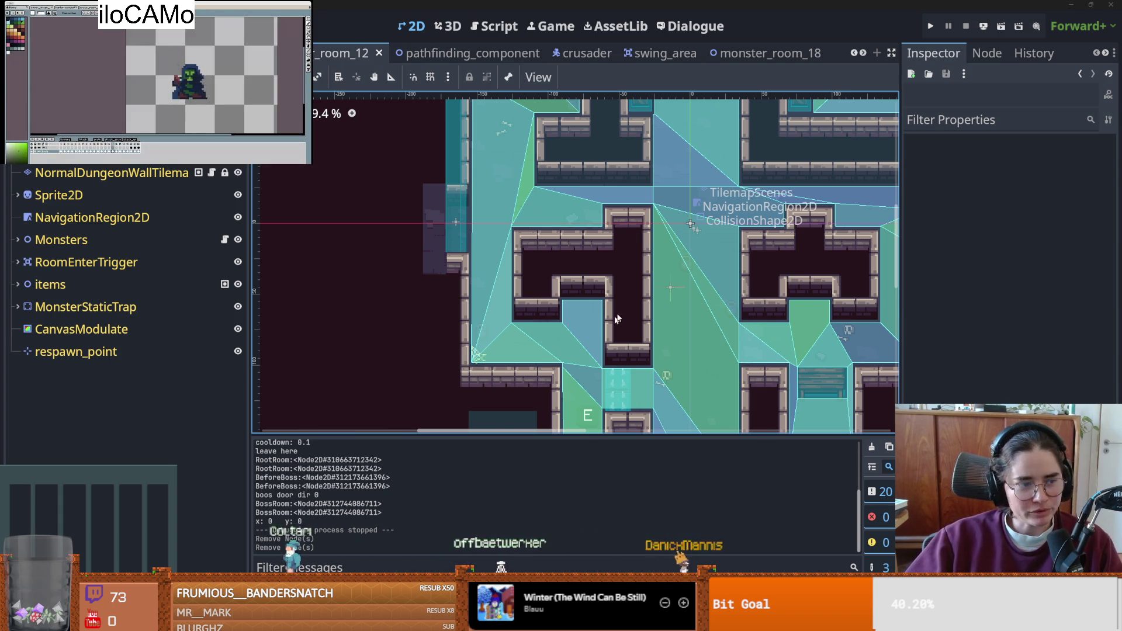
pyautogui.scroll(1, 610, 324)
pyautogui.hotkey('ctrl', 's')
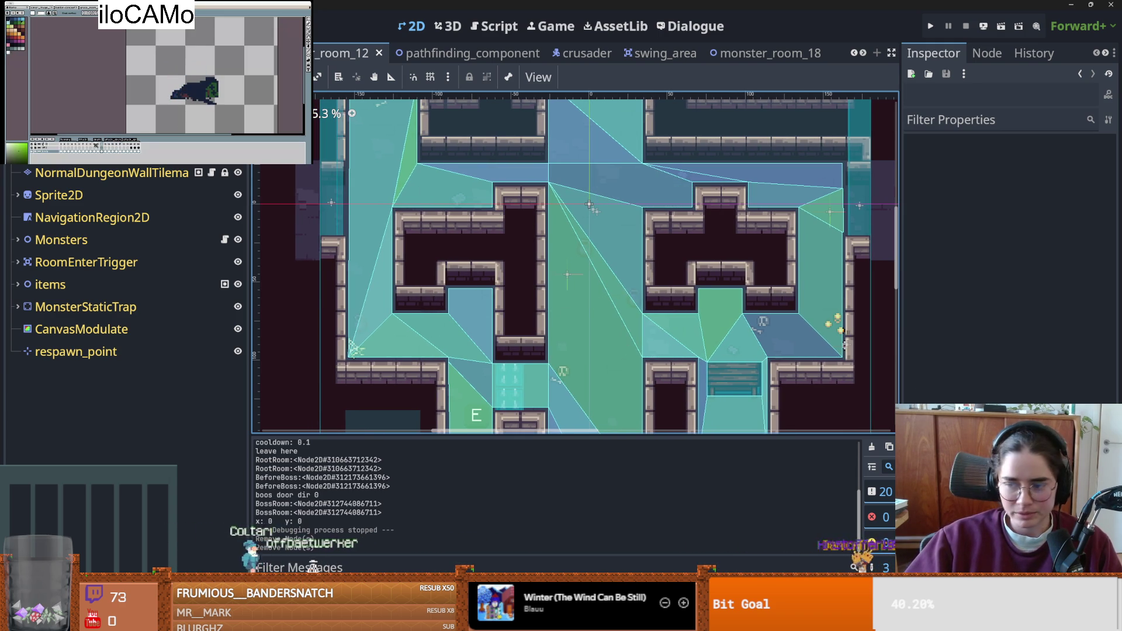
pyautogui.hscroll(-2, 413, 396)
pyautogui.hotkey('ctrl', 's')
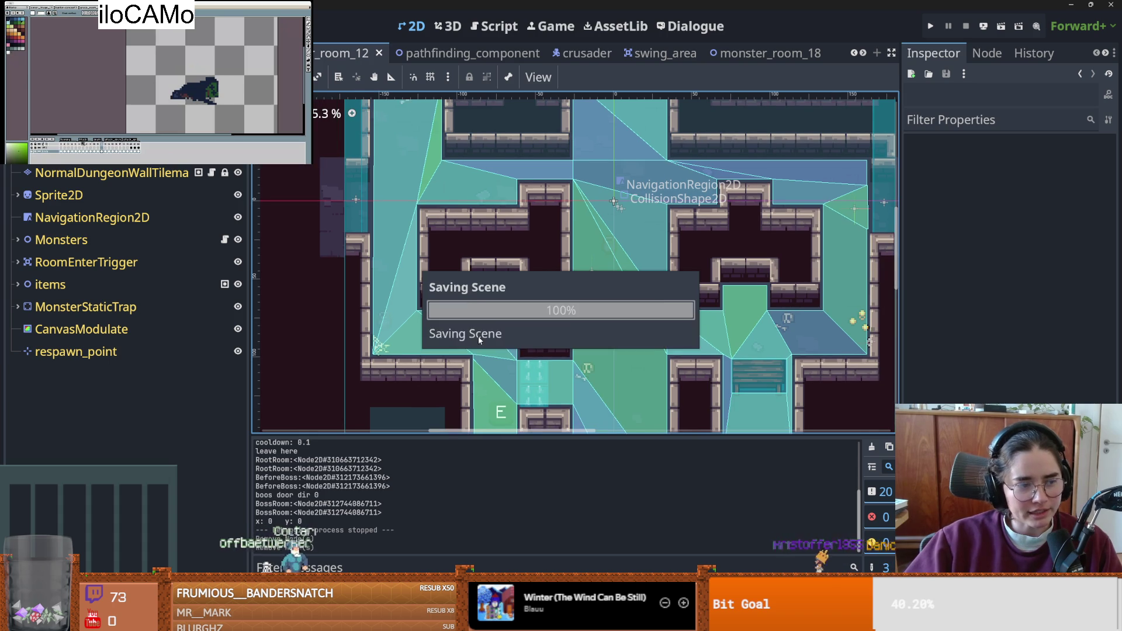
# - Save the room scene and pan around the room map
pyautogui.moveTo(478, 340); pyautogui.dragTo(489, 344)
pyautogui.scroll(-2, 521, 323)
pyautogui.hotkey('ctrl', 's')
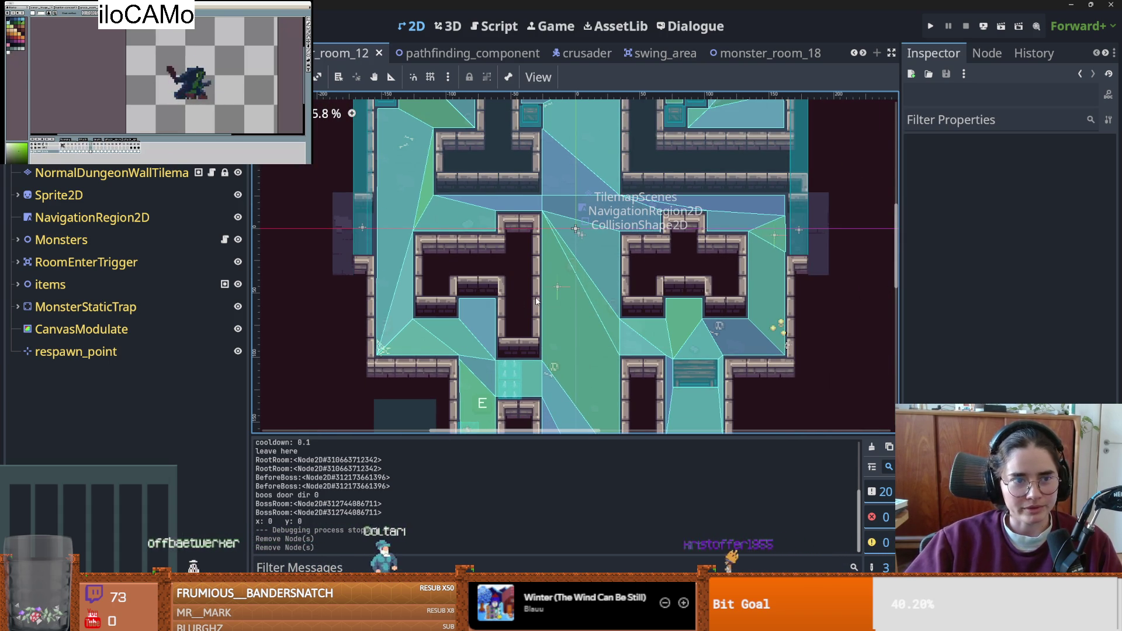
pyautogui.scroll(-1, 578, 264)
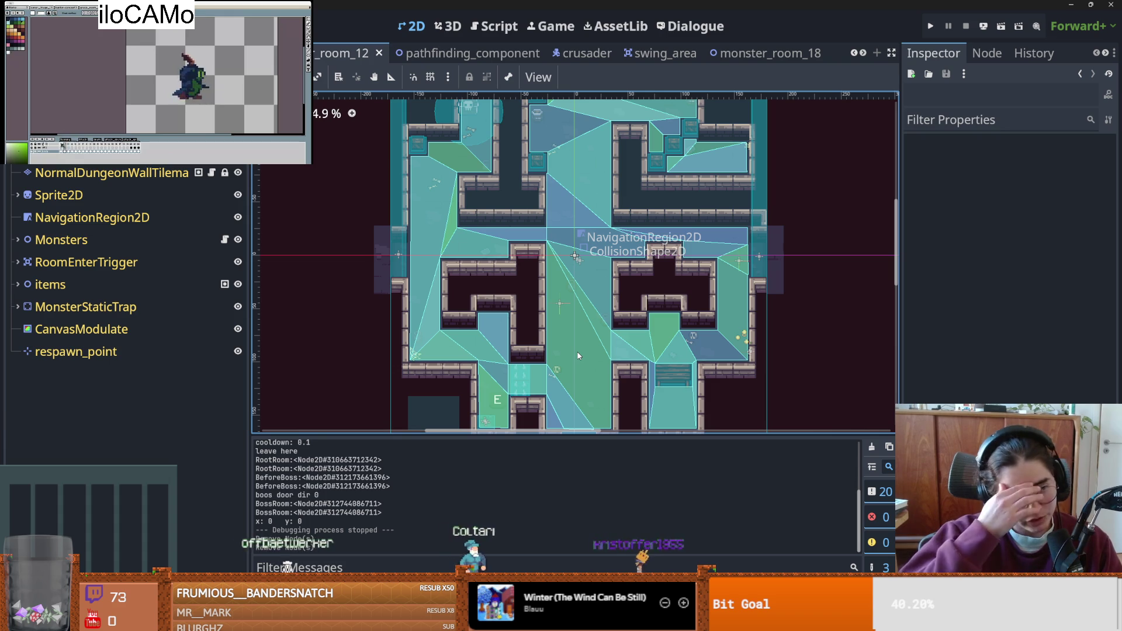
pyautogui.moveTo(552, 265); pyautogui.dragTo(662, 286)
pyautogui.scroll(2, 681, 296)
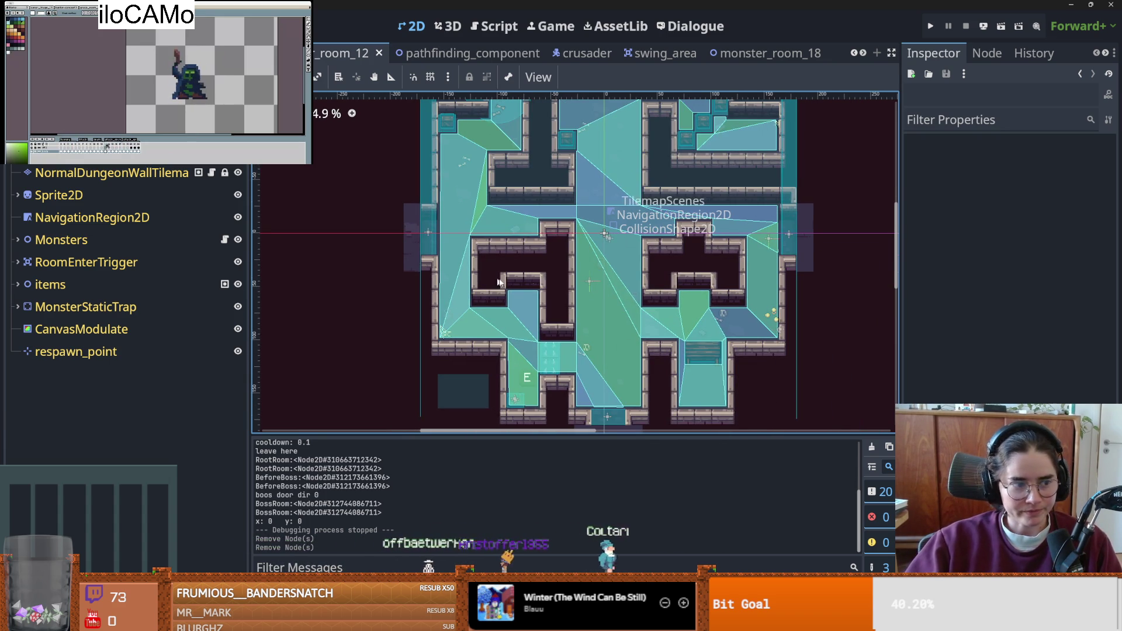
pyautogui.hscroll(2, 536, 269)
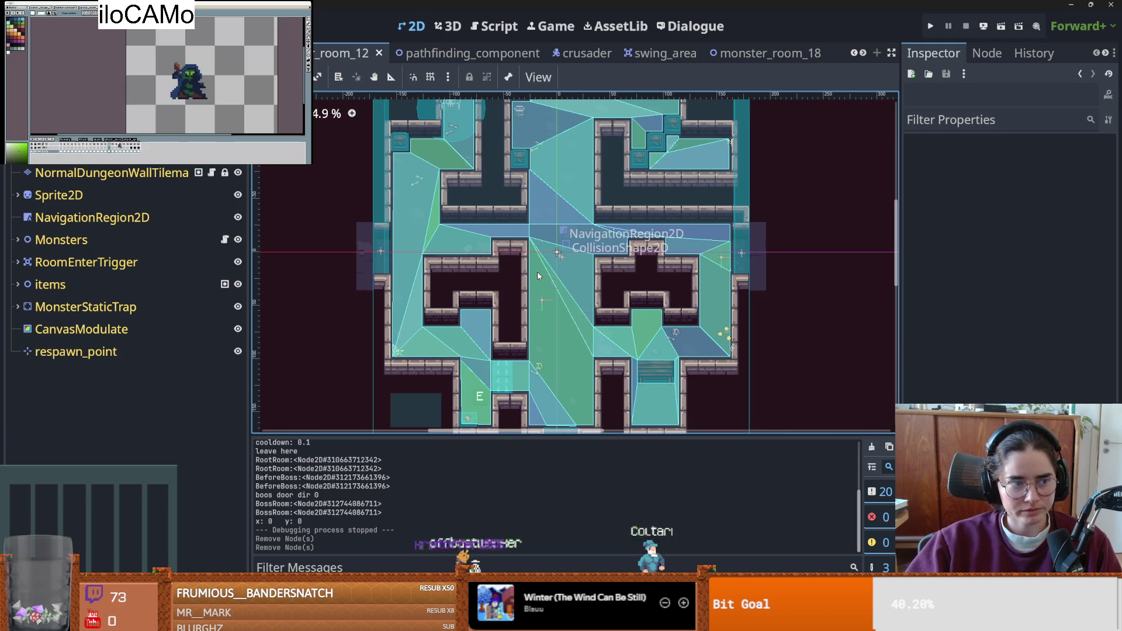
pyautogui.moveTo(541, 273); pyautogui.dragTo(509, 292)
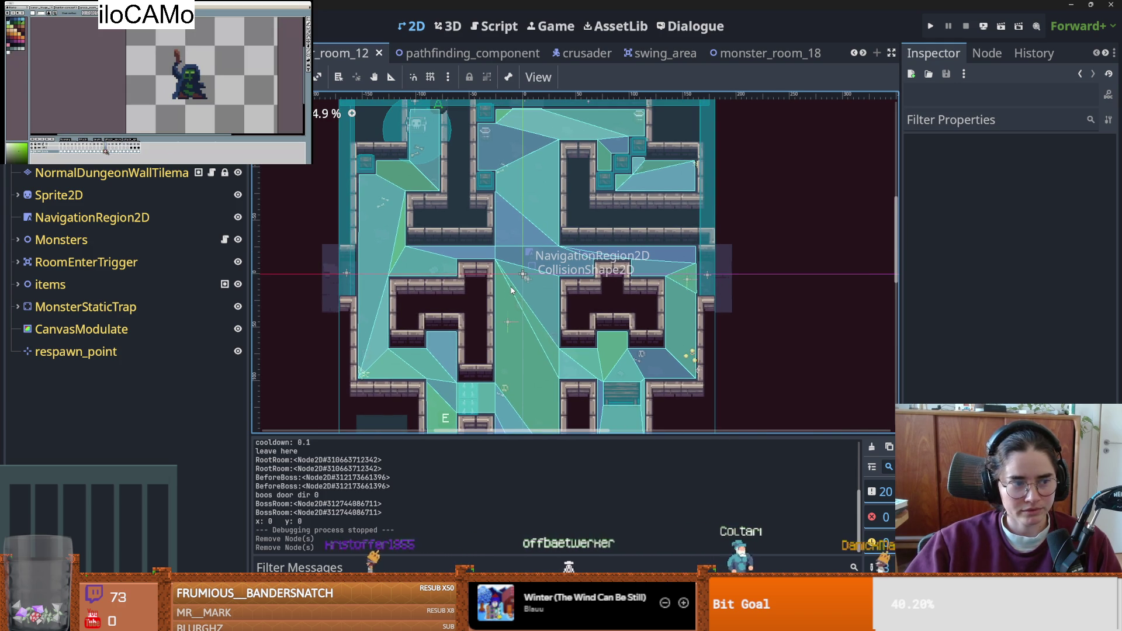
pyautogui.scroll(-1, 526, 286)
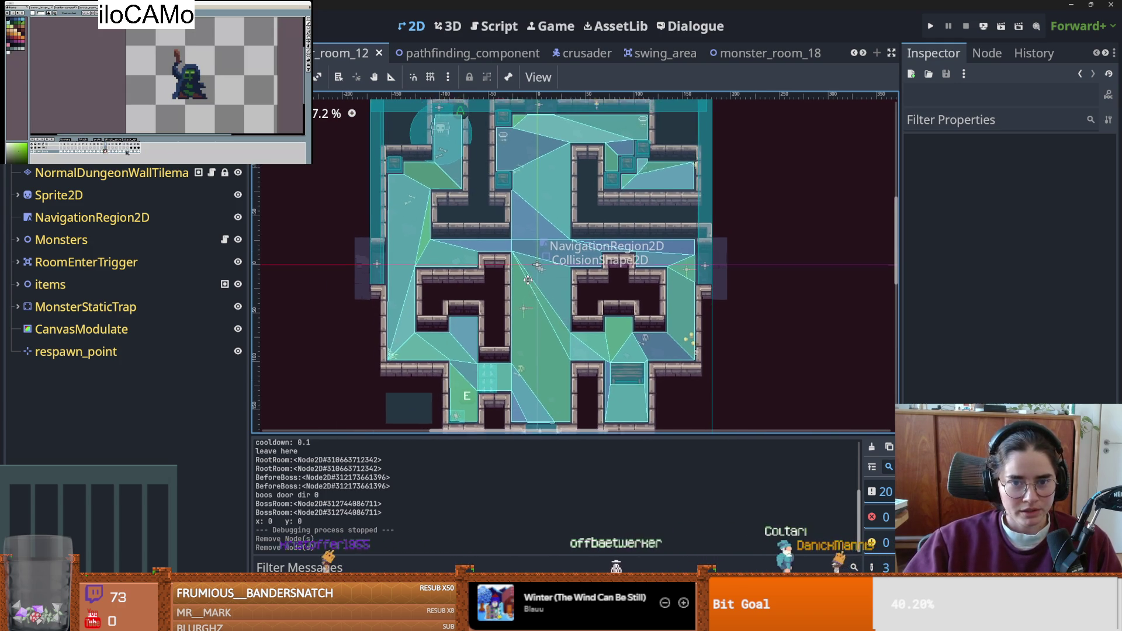
# - Expand the Sprite2D node to inspect its SubViewport child, then collapse it
pyautogui.click(16, 197)
pyautogui.press('Down')
pyautogui.press('Left')
pyautogui.press('Left')
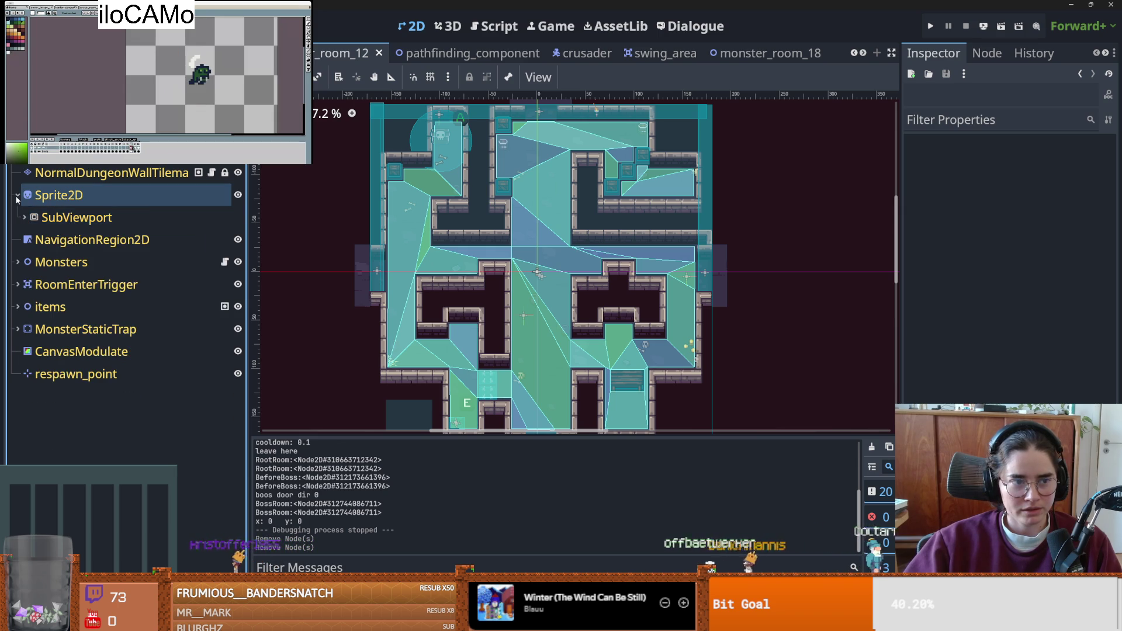
pyautogui.press('Left')
pyautogui.click(194, 246)
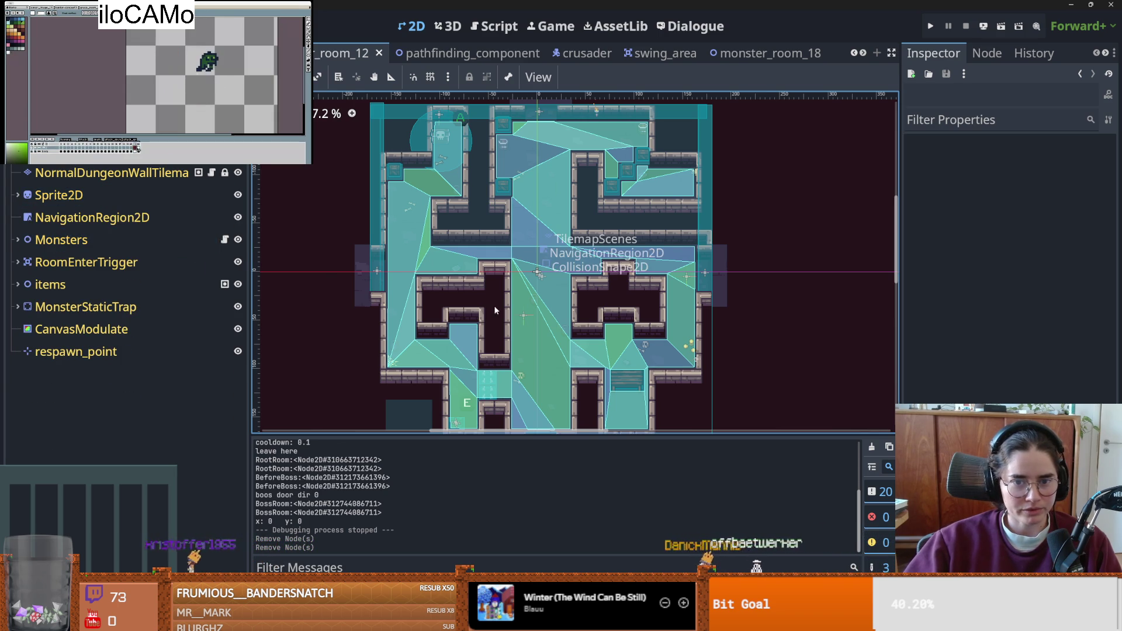
pyautogui.scroll(-1, 538, 257)
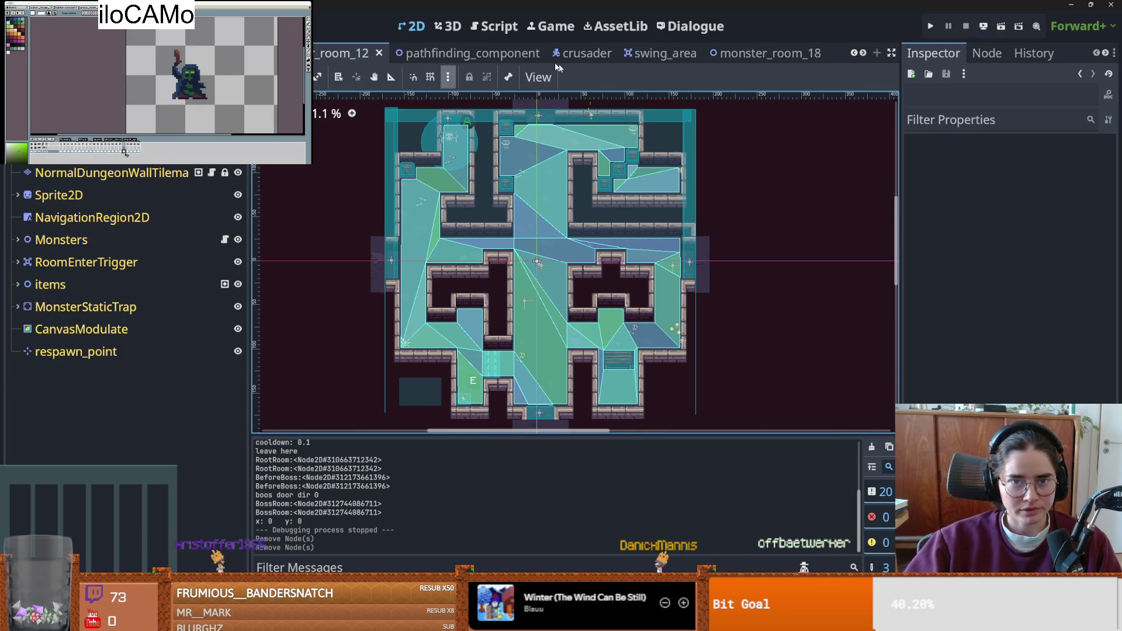
# - Uncomment print("map ", context_map) on line 71 of pathfinding_component.gd and run the game
pyautogui.click(468, 53)
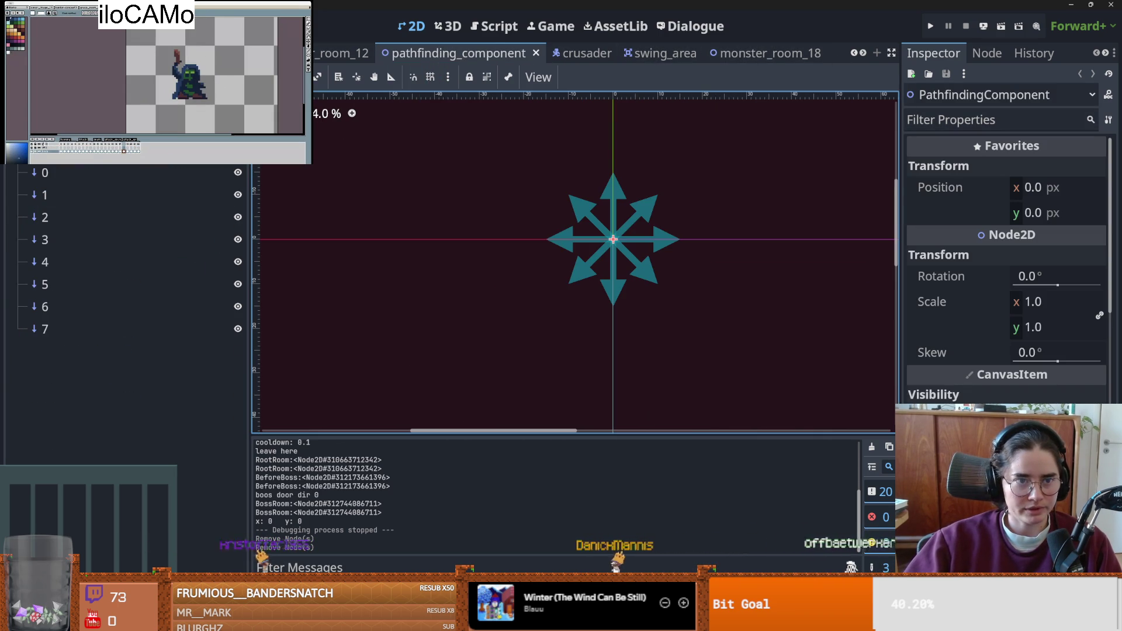
pyautogui.click(224, 150)
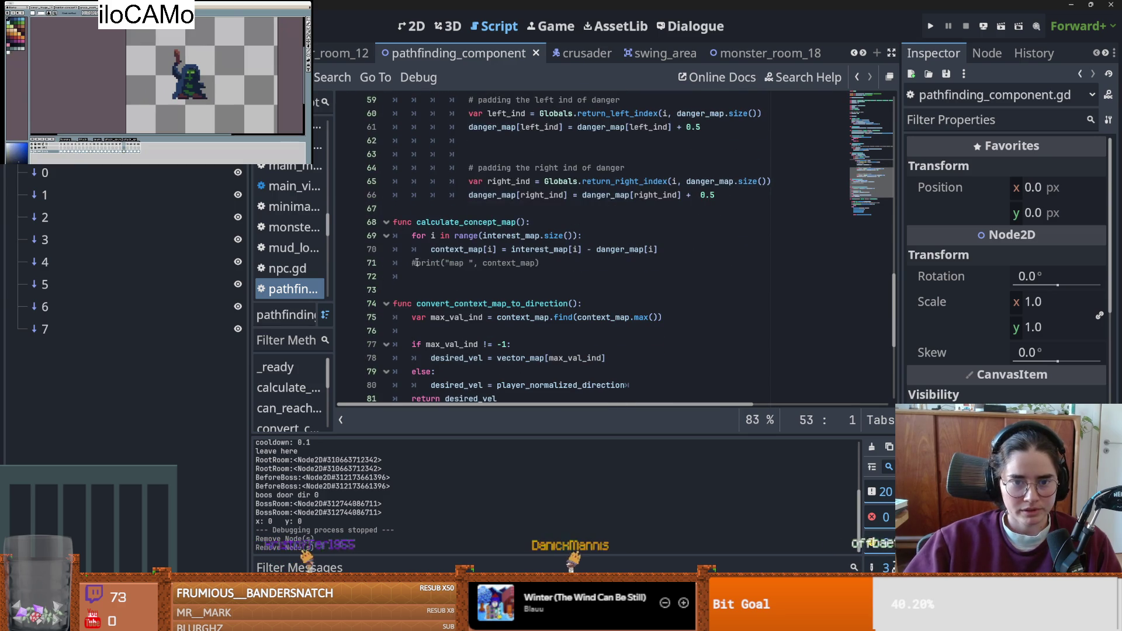
pyautogui.click(413, 264)
pyautogui.press('Delete')
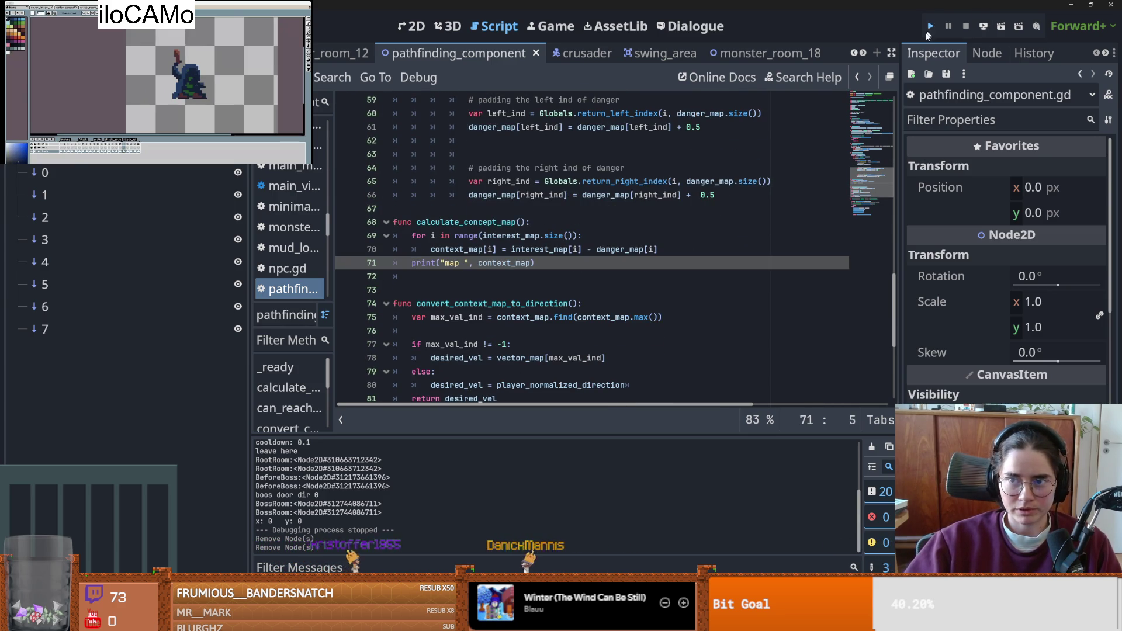
pyautogui.click(930, 27)
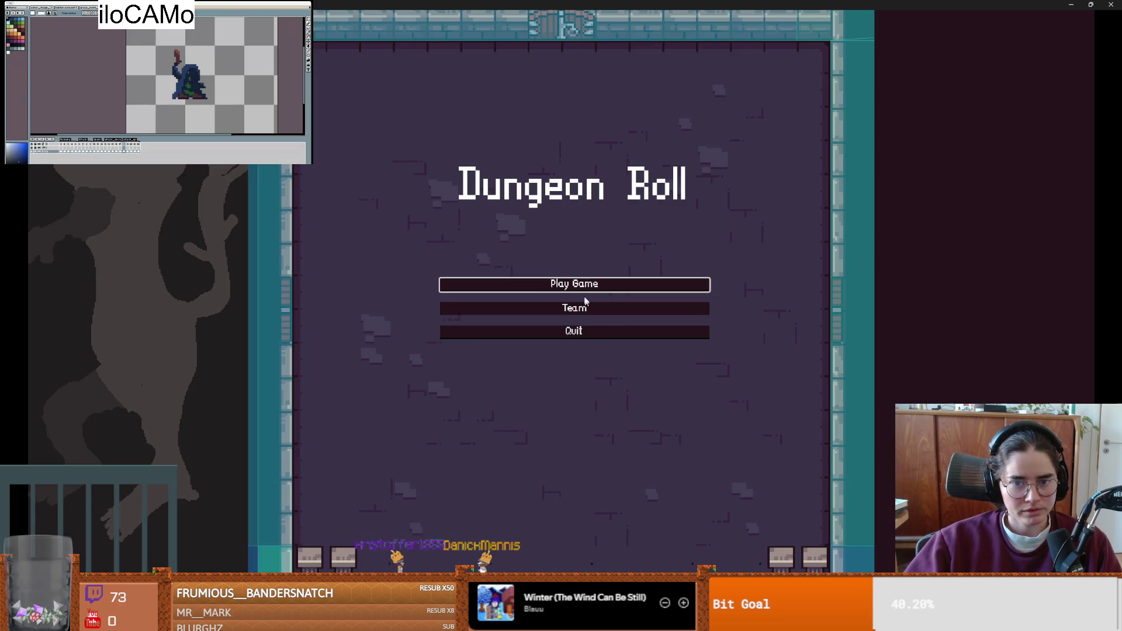
# - Enter the Dungeon Roll run, then bring the Crawl Steam store window to the front
pyautogui.press('Return')
pyautogui.press('Return')
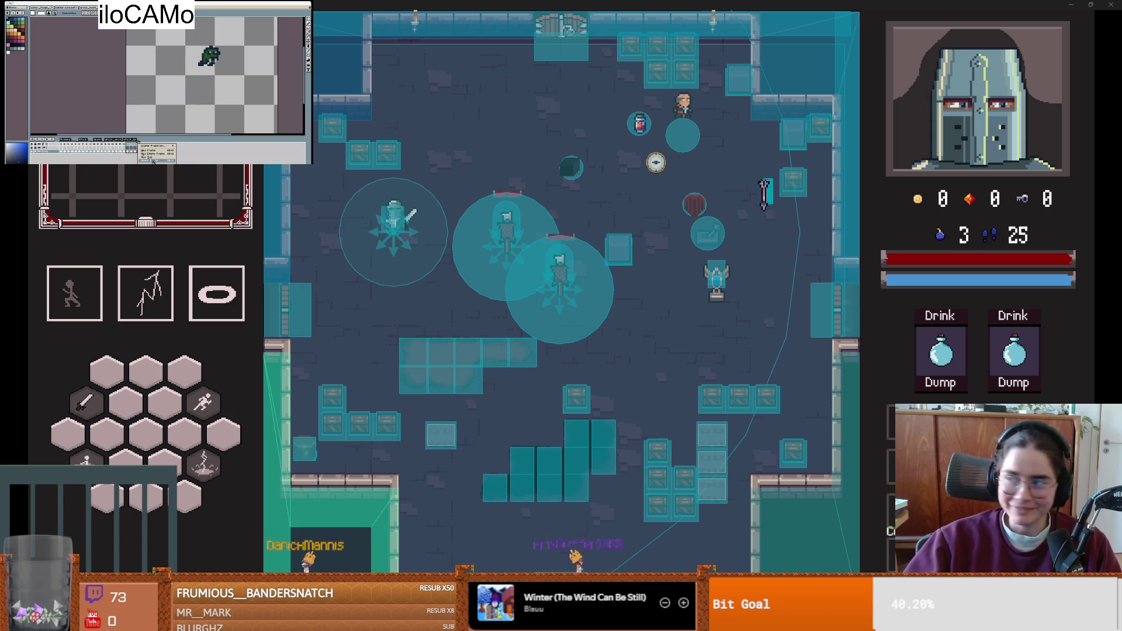
pyautogui.moveTo(1119, 310)
pyautogui.mouseDown()
pyautogui.moveTo(538, 310)
pyautogui.moveTo(0, 193)
pyautogui.mouseUp()
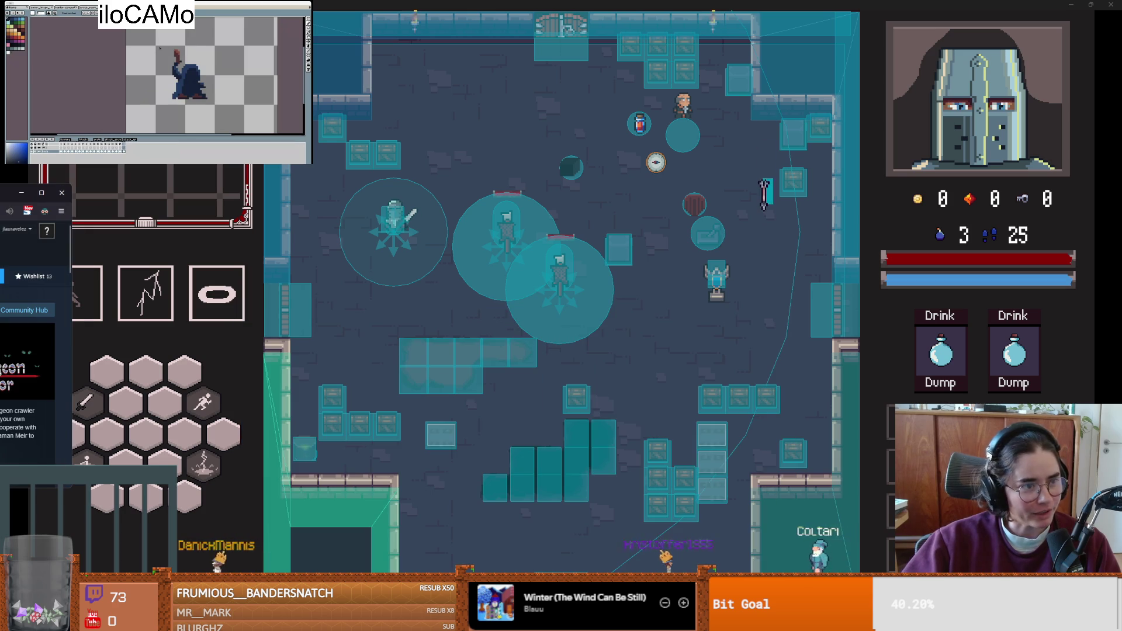
pyautogui.click(764, 351)
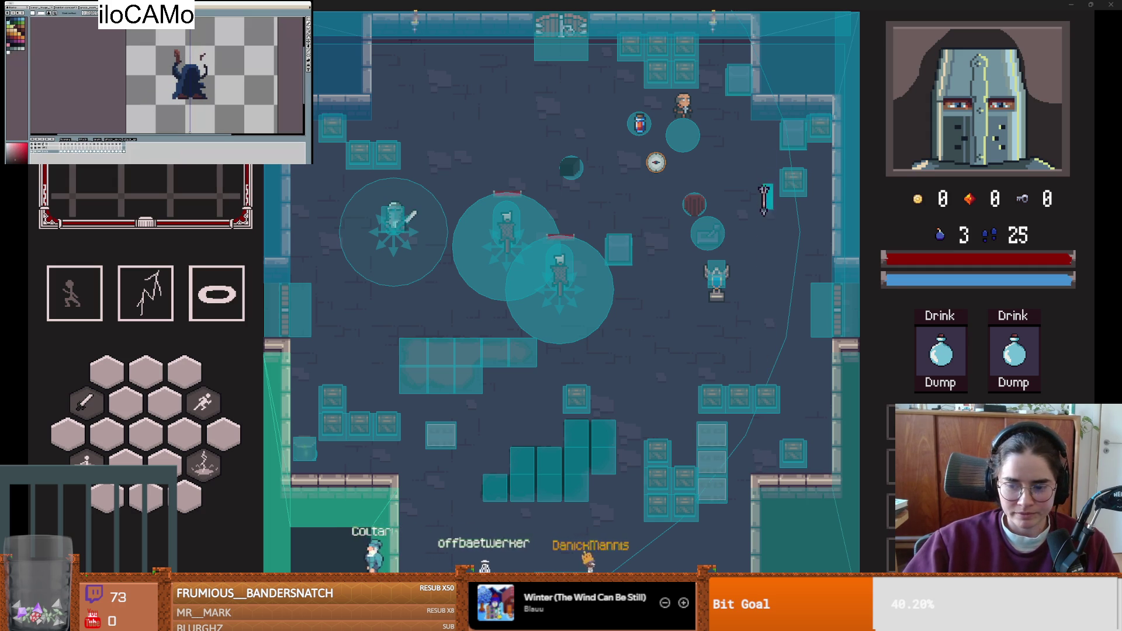
pyautogui.press('Print')
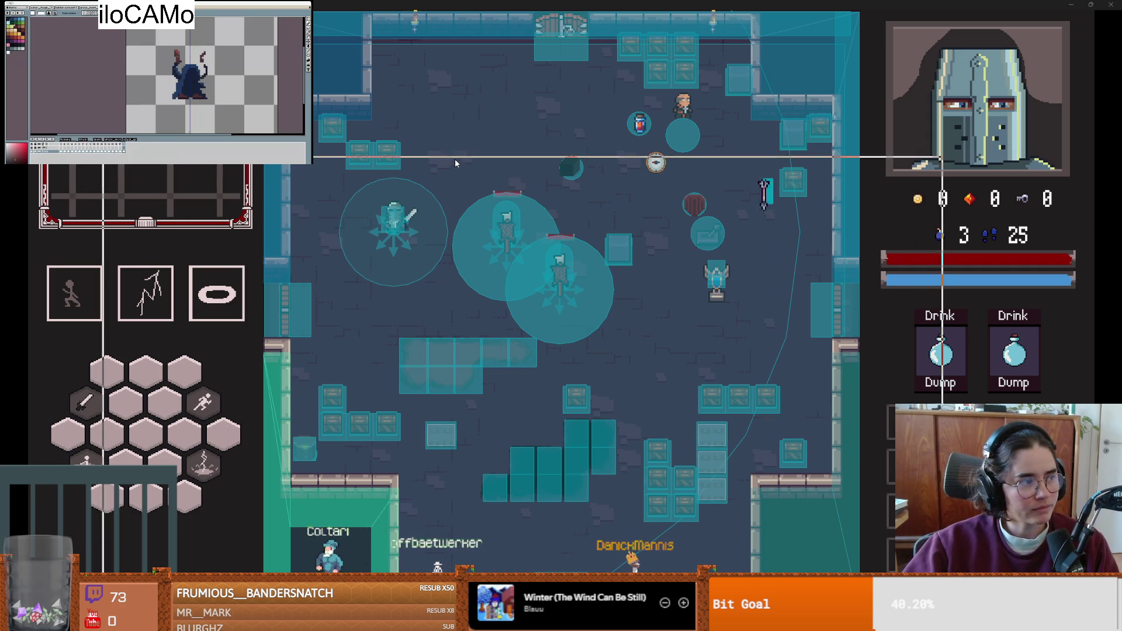
pyautogui.click(447, 121)
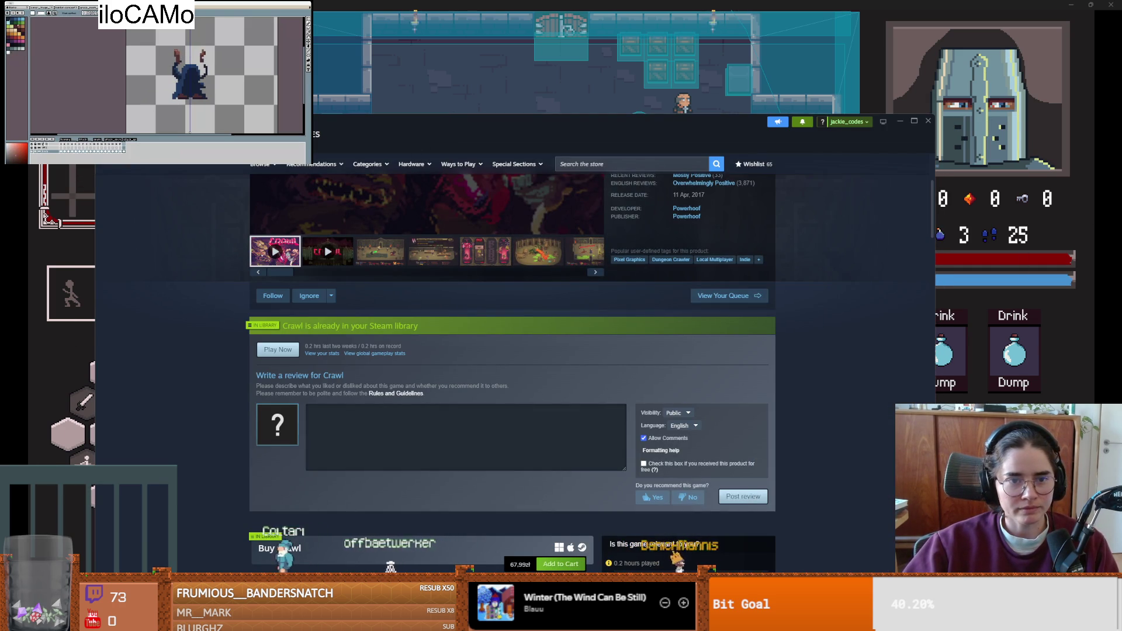
# - Paste 'The Dungeon Of Horror' into the Steam store search, open the first result, and enlarge its trailer
pyautogui.click(584, 164)
pyautogui.write('The Dungeon Of Horror')
pyautogui.press('Return')
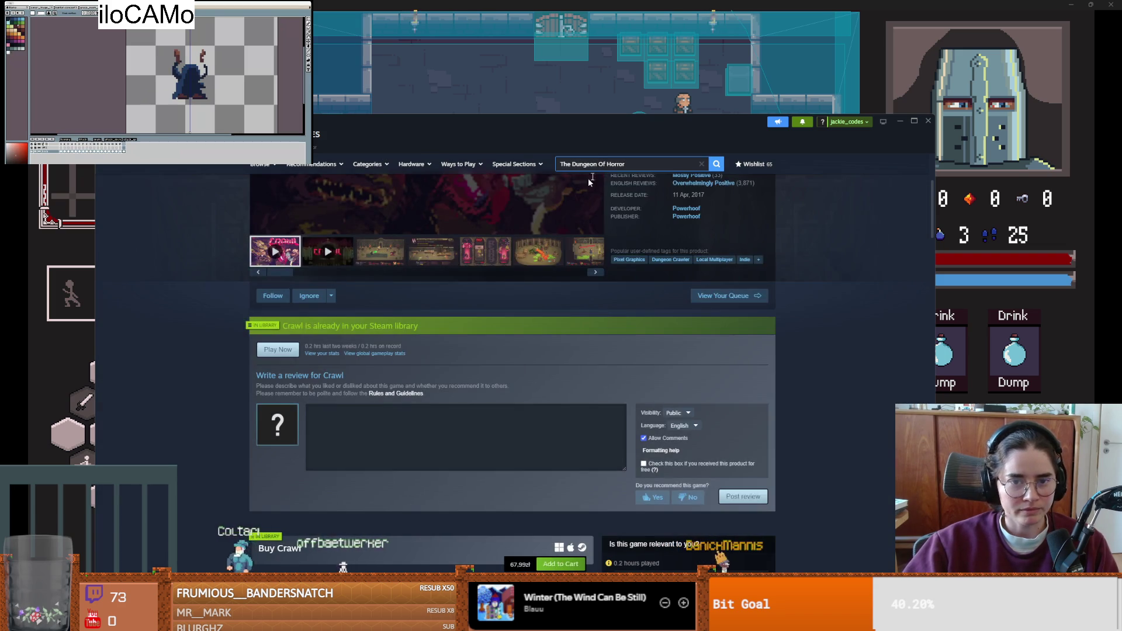
pyautogui.click(394, 272)
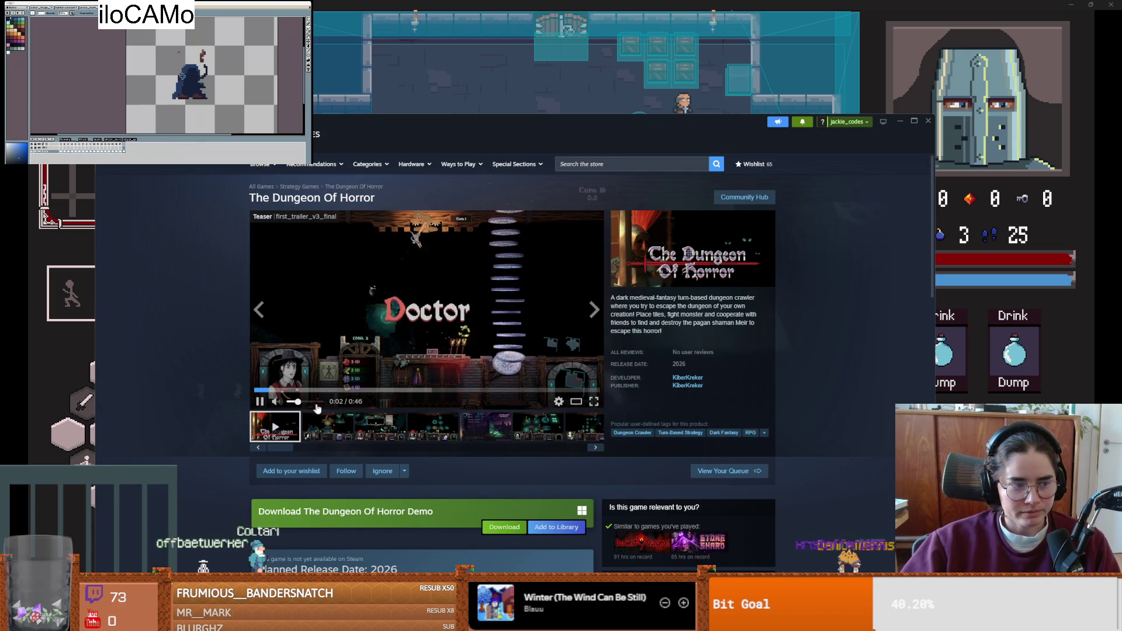
pyautogui.click(594, 401)
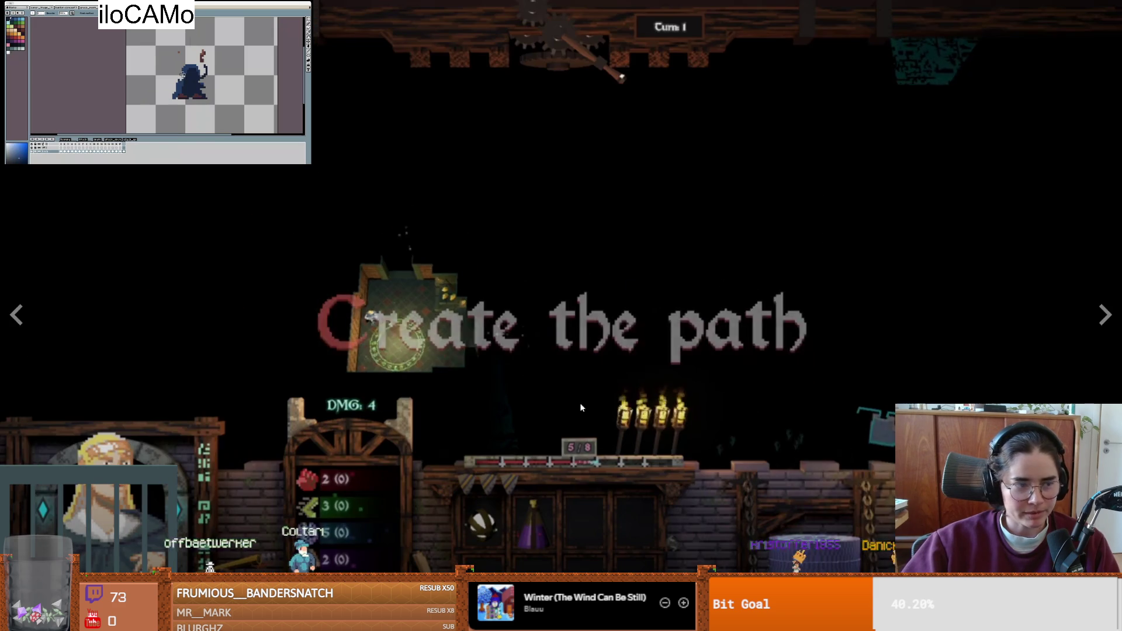
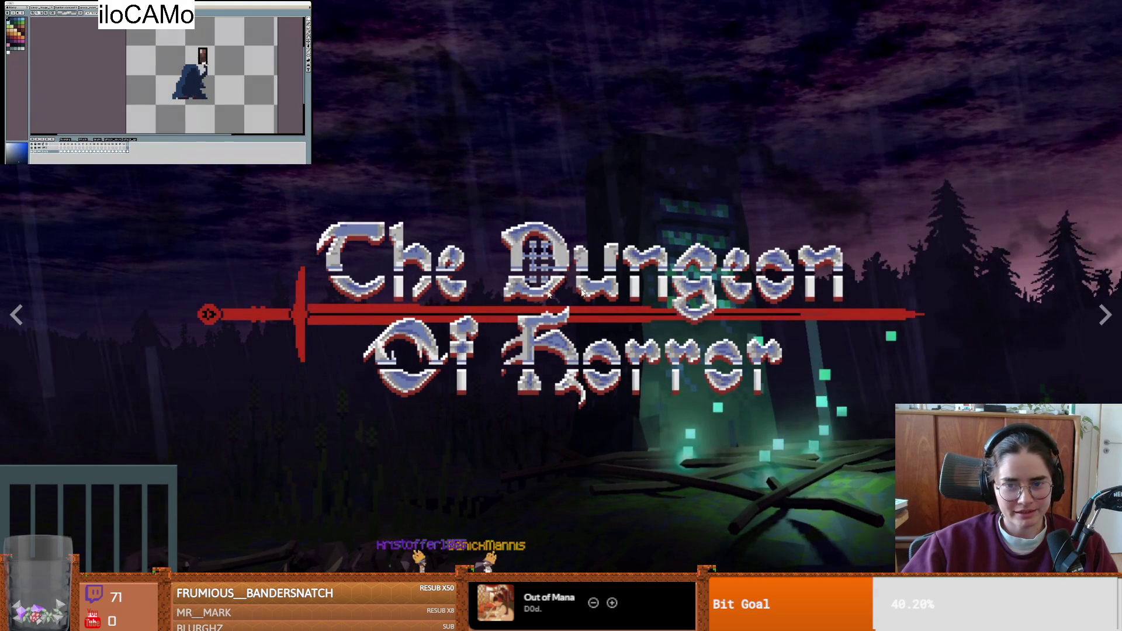
# - Leave the full-screen trailer and add The Dungeon Of Horror Demo to the Steam library
pyautogui.press('Escape')
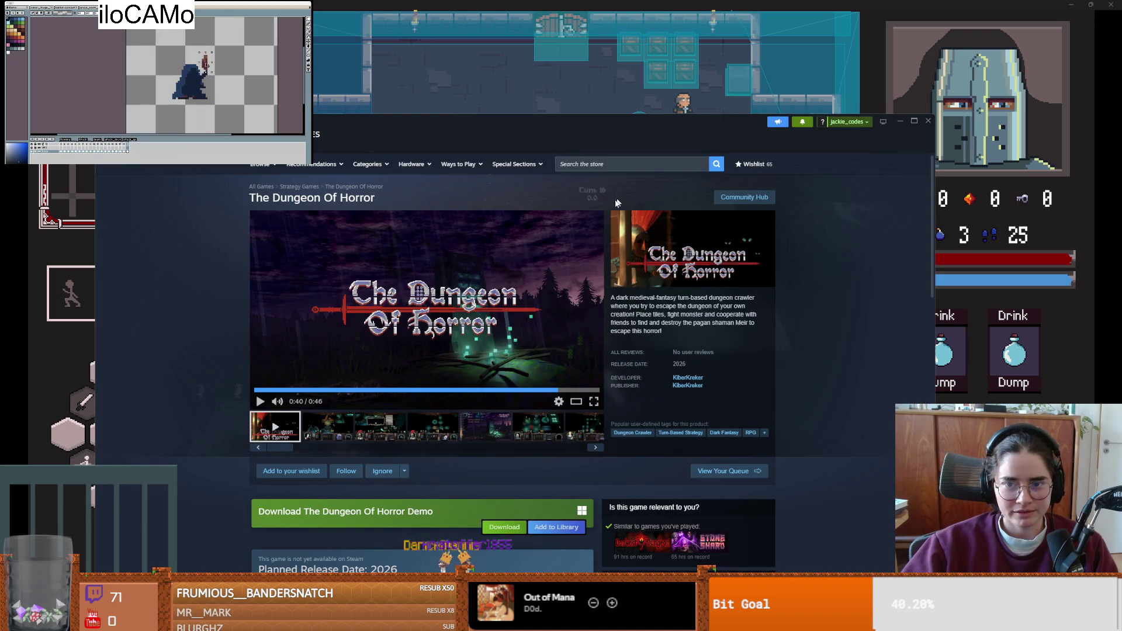
pyautogui.scroll(-1, 450, 343)
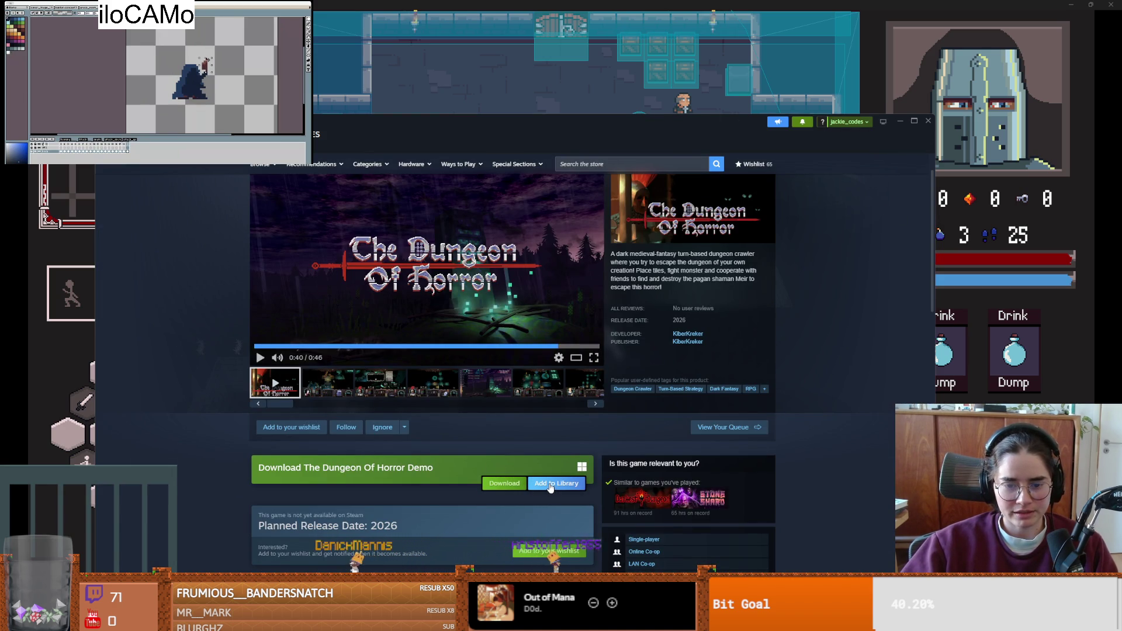
pyautogui.click(550, 488)
pyautogui.click(672, 392)
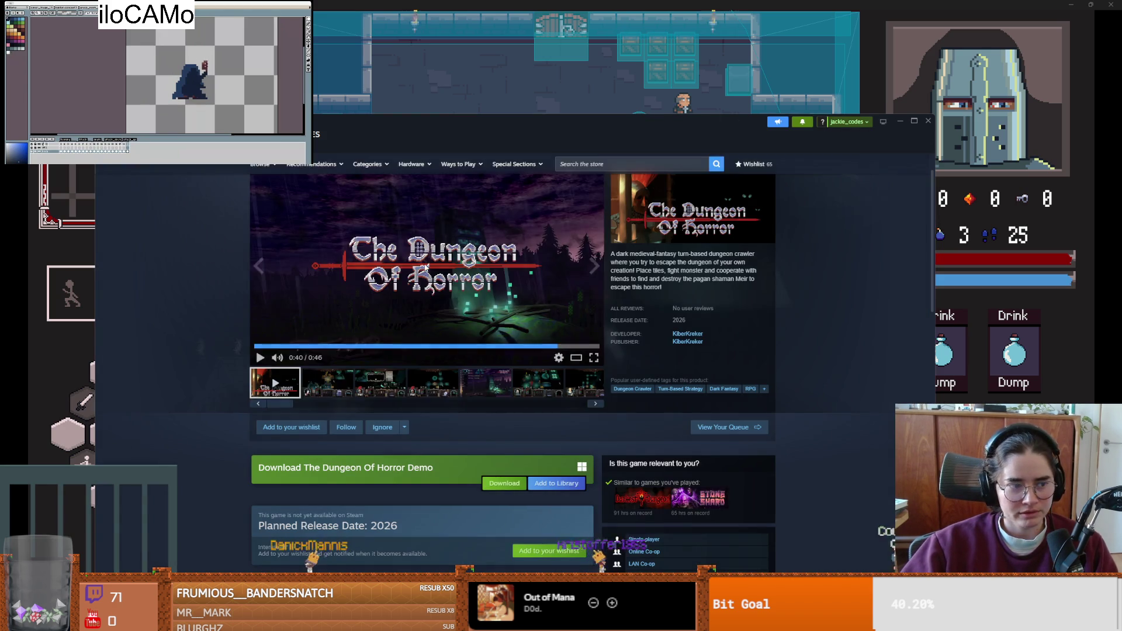
# - Pause the trailer and go to the developer's page, scrolling down to New Releases
pyautogui.click(433, 309)
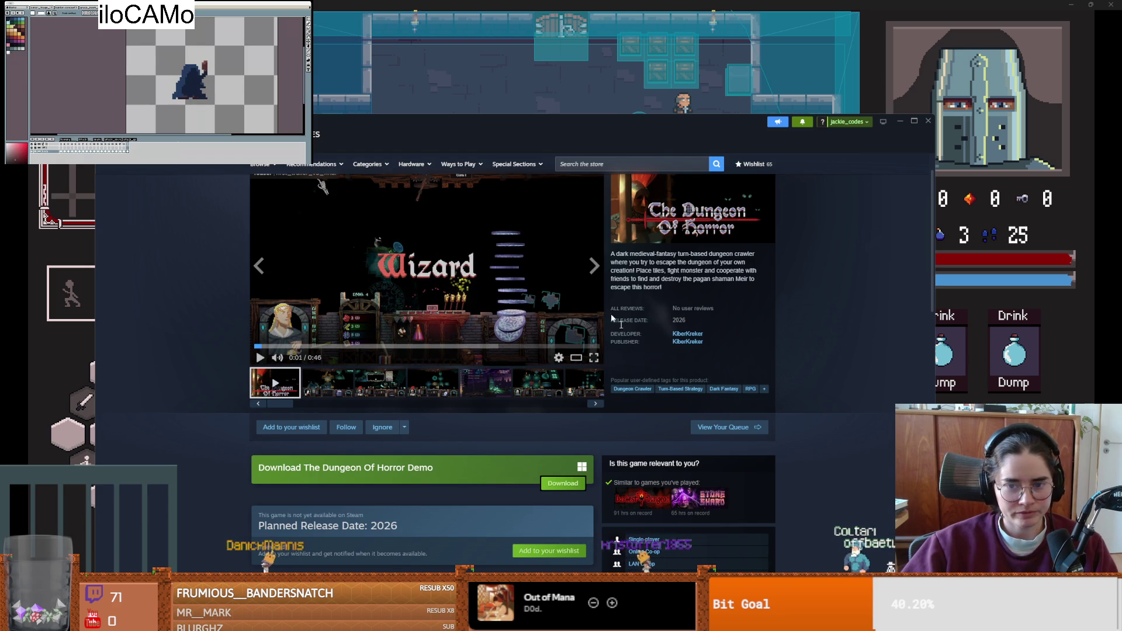
pyautogui.click(676, 336)
pyautogui.scroll(-10, 550, 386)
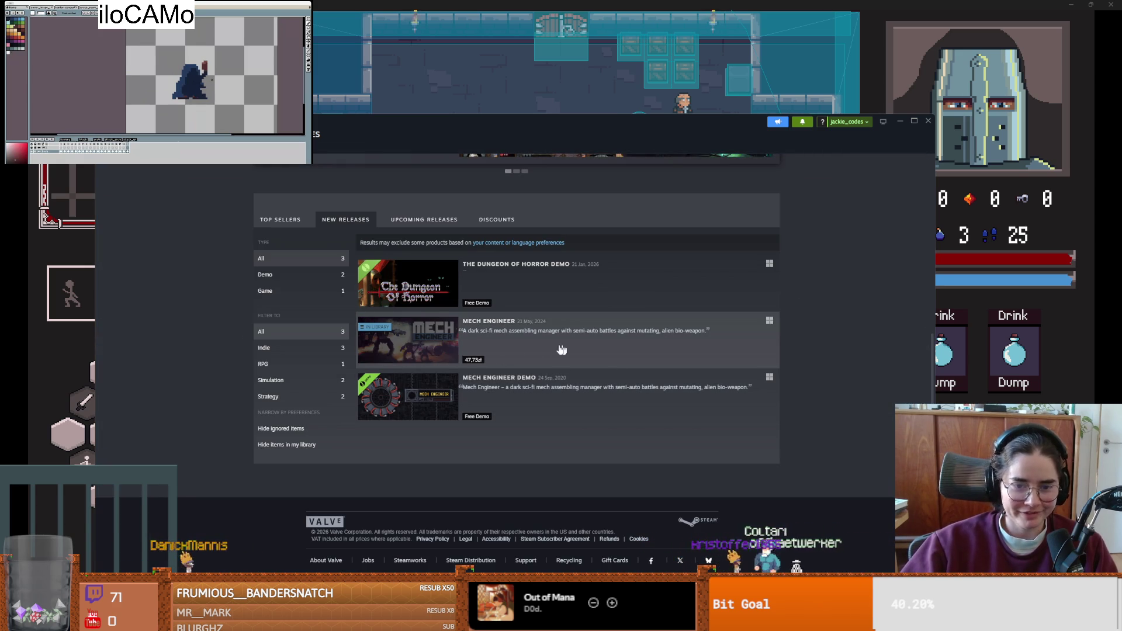
pyautogui.hotkey('alt', 'Tab')
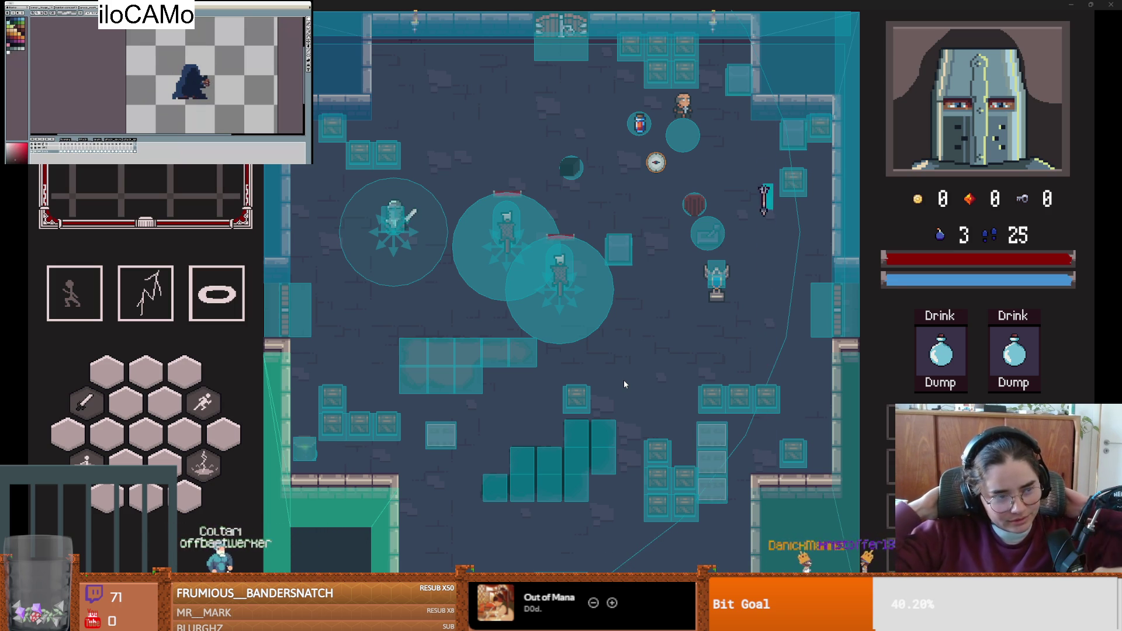
# - Stop the running Dungeon Roll game with F8
pyautogui.press('F8')
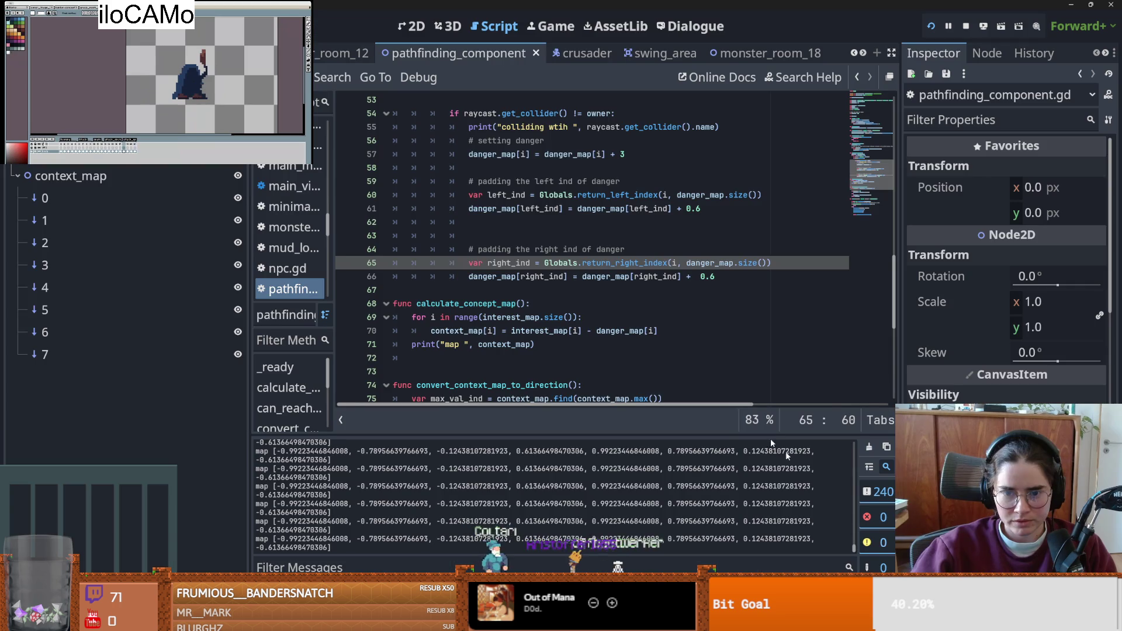
# - Change the danger padding on lines 61 and 66 to 0.65, save, and rerun the game
pyautogui.press('F5')
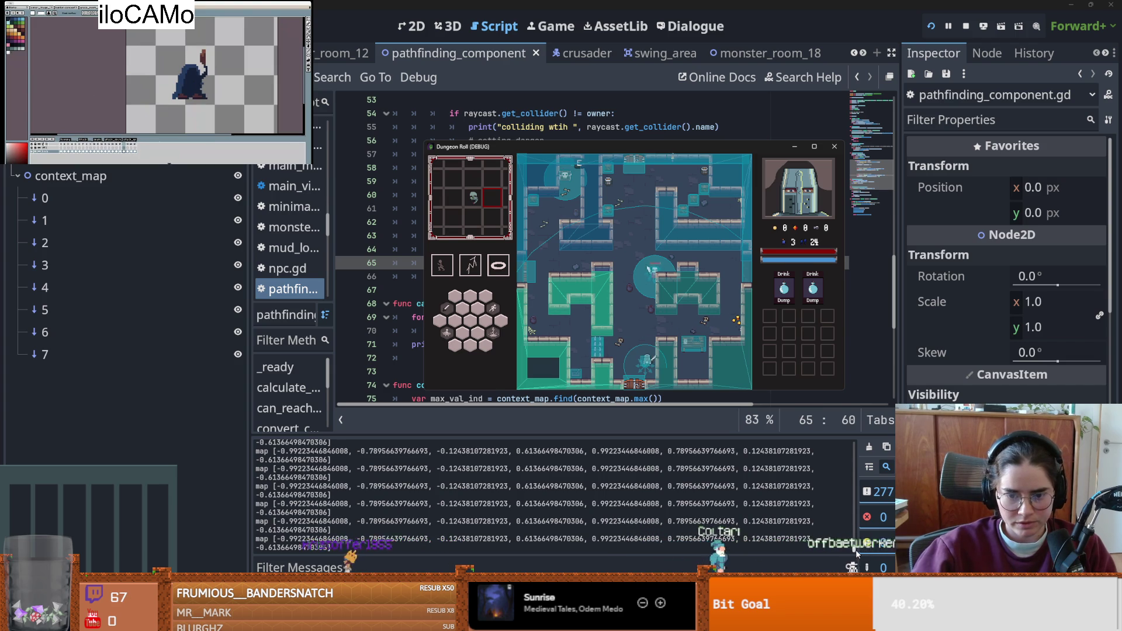
pyautogui.click(854, 363)
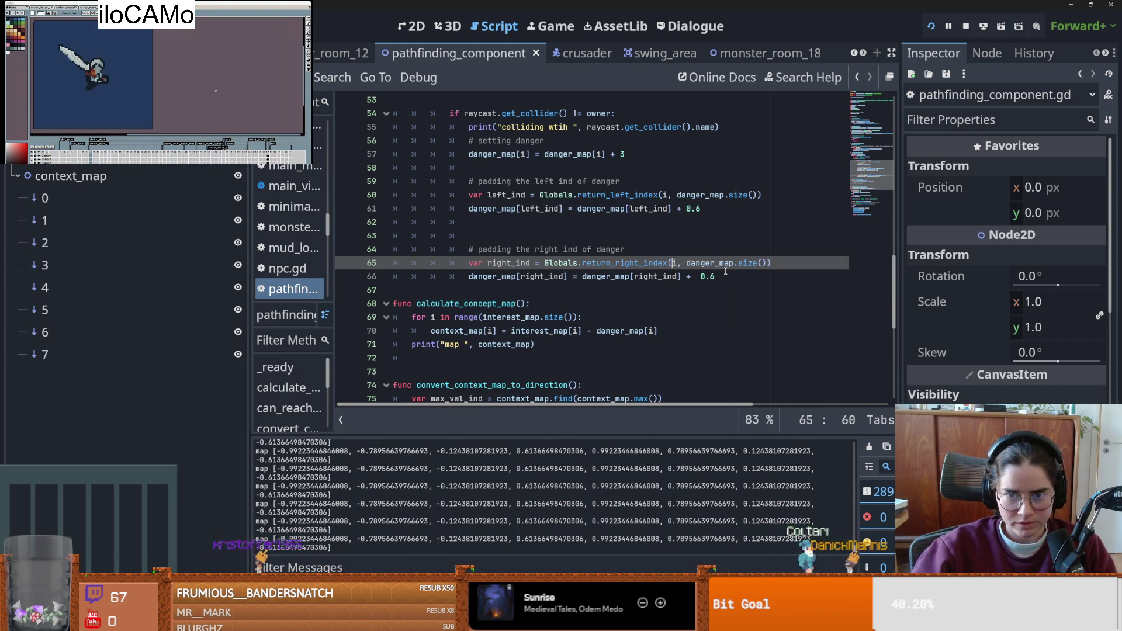
pyautogui.click(710, 209)
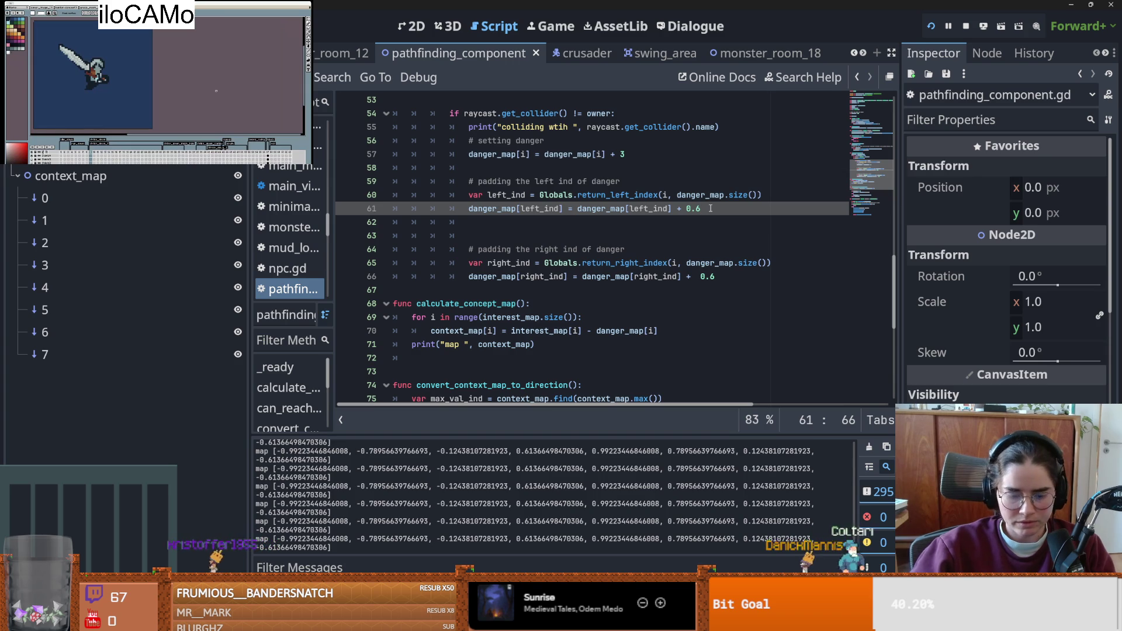
pyautogui.write('5')
pyautogui.click(716, 276)
pyautogui.write('5')
pyautogui.hotkey('ctrl', 's')
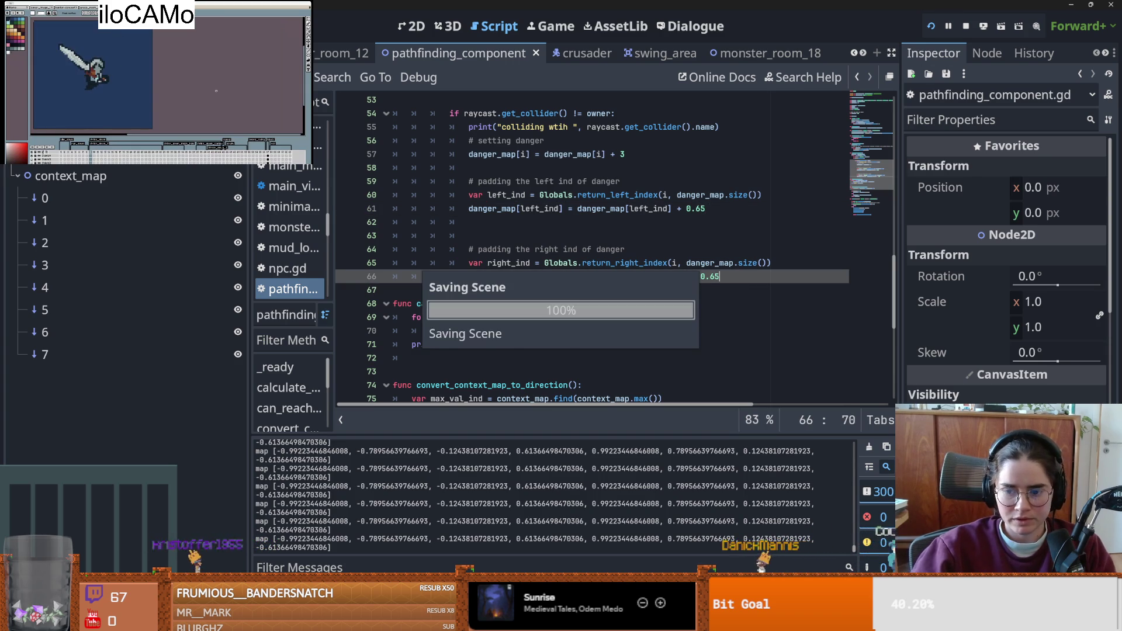
pyautogui.click(931, 26)
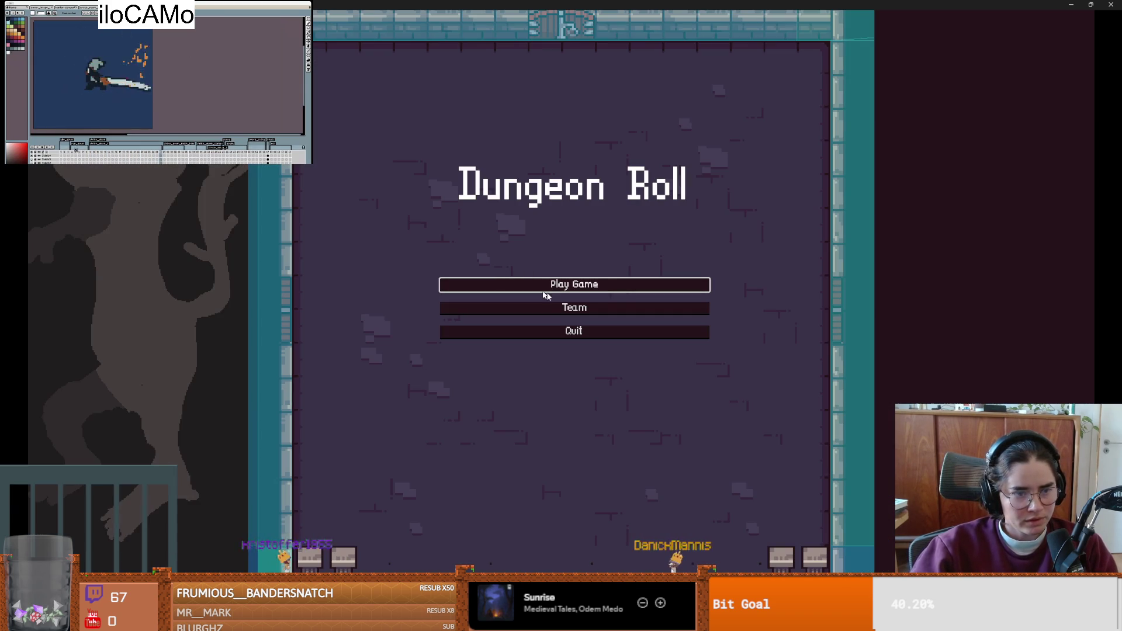
# - Start a new game as the Crusader with debug room cards enabled
pyautogui.click(559, 291)
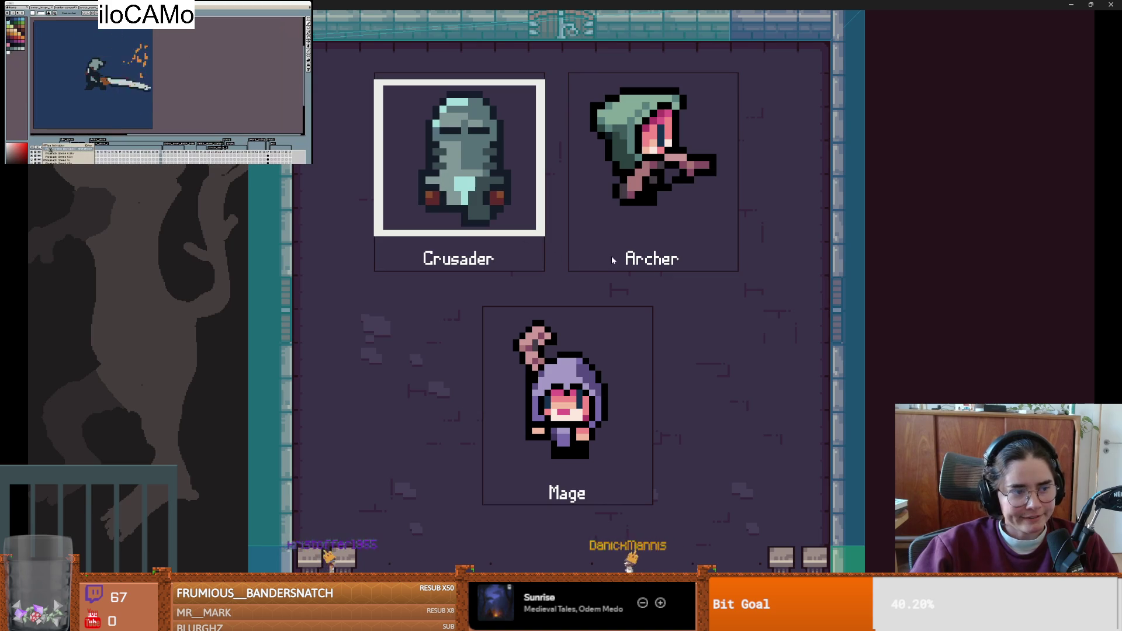
pyautogui.press('Return')
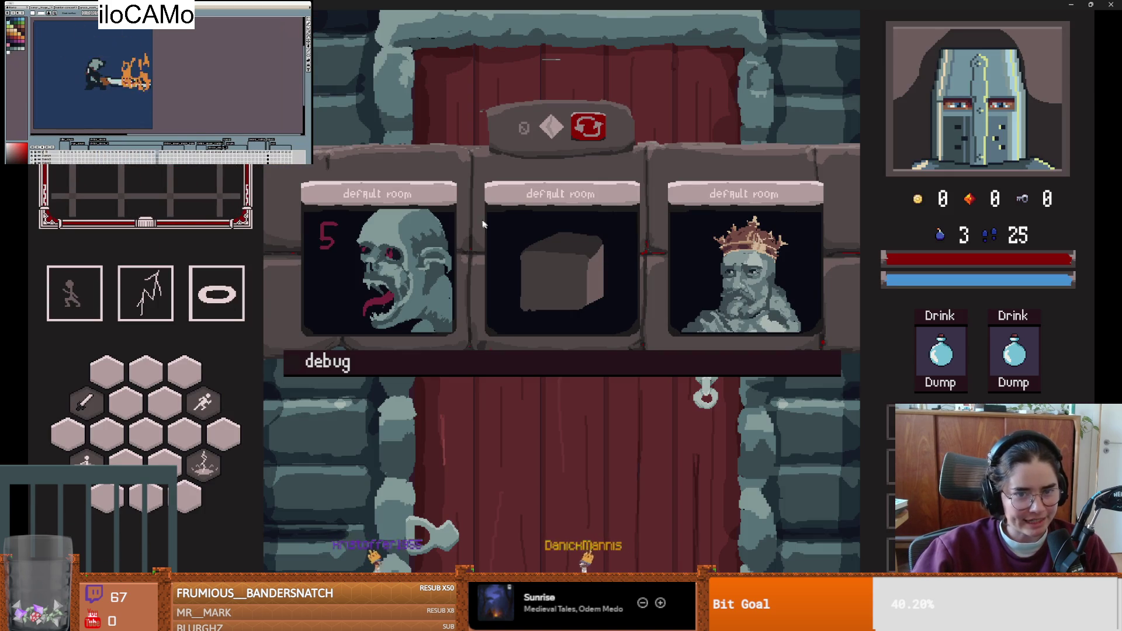
pyautogui.click(561, 360)
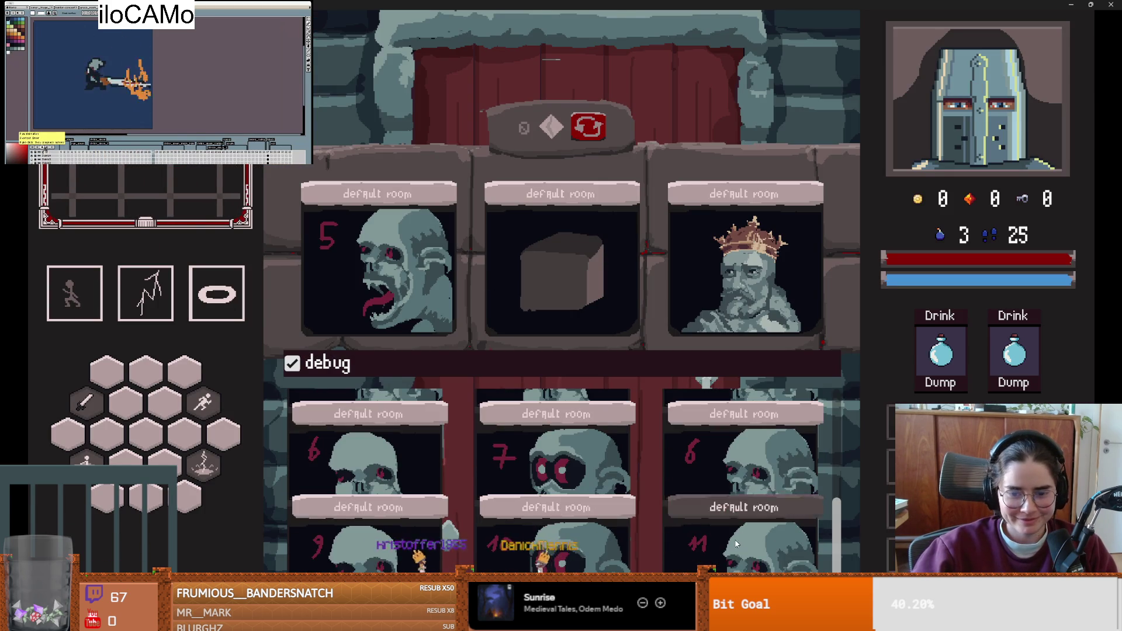
pyautogui.click(737, 544)
pyautogui.press('Escape')
pyautogui.press('Escape')
pyautogui.press('Escape')
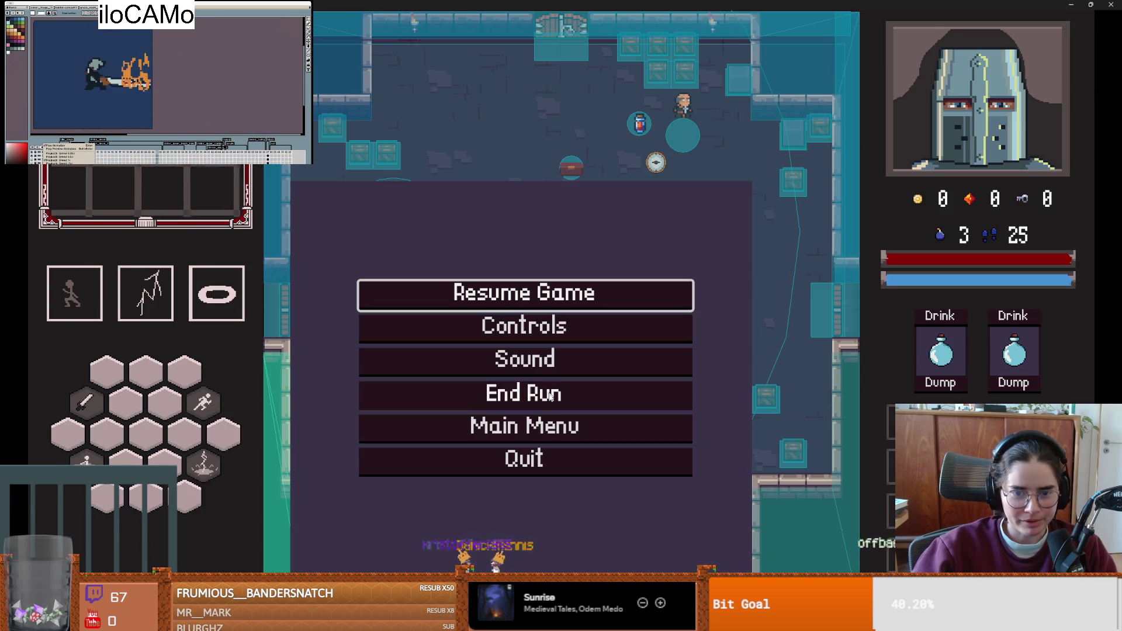
pyautogui.press('Escape')
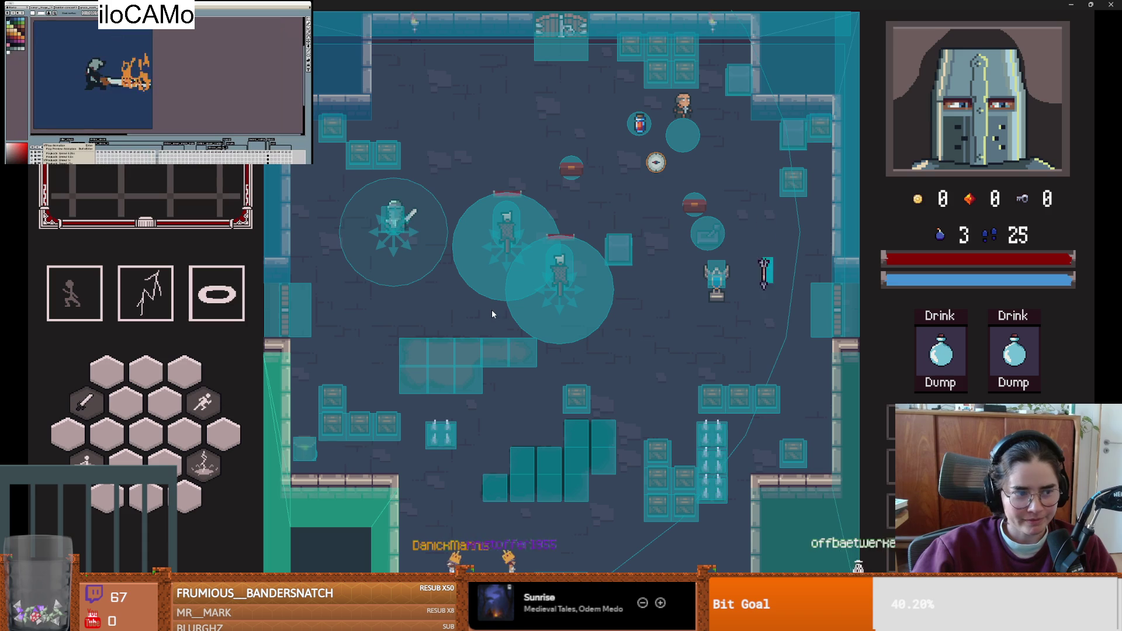
# - Walk to the left door, enter a chosen room, and shrink the game to a small window
pyautogui.press('a')
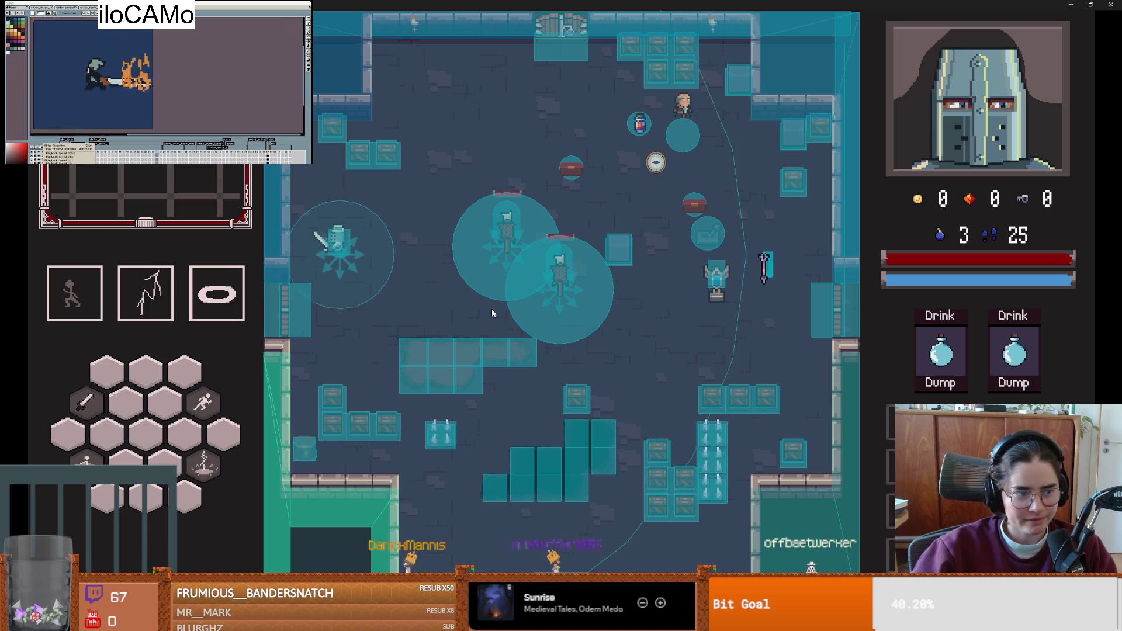
pyautogui.press('e')
pyautogui.click(629, 366)
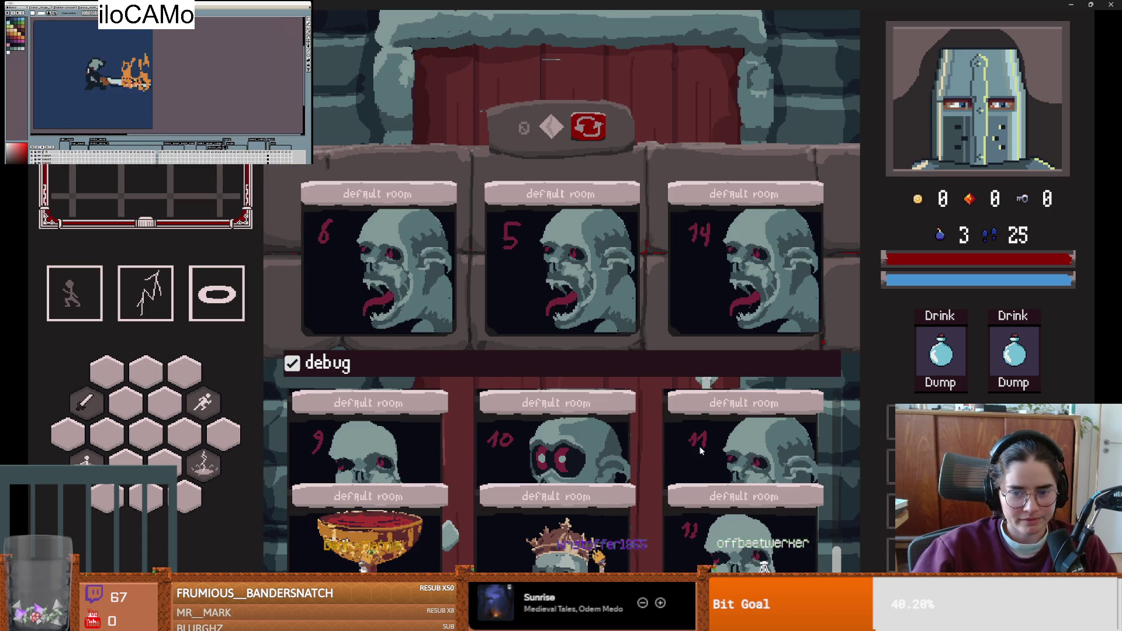
pyautogui.click(731, 490)
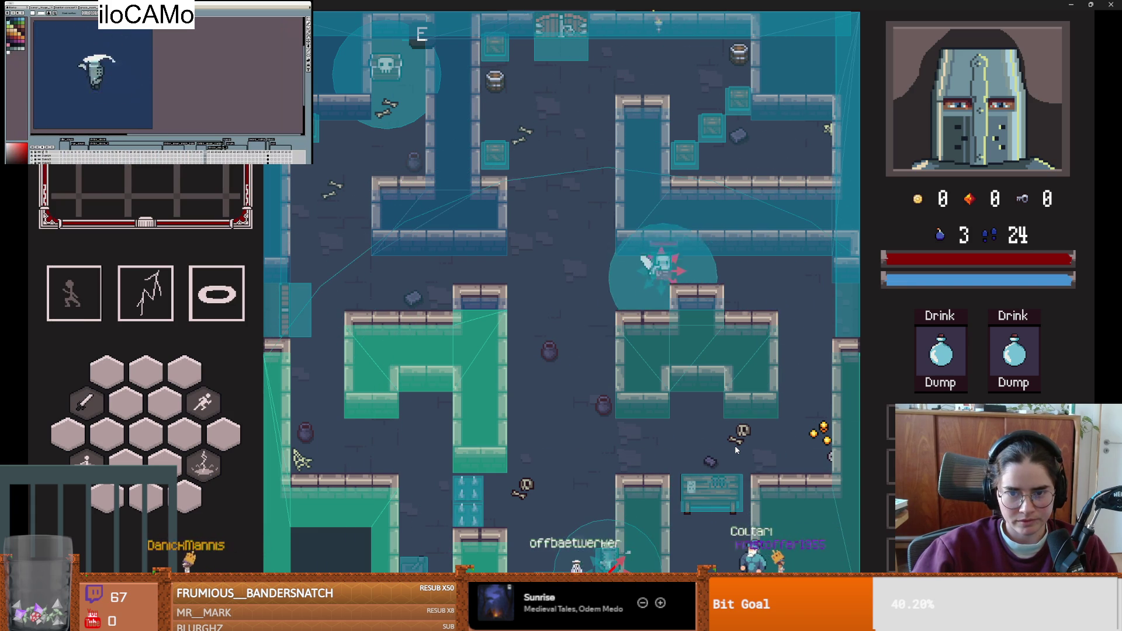
pyautogui.press('super+Down')
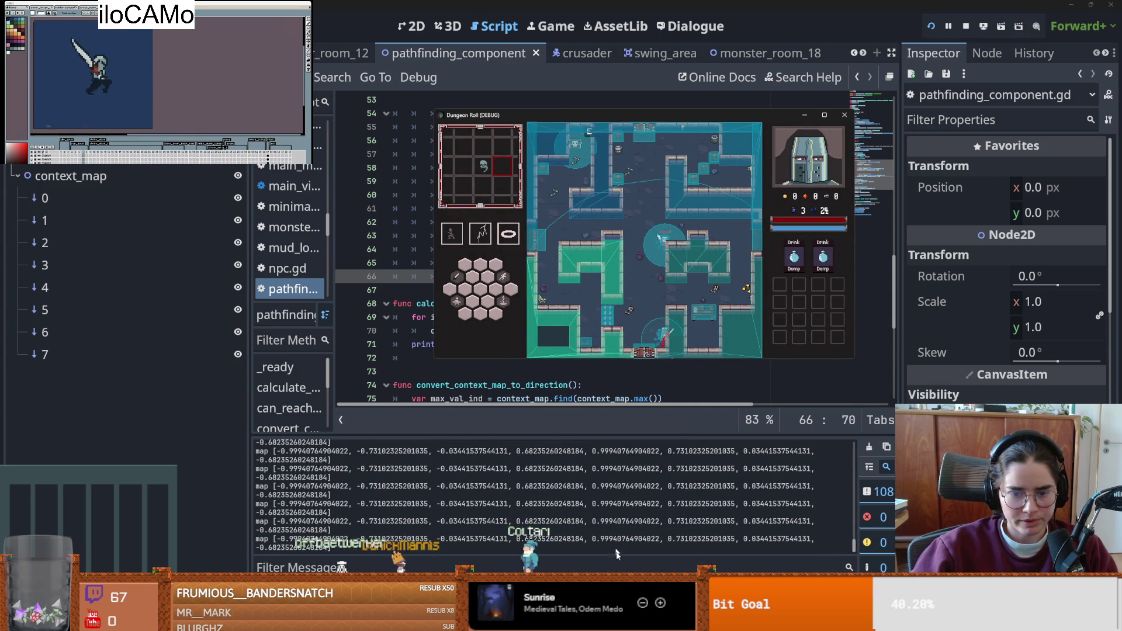
# - Check ray 4's RayCast2D properties in the 2D view, then return to the script after line 66
pyautogui.click(416, 27)
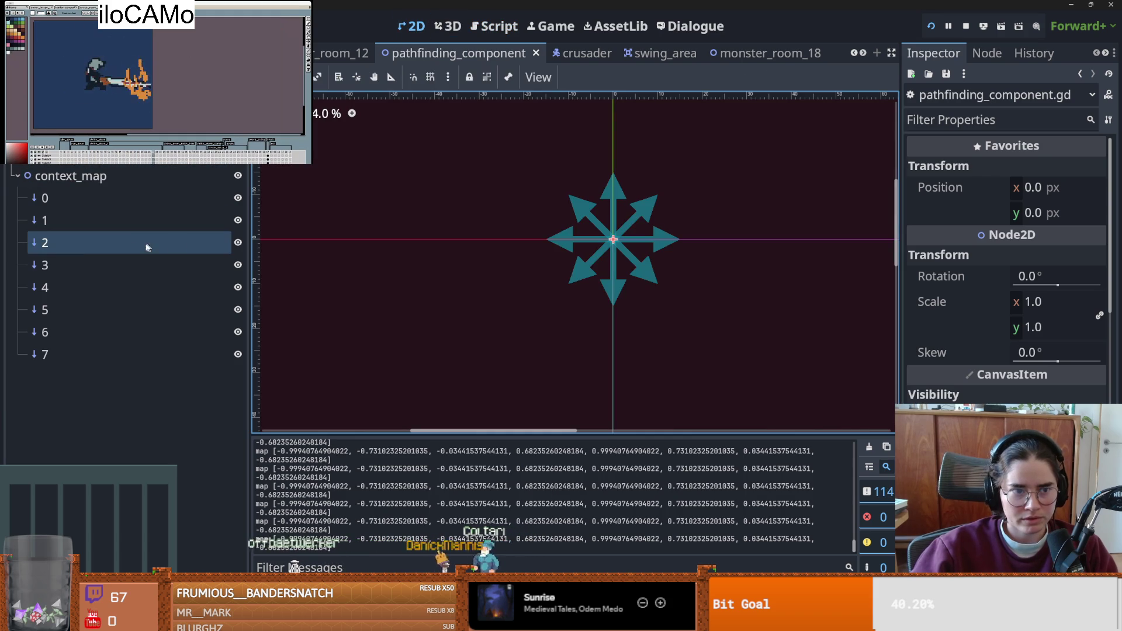
pyautogui.click(69, 287)
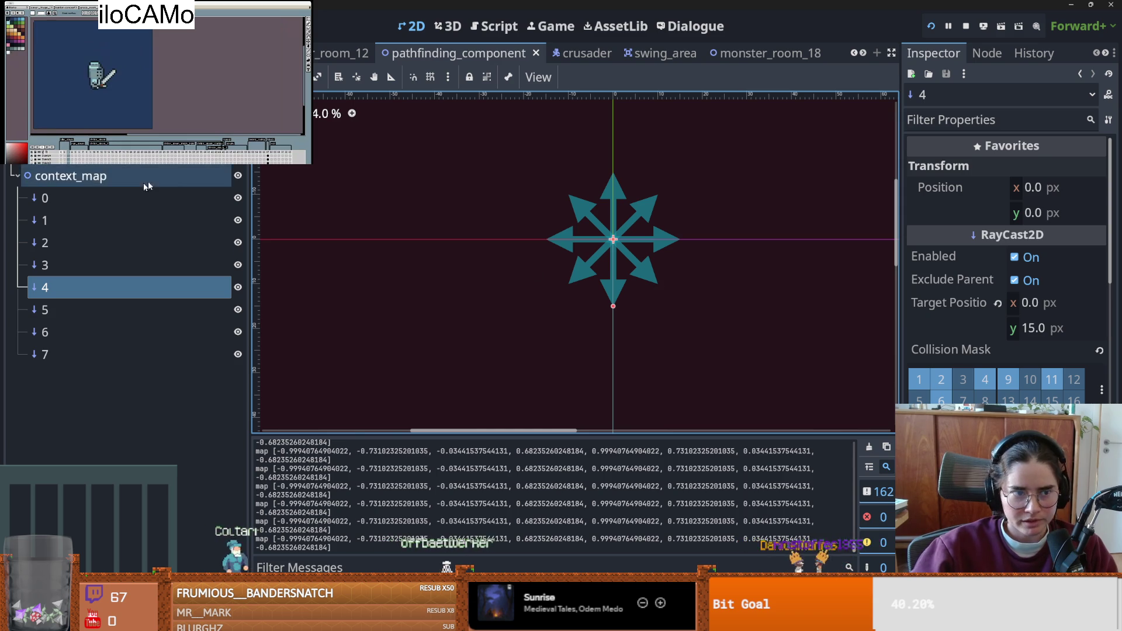
pyautogui.hotkey('ctrl', 'F3')
pyautogui.scroll(3, 754, 318)
pyautogui.scroll(-2, 754, 317)
pyautogui.press('Return')
pyautogui.press('BackSpace')
pyautogui.scroll(2, 702, 318)
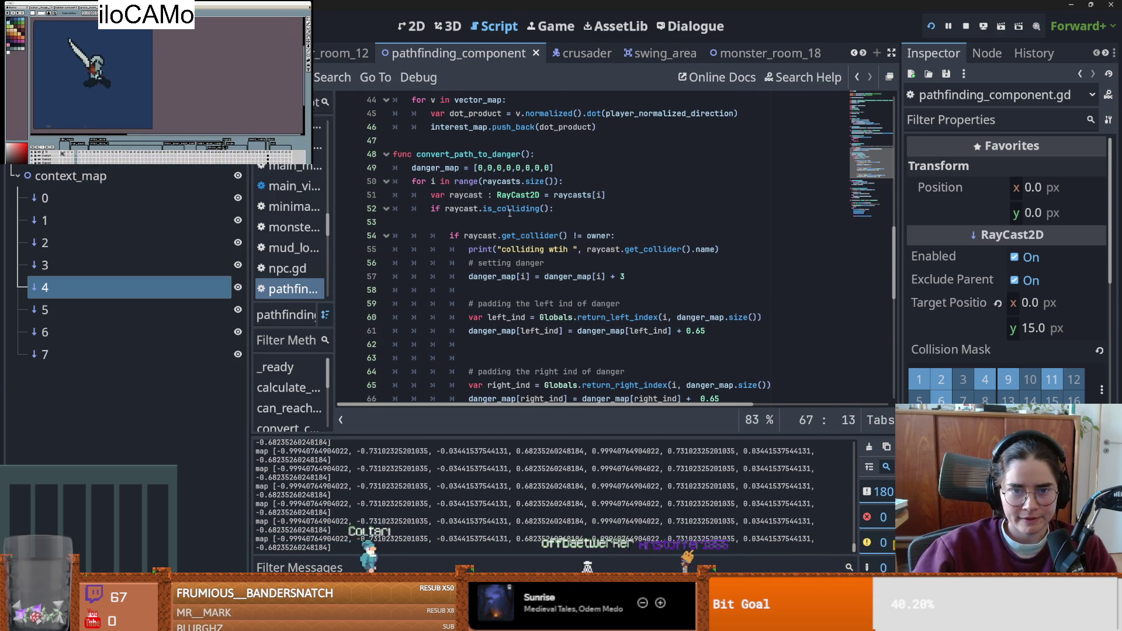
# - Add print("danger ", danger_map) below the context map print and save the script
pyautogui.scroll(-1, 489, 278)
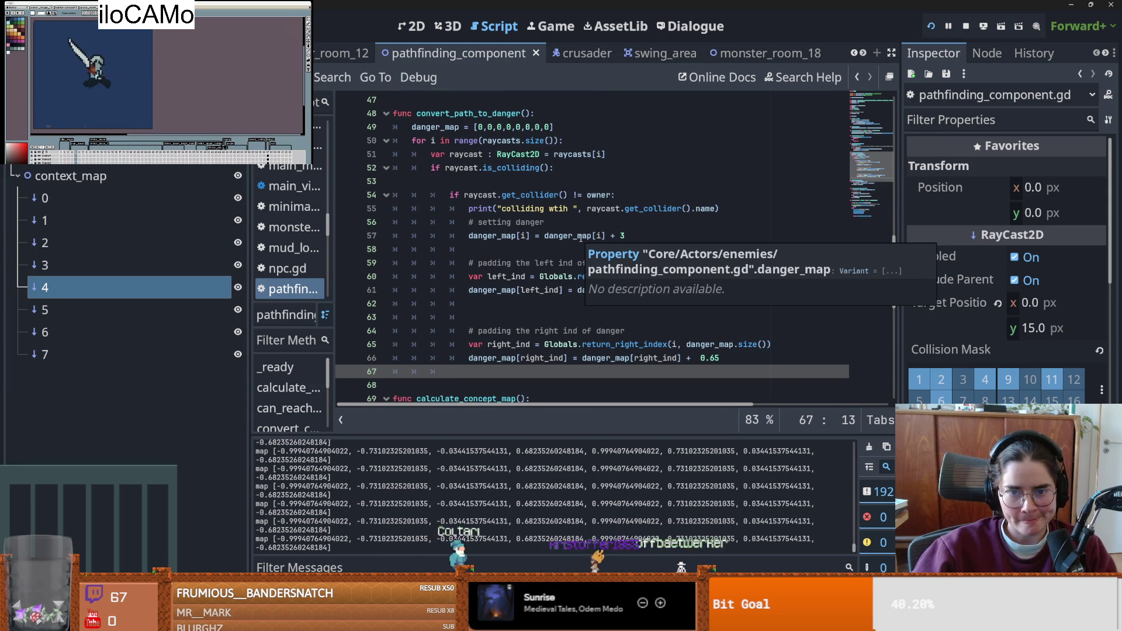
pyautogui.scroll(-2, 513, 236)
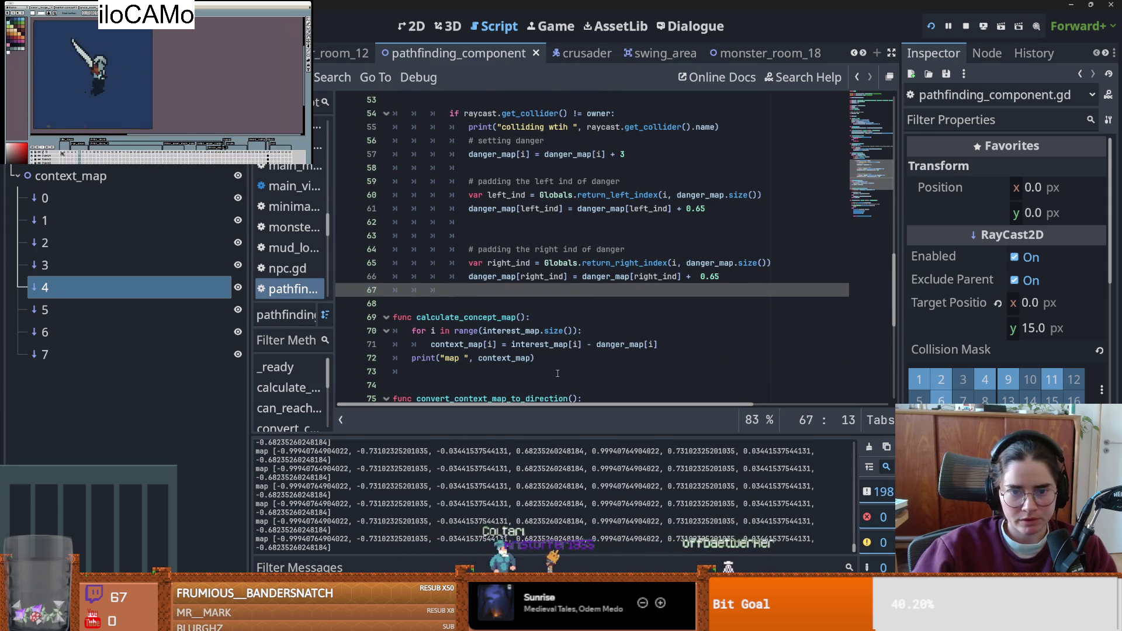
pyautogui.click(559, 359)
pyautogui.press('Return')
pyautogui.write('print("')
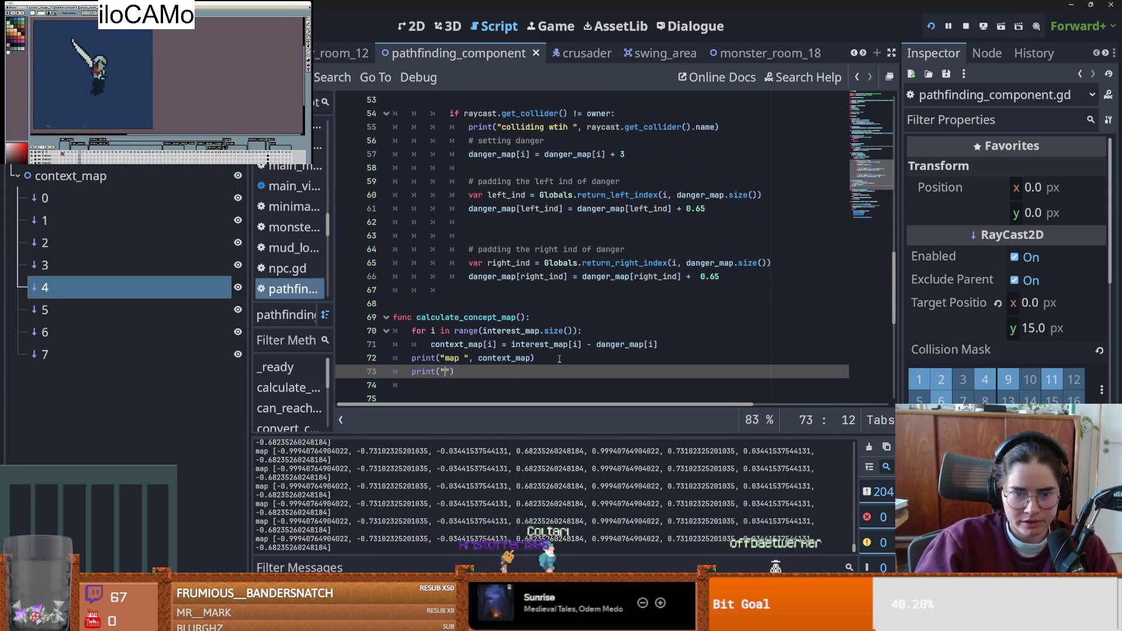
pyautogui.write('danger')
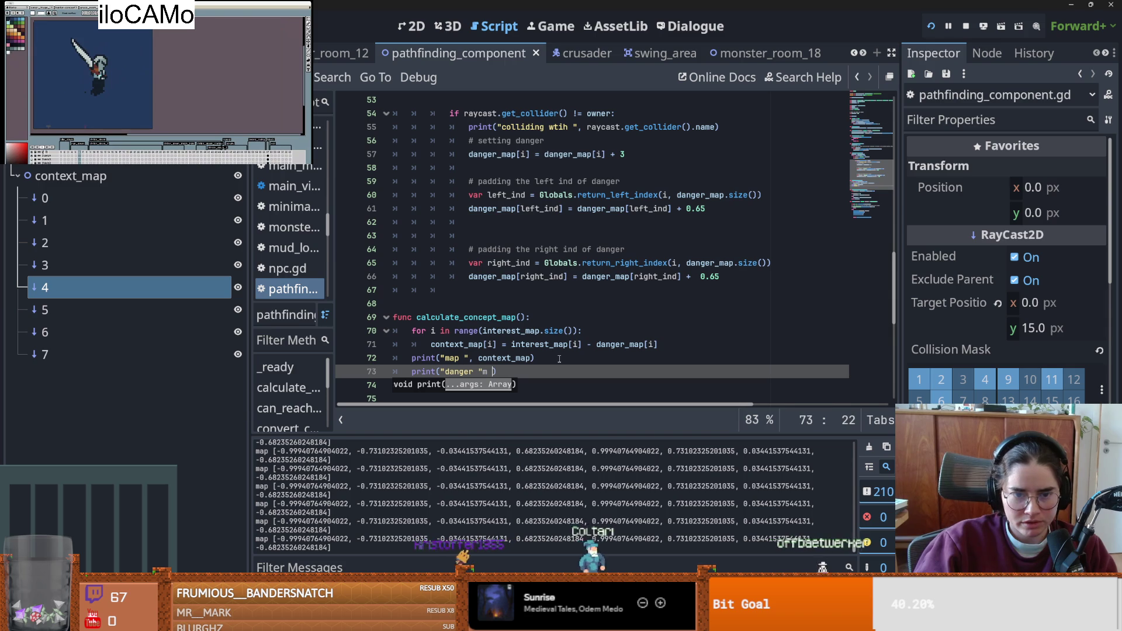
pyautogui.press('BackSpace')
pyautogui.press('BackSpace')
pyautogui.write(', dan')
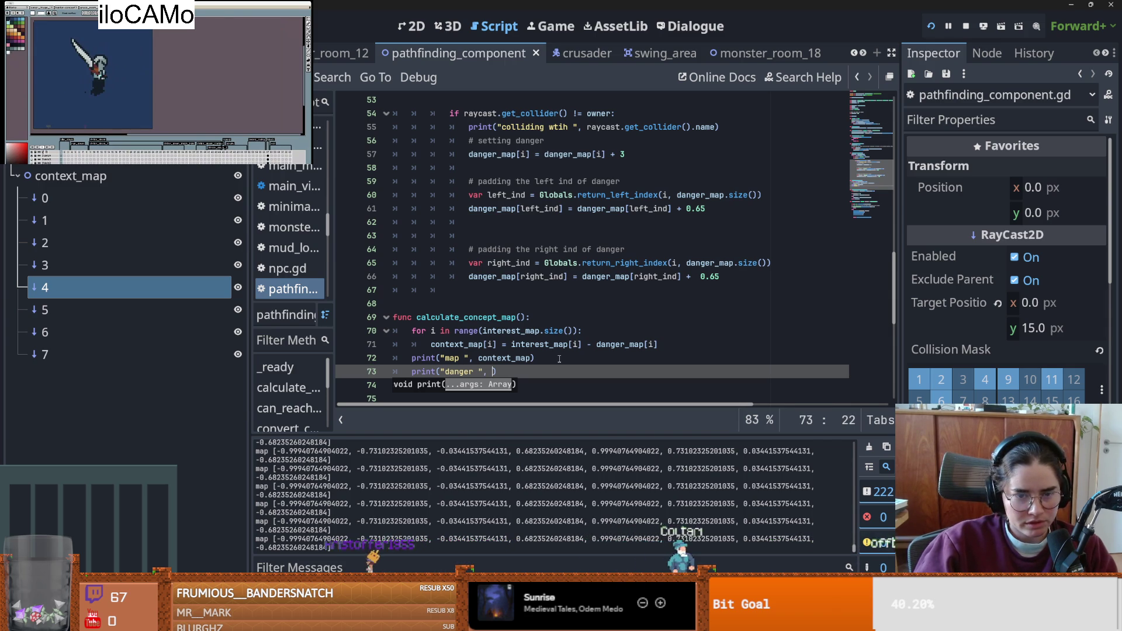
pyautogui.write('ger_map')
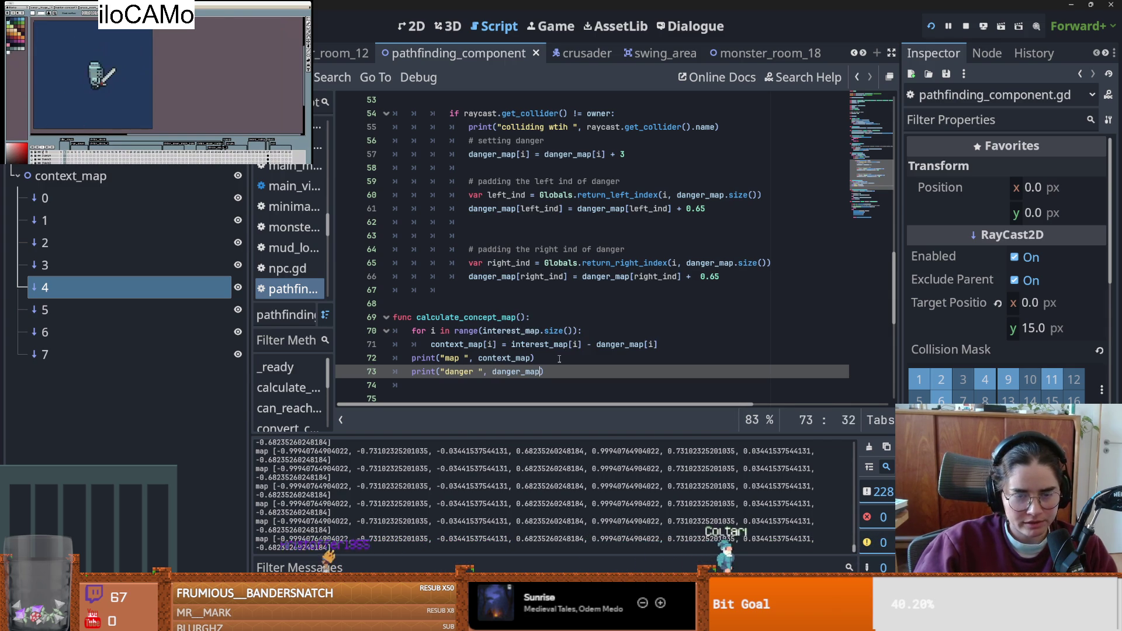
pyautogui.hotkey('ctrl', 's')
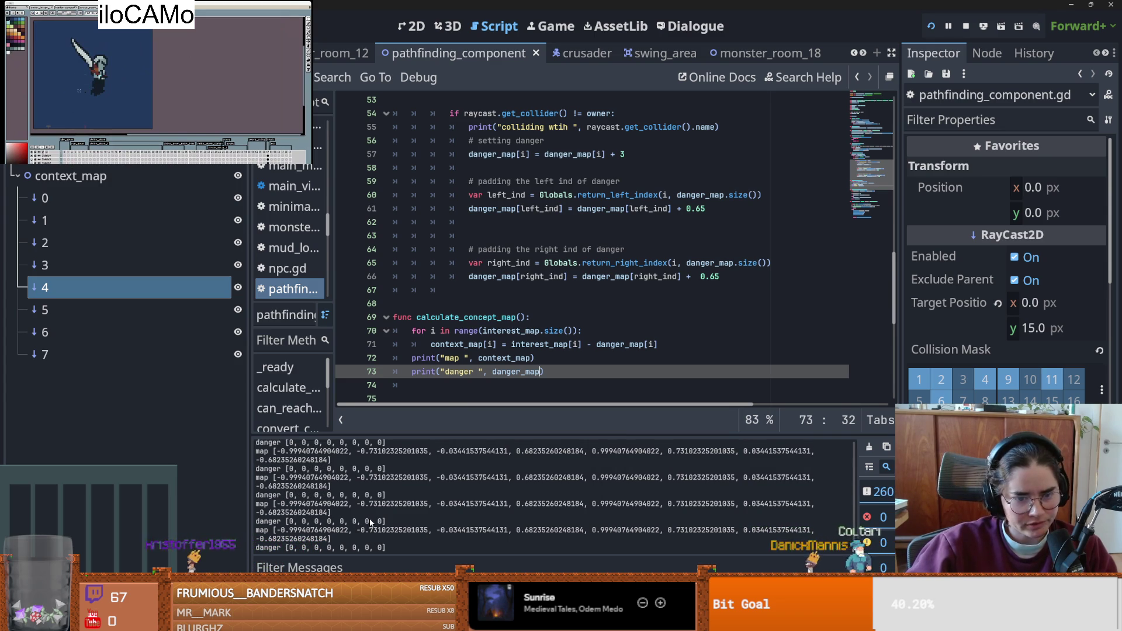
# - Start lowering the right and left danger padding values on lines 66 and 61
pyautogui.click(724, 277)
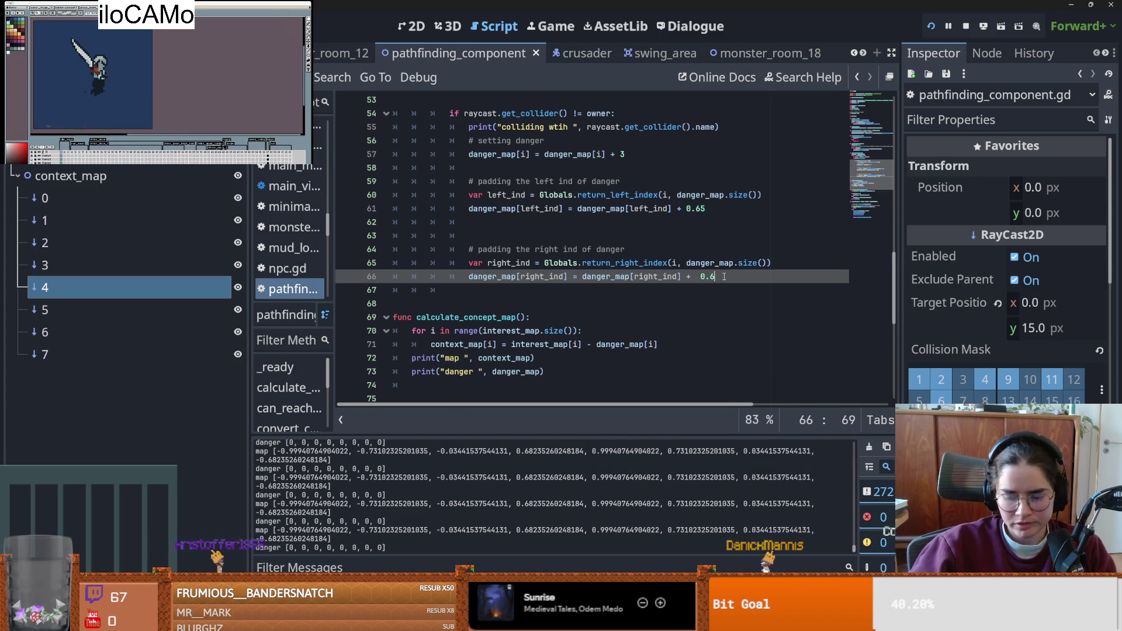
pyautogui.write('5')
pyautogui.click(724, 212)
pyautogui.press('BackSpace')
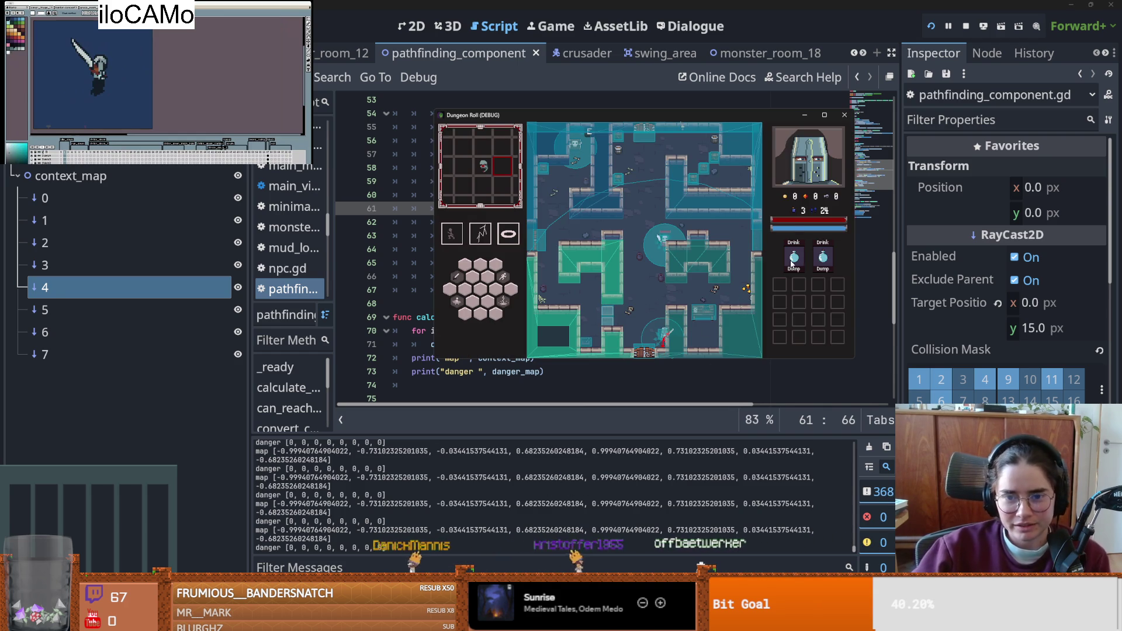
# - Playtest pathfinding with 0.5 padding in a maximized game window, then close the game
pyautogui.click(824, 115)
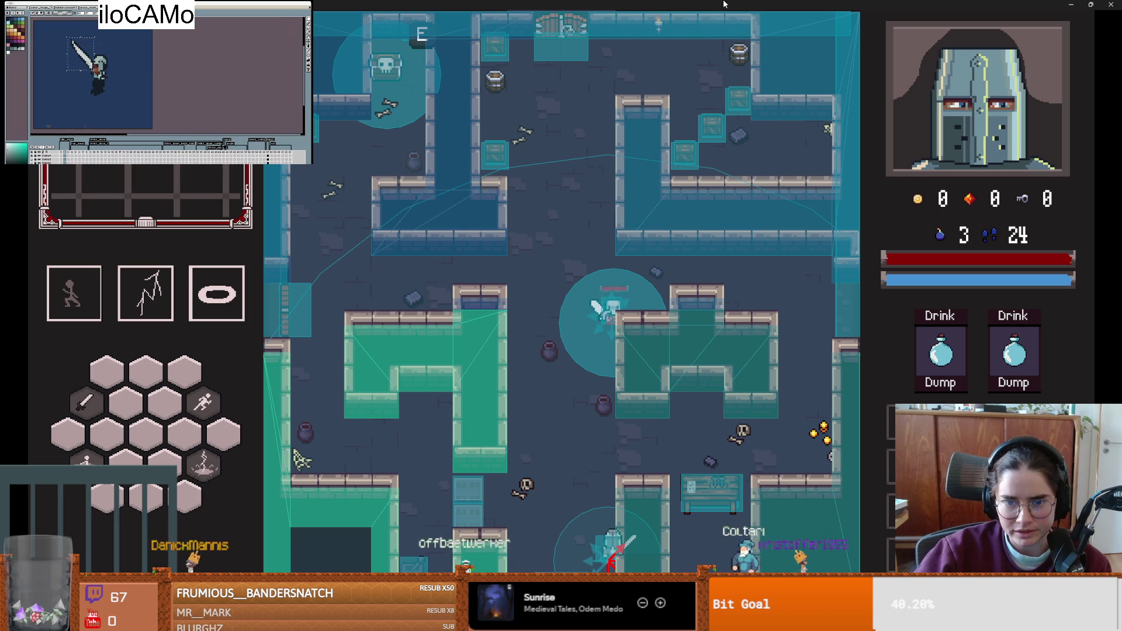
pyautogui.moveTo(719, 4)
pyautogui.mouseDown()
pyautogui.moveTo(716, 180)
pyautogui.moveTo(715, 24)
pyautogui.moveTo(713, 70)
pyautogui.moveTo(730, 32)
pyautogui.moveTo(972, 19)
pyautogui.mouseUp()
pyautogui.click(971, 19)
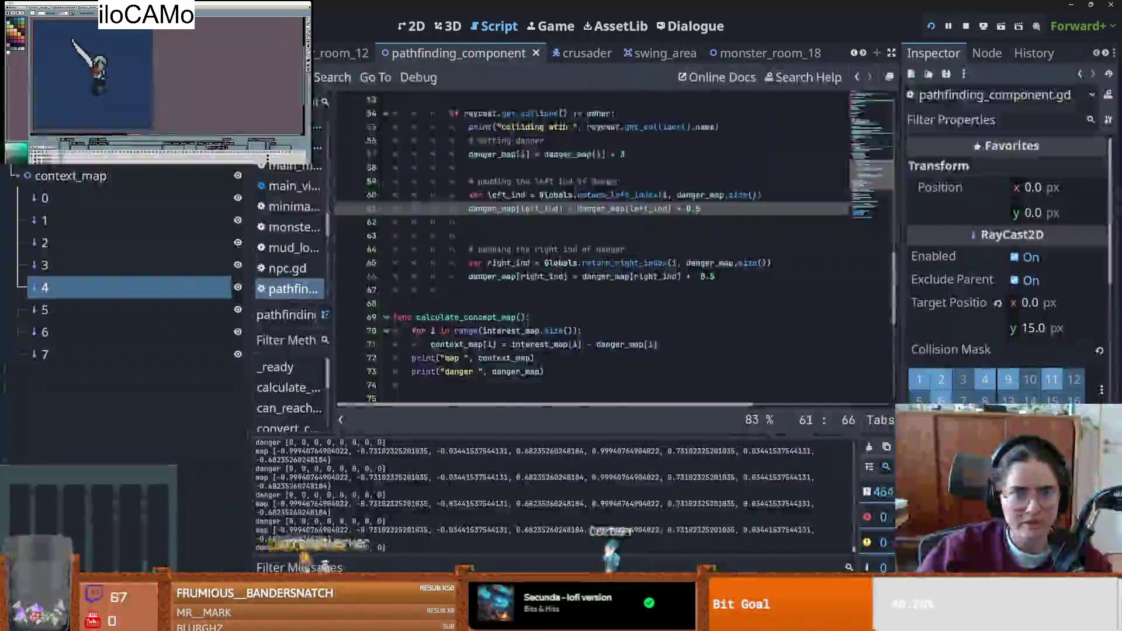
# - Inspect the convert_path_to_danger and update functions in pathfinding_component.gd
pyautogui.scroll(5, 525, 259)
pyautogui.doubleClick(525, 264)
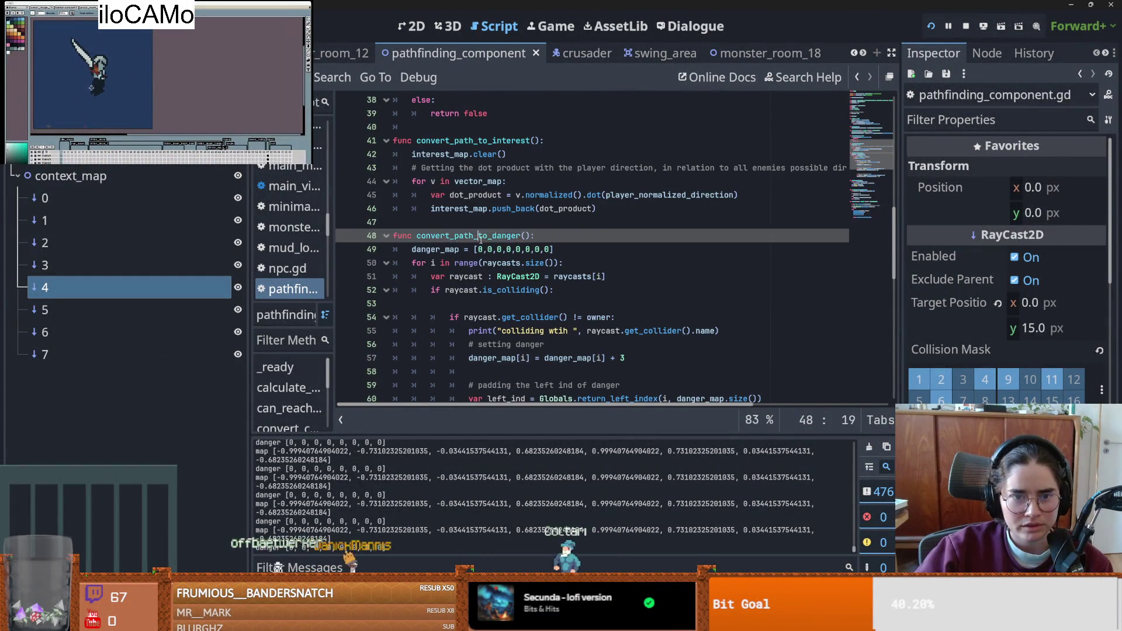
pyautogui.scroll(3, 525, 266)
pyautogui.scroll(-10, 526, 272)
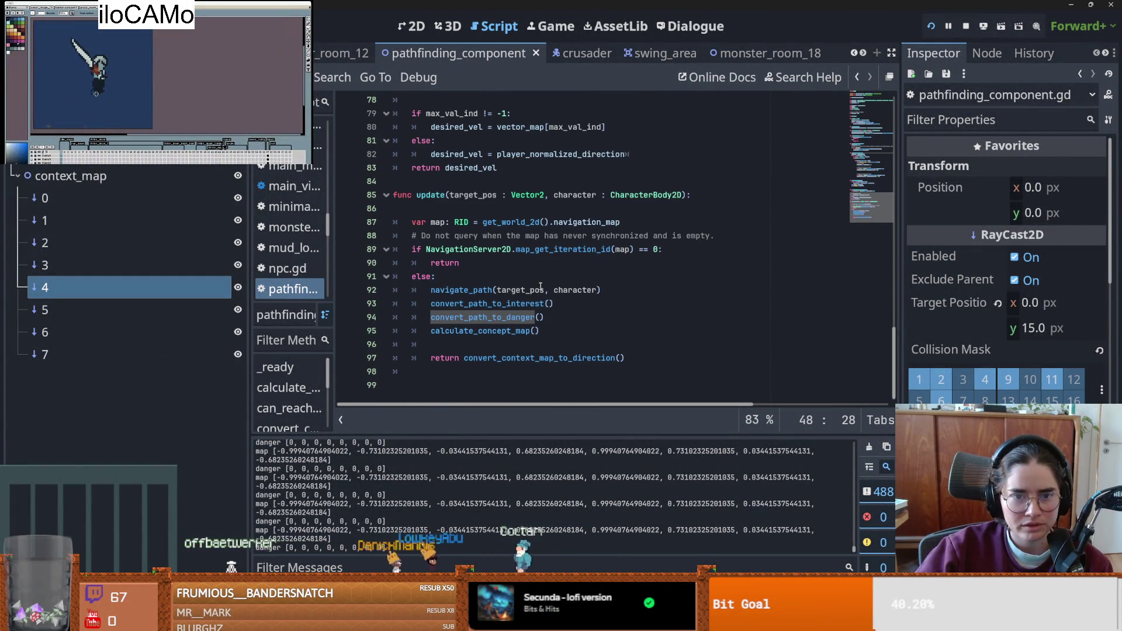
pyautogui.click(430, 196)
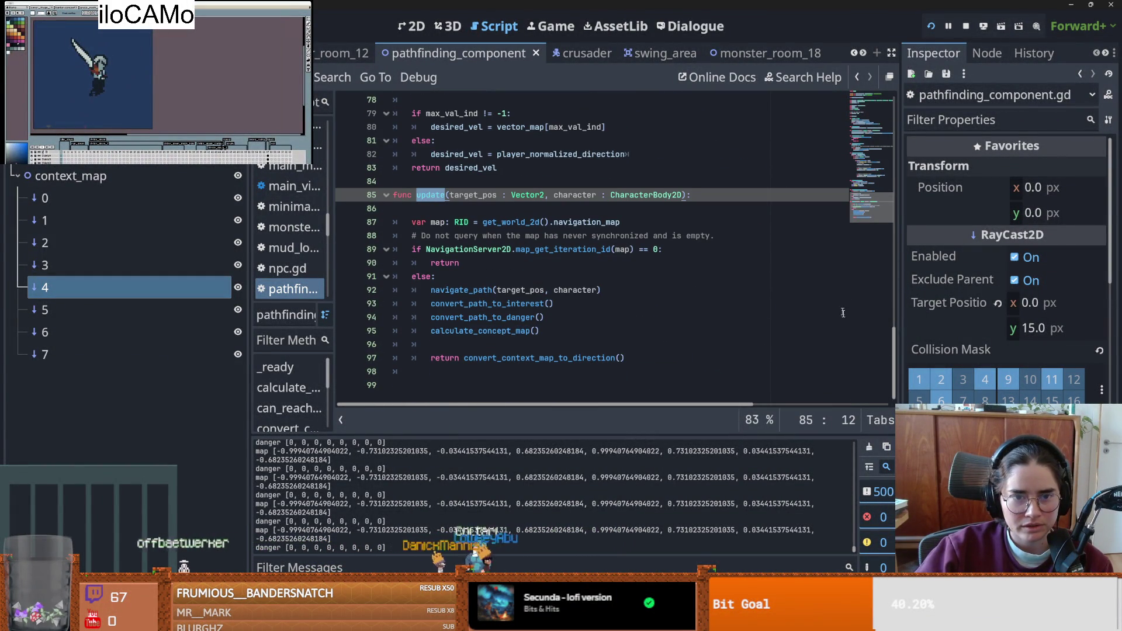
pyautogui.moveTo(896, 353)
pyautogui.mouseDown()
pyautogui.moveTo(837, 88)
pyautogui.moveTo(833, 161)
pyautogui.mouseUp()
pyautogui.scroll(-9, 833, 161)
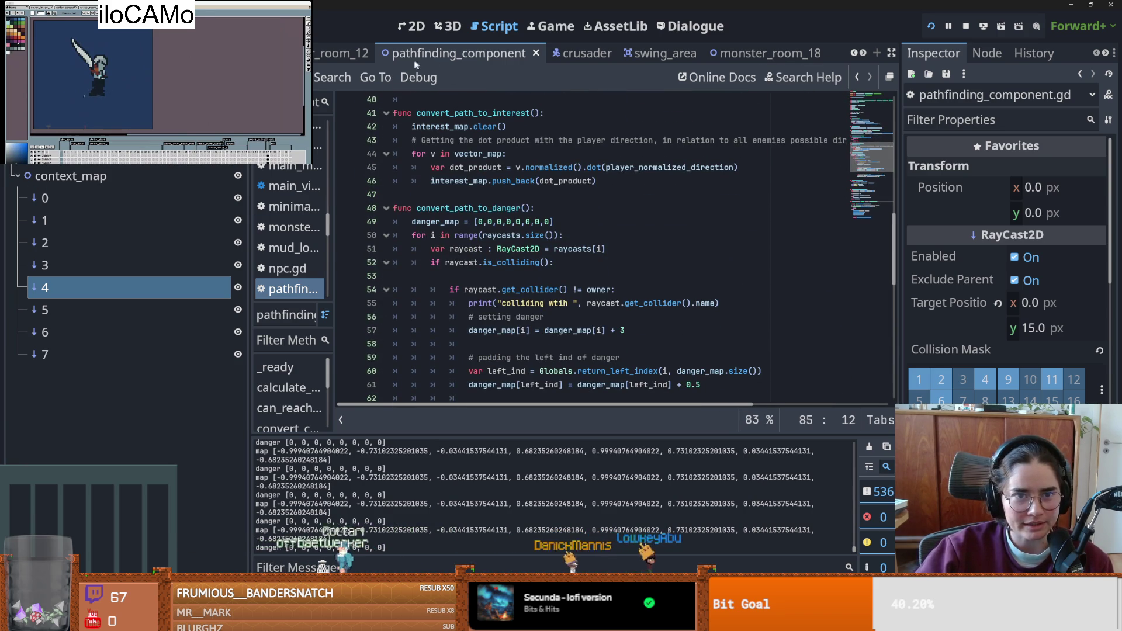
# - Page through the open script tabs and open the Babat enemy scene
pyautogui.click(570, 54)
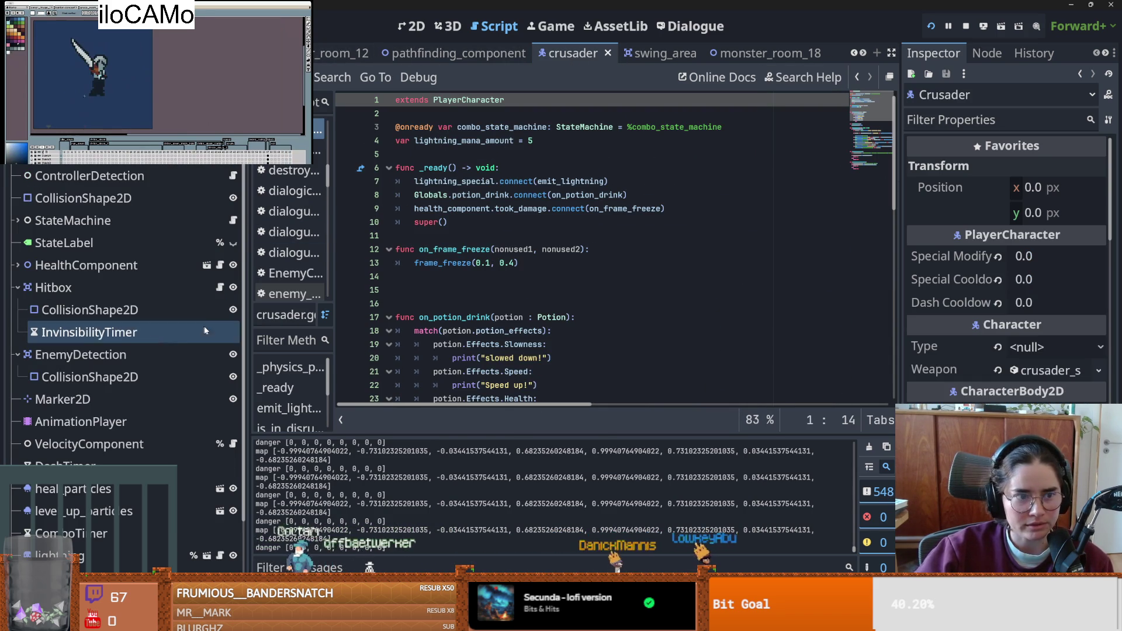
pyautogui.click(863, 53)
pyautogui.click(863, 53)
pyautogui.click(863, 53)
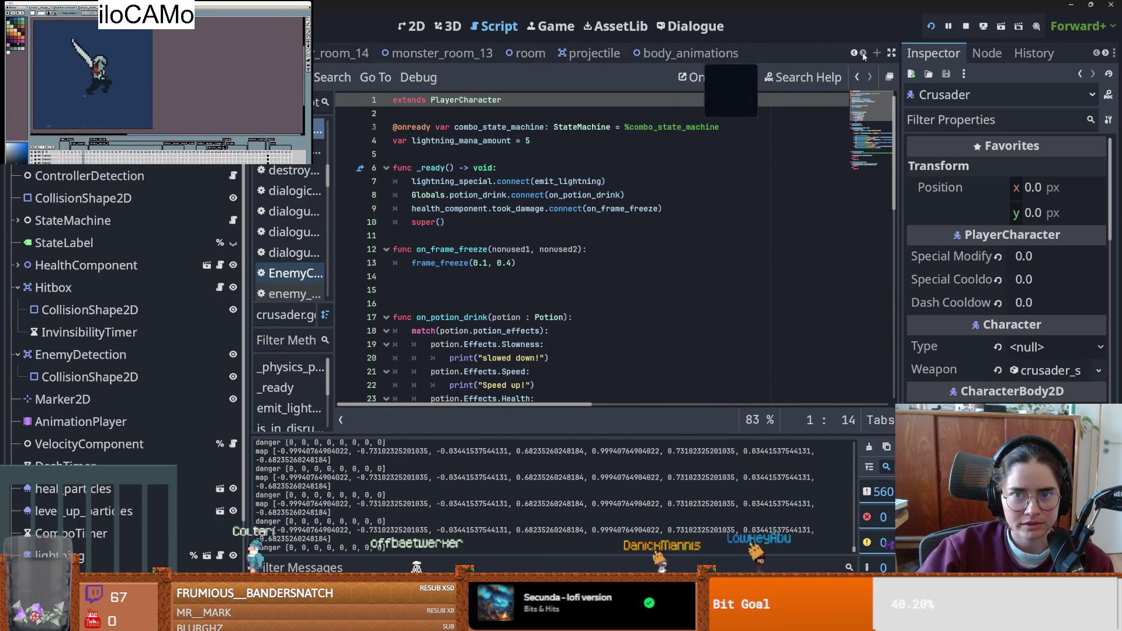
pyautogui.click(854, 53)
pyautogui.click(854, 53)
pyautogui.click(854, 53)
pyautogui.click(853, 53)
pyautogui.click(854, 53)
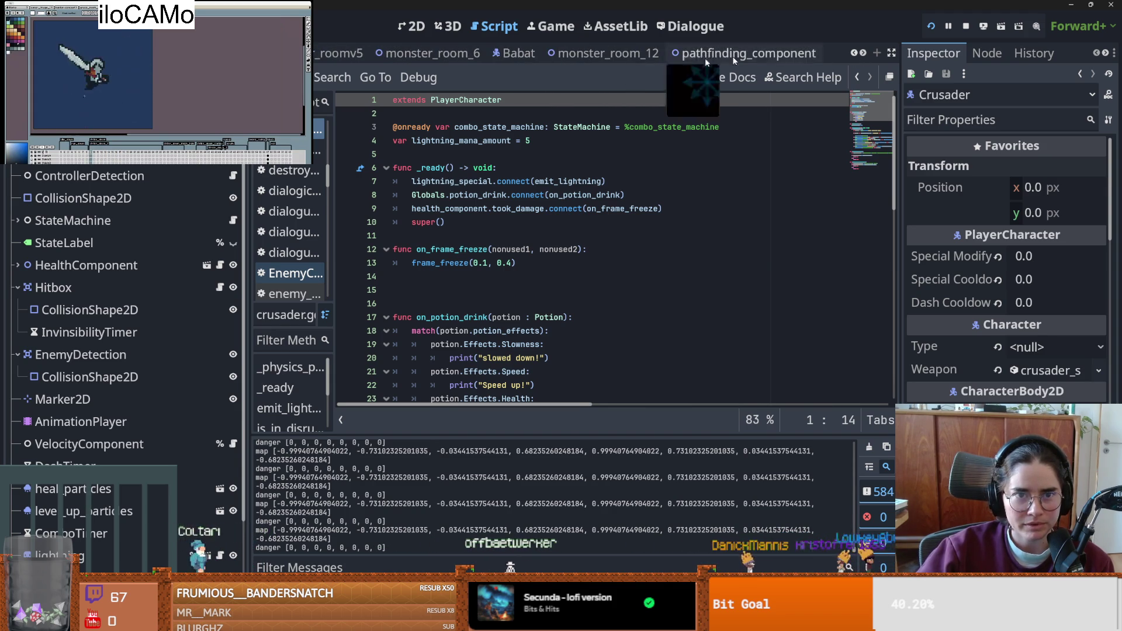
pyautogui.click(514, 54)
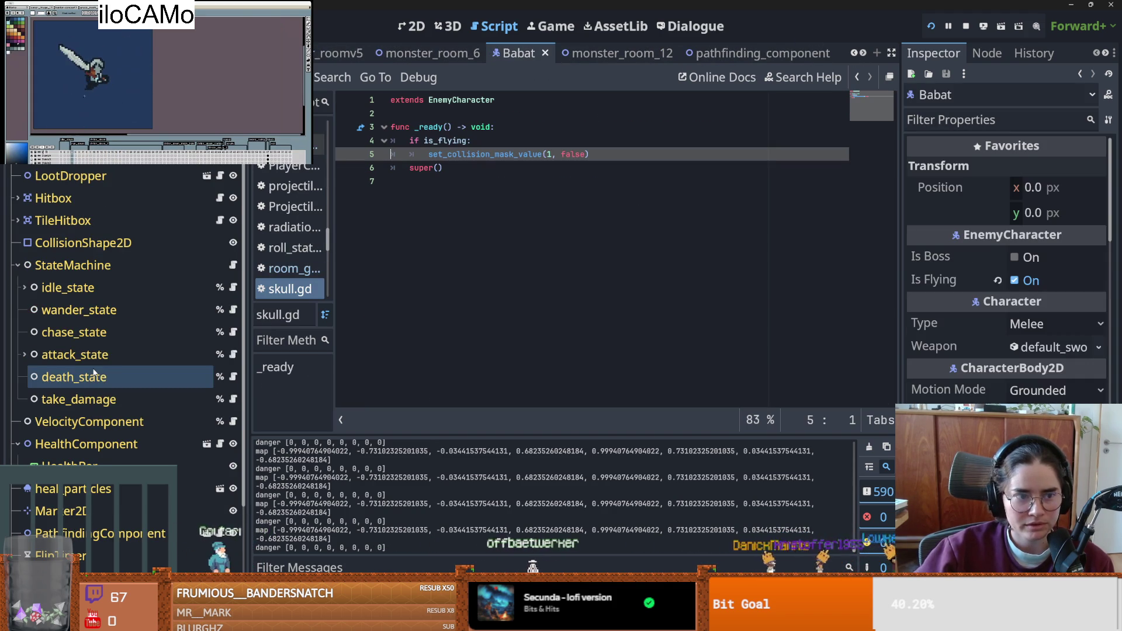
# - Open the Babat's attack_state.gd script, then chase_state.gd
pyautogui.click(233, 354)
pyautogui.scroll(-5, 479, 334)
pyautogui.scroll(-5, 479, 334)
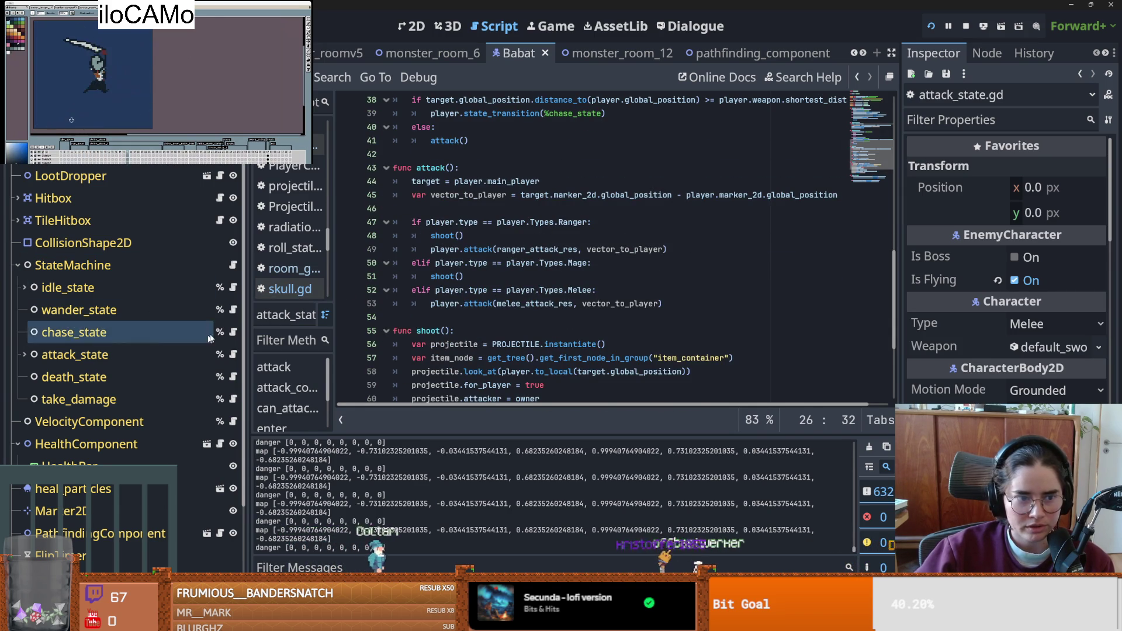
pyautogui.click(233, 332)
pyautogui.scroll(1, 636, 216)
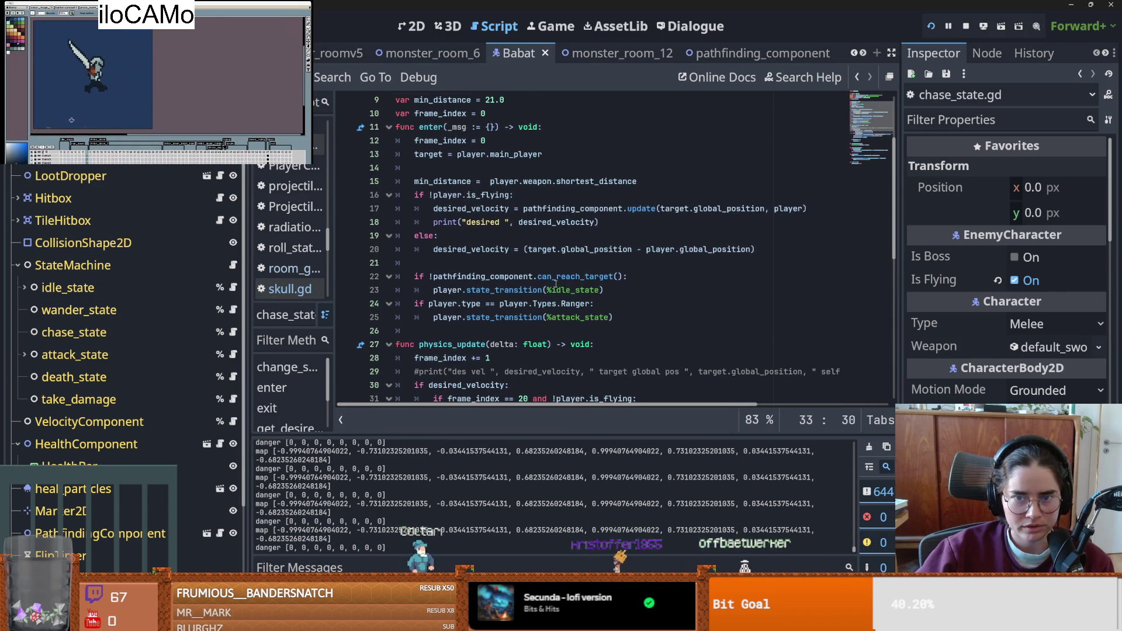
# - Trace the update calls on lines 17 and 46 and the update function on line 49
pyautogui.doubleClick(636, 214)
pyautogui.scroll(-4, 584, 245)
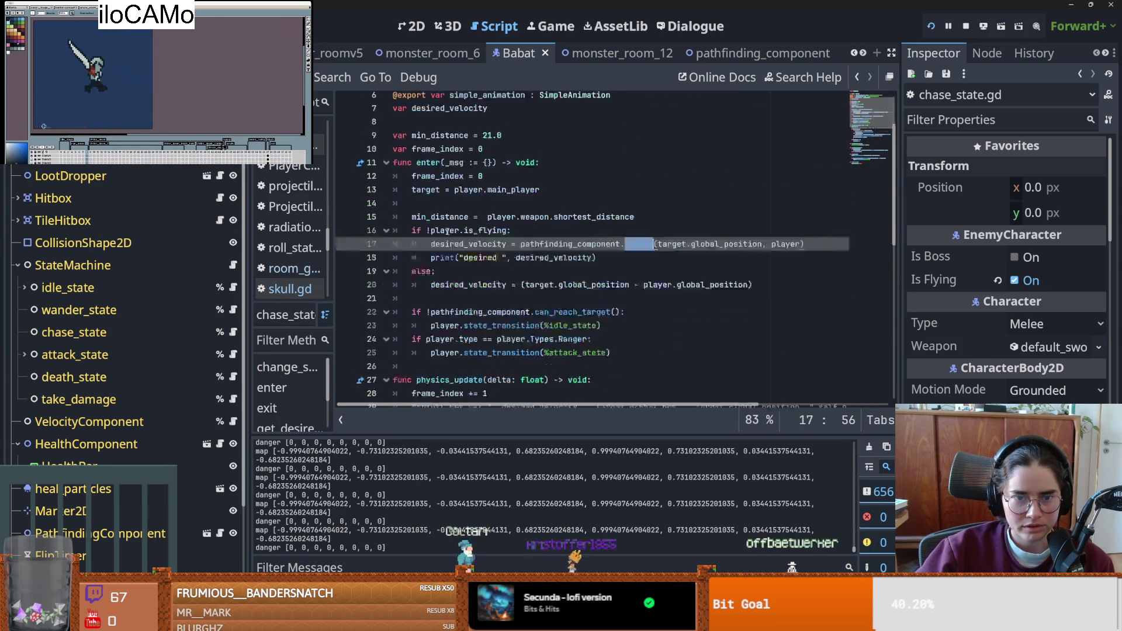
pyautogui.scroll(-1, 544, 271)
pyautogui.scroll(-4, 546, 263)
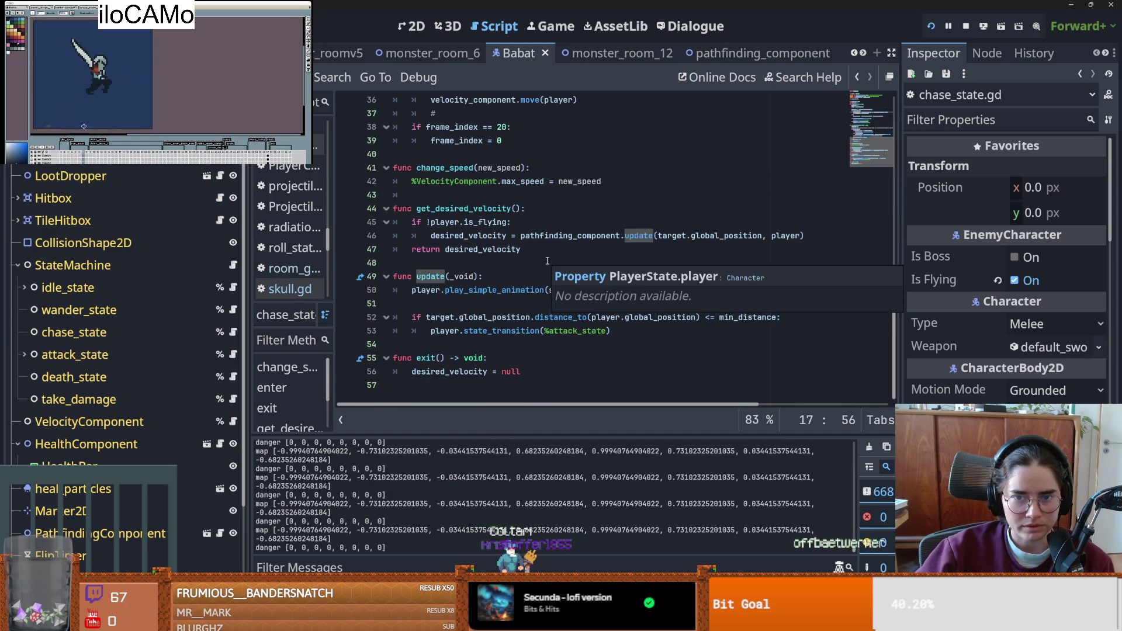
pyautogui.doubleClick(637, 236)
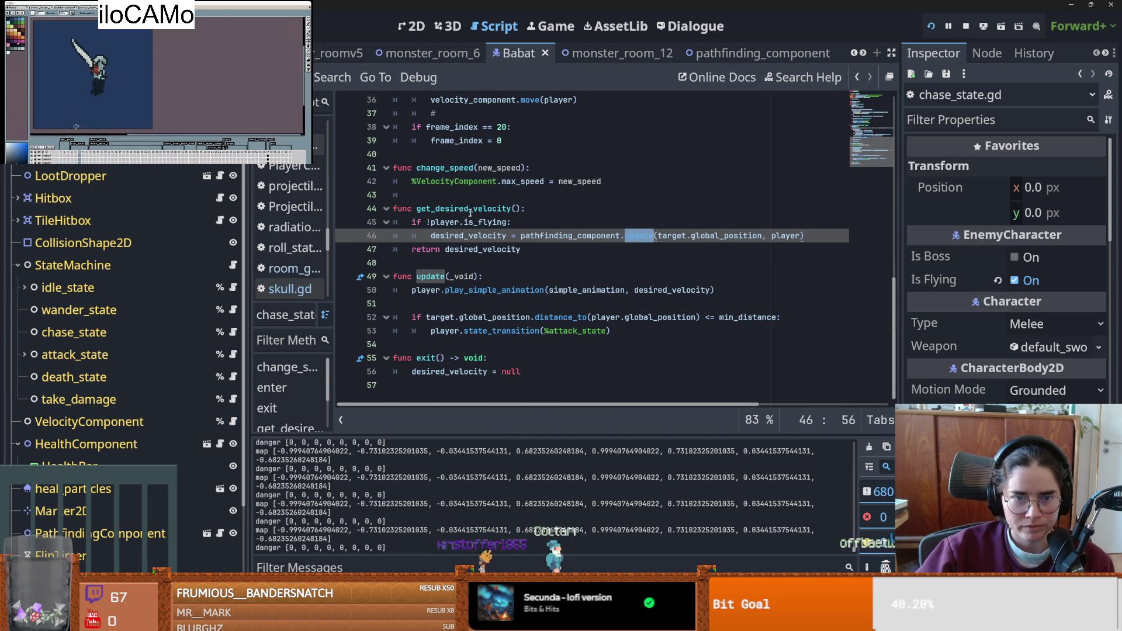
pyautogui.doubleClick(432, 277)
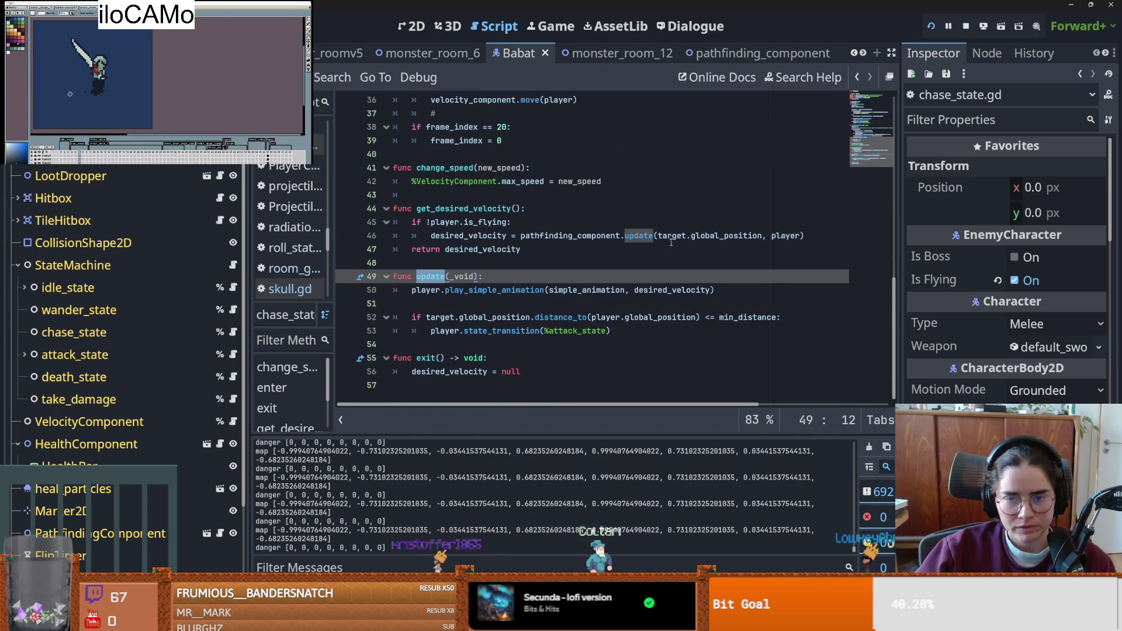
pyautogui.doubleClick(637, 235)
# - Check get_desired_velocity and physics_update, then jump to the PlayerState definition
pyautogui.scroll(1, 498, 255)
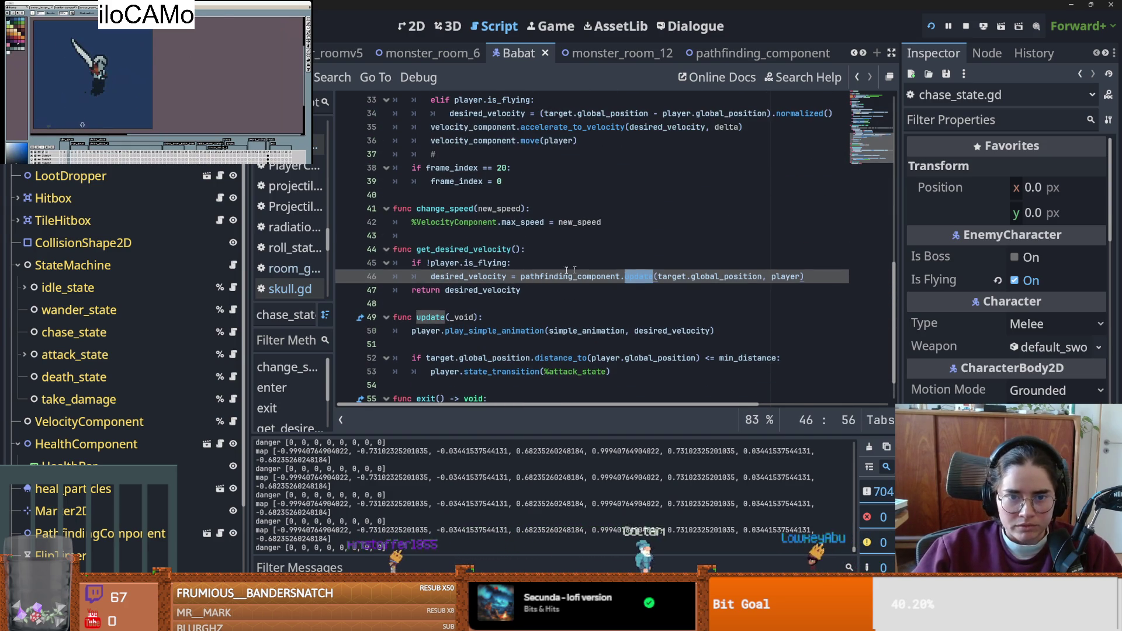
pyautogui.doubleClick(497, 252)
pyautogui.scroll(4, 497, 255)
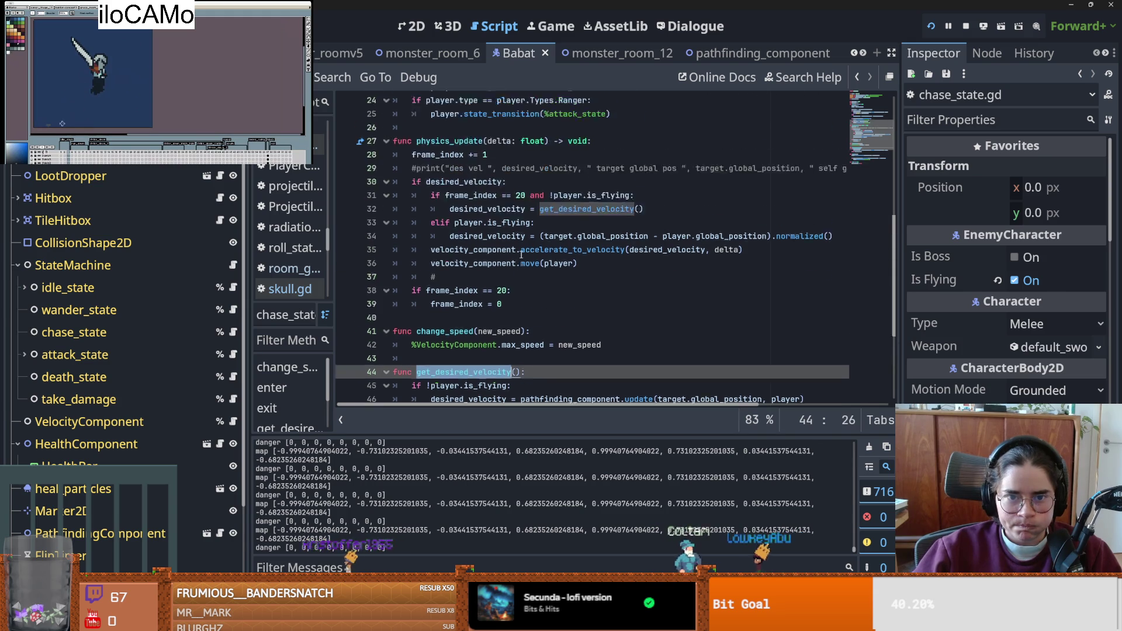
pyautogui.doubleClick(439, 181)
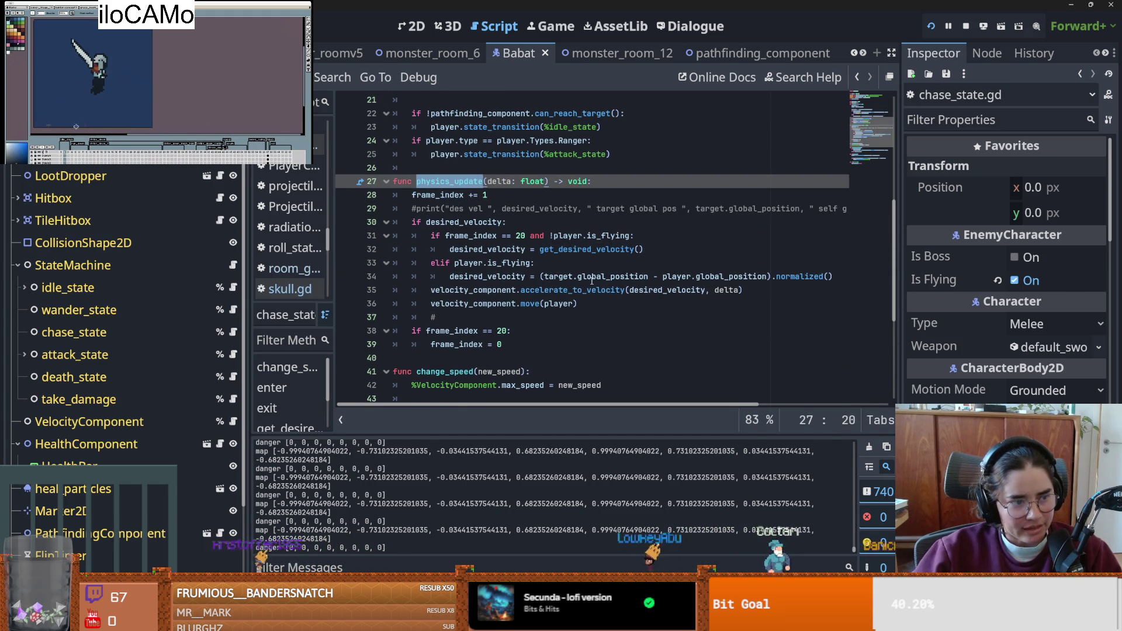
pyautogui.moveTo(591, 281)
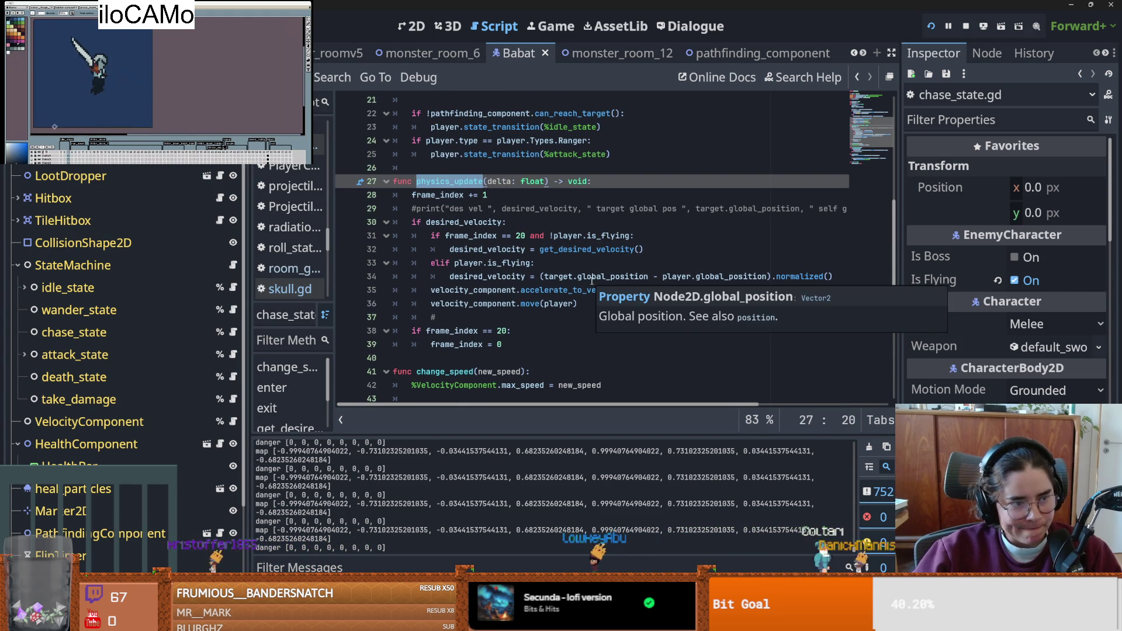
pyautogui.scroll(7, 481, 219)
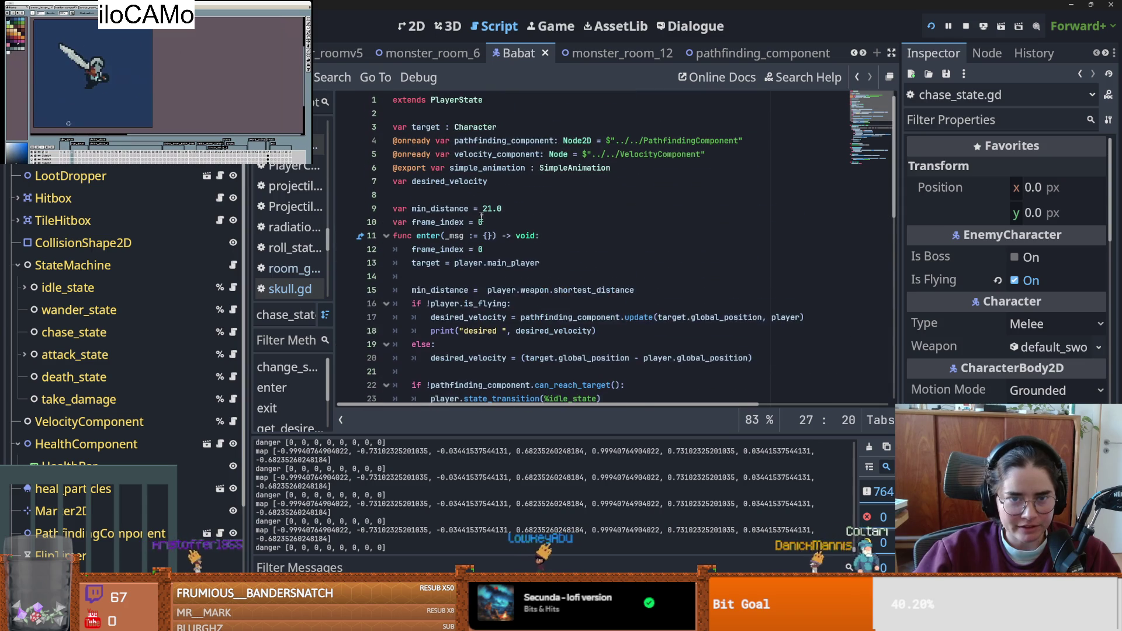
pyautogui.keyDown('ctrl'); pyautogui.click(461, 102); pyautogui.keyUp('ctrl')
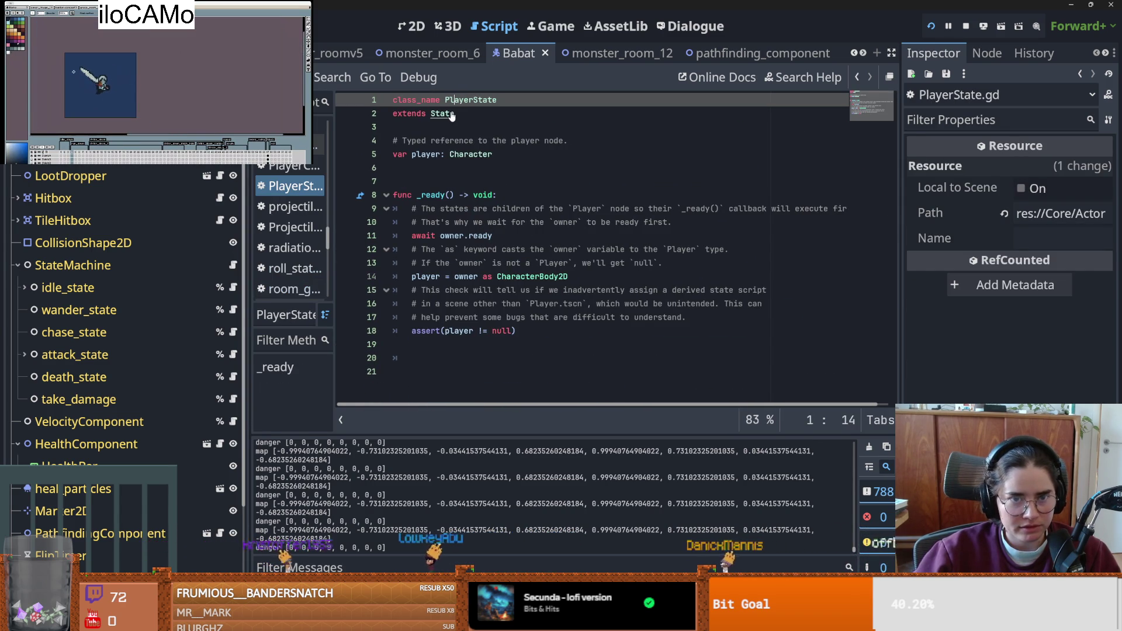
# - Open State.gd and examine physics_update and the _physics_process comment above it
pyautogui.keyDown('ctrl'); pyautogui.click(451, 115); pyautogui.keyUp('ctrl')
pyautogui.scroll(-3, 452, 234)
pyautogui.click(452, 236)
pyautogui.doubleClick(452, 237)
pyautogui.doubleClick(631, 222)
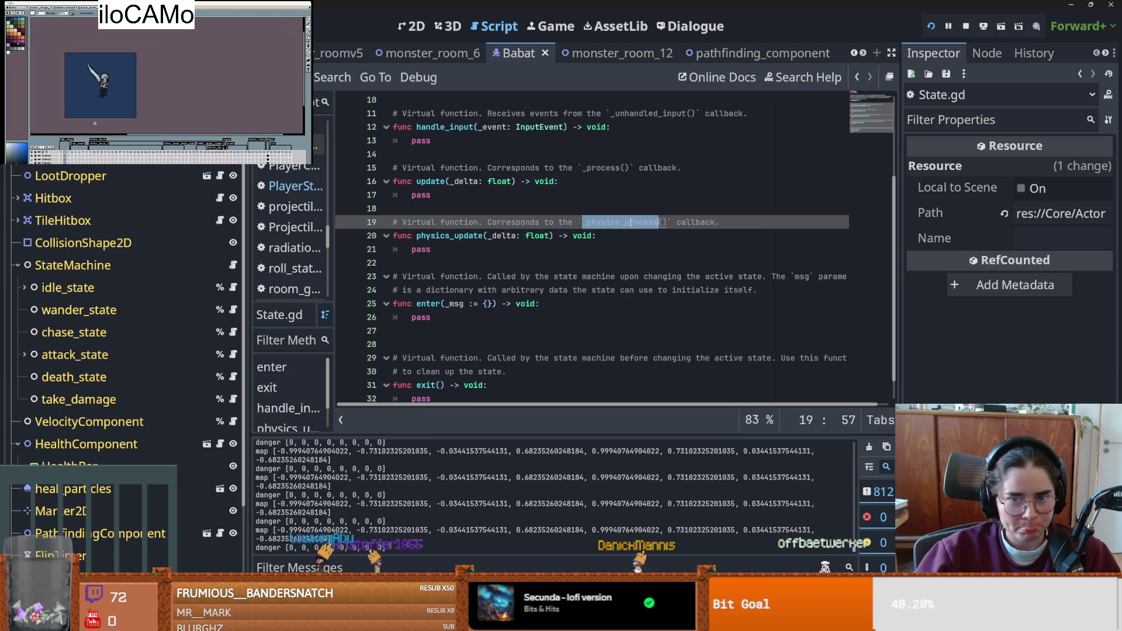
pyautogui.doubleClick(436, 235)
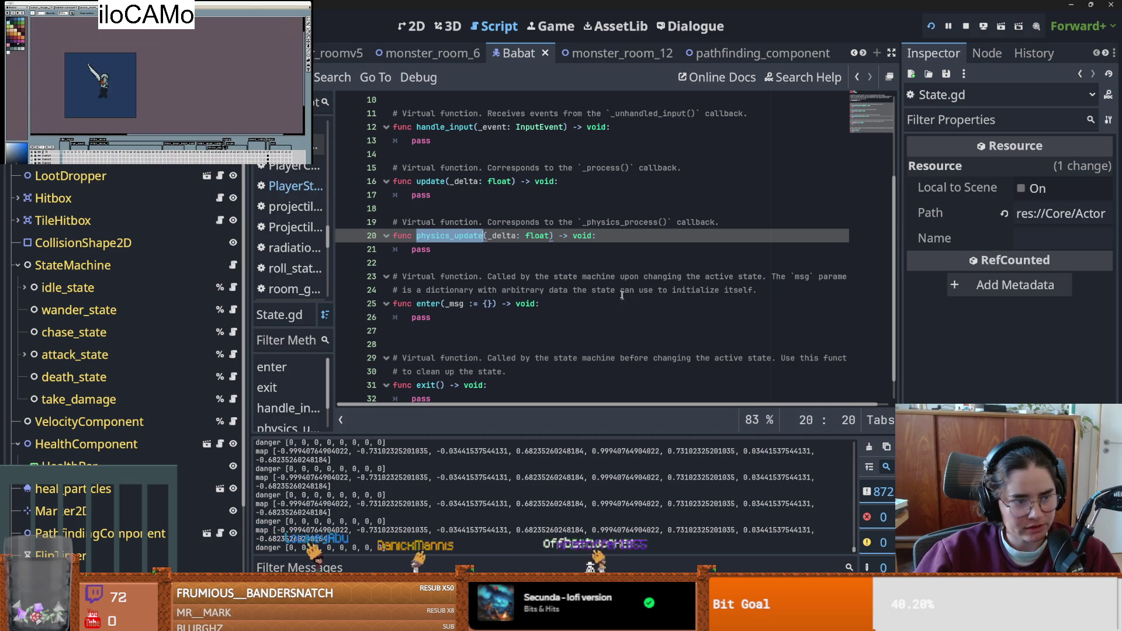
# - Switch the Scene dock to the Remote tab to view the running game's tree
pyautogui.scroll(3, 615, 283)
pyautogui.scroll(-2, 619, 304)
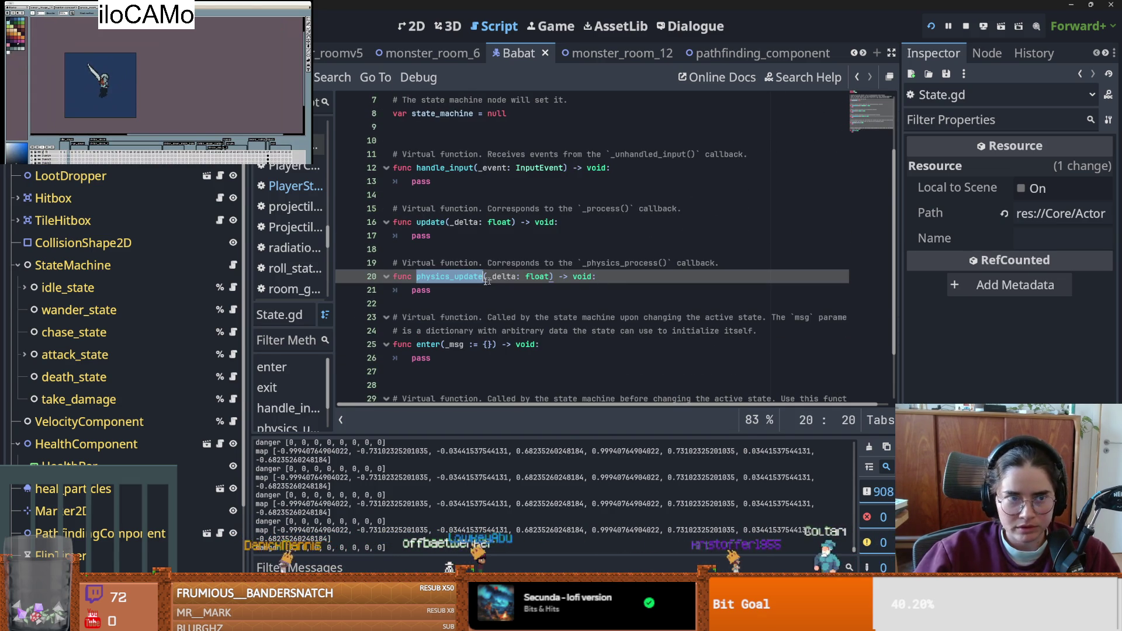
pyautogui.click(51, 399)
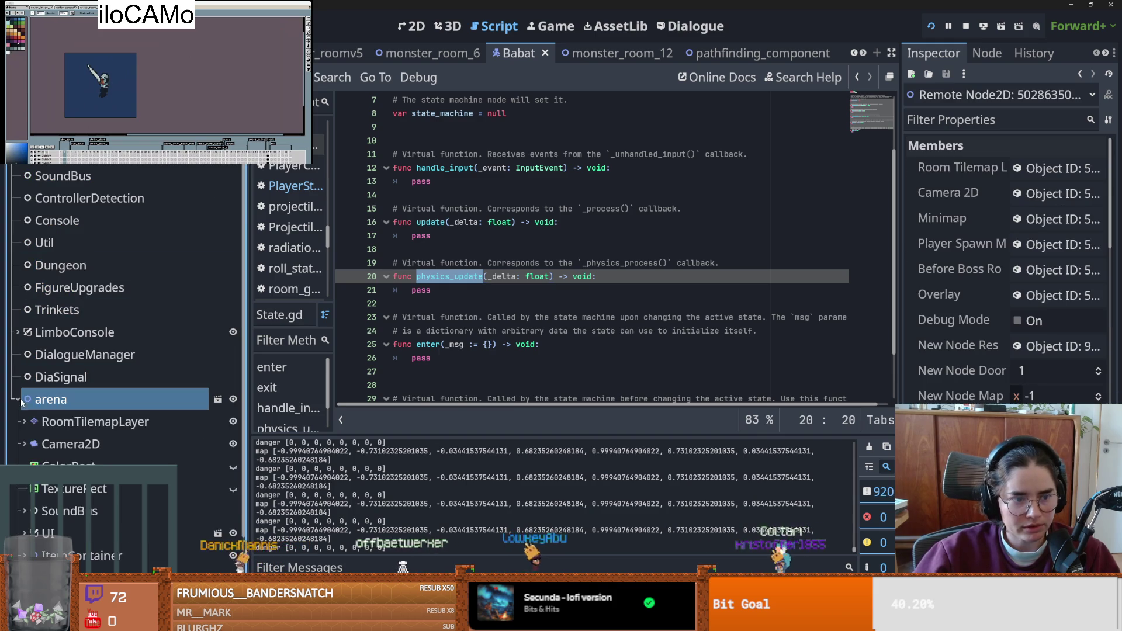
# - Expand RoomTilemapLayer and MonsterRoom12 in the remote scene tree
pyautogui.click(23, 422)
pyautogui.scroll(-3, 58, 351)
pyautogui.click(30, 389)
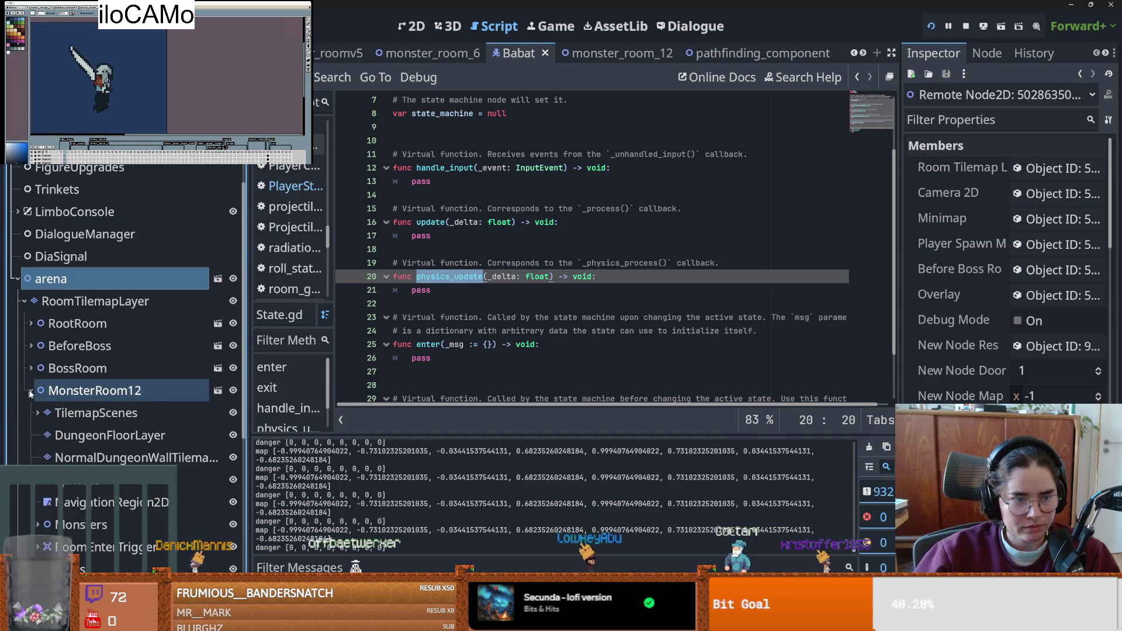
pyautogui.scroll(-1, 94, 391)
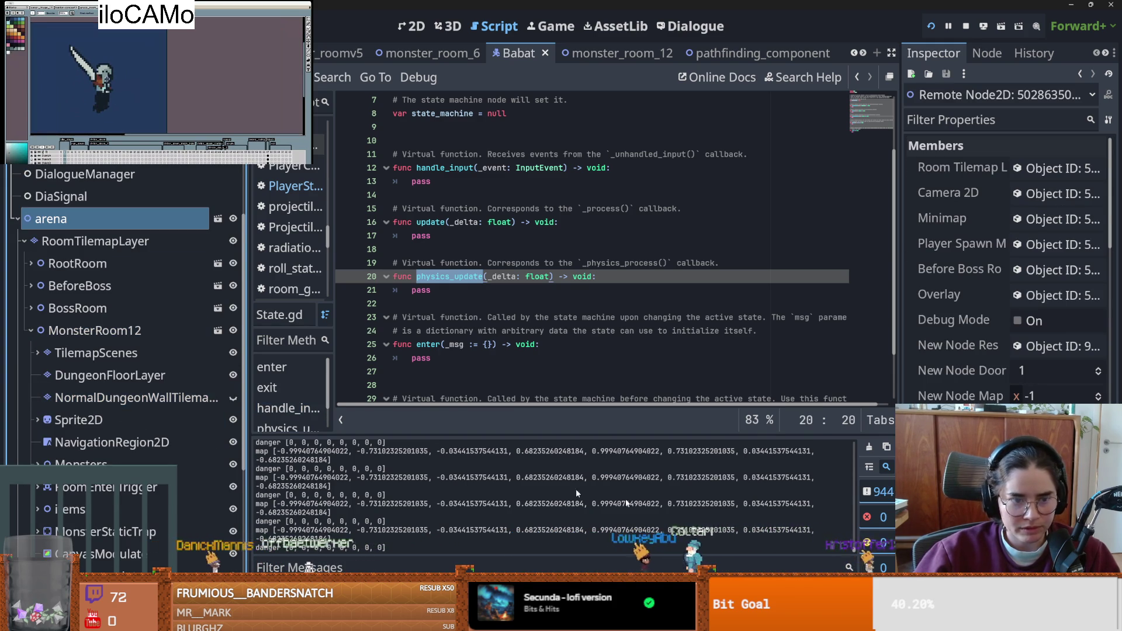
# - Check the running game, hide its window, and page toward the enemy_base_scene tab
pyautogui.hotkey('alt', 'Tab')
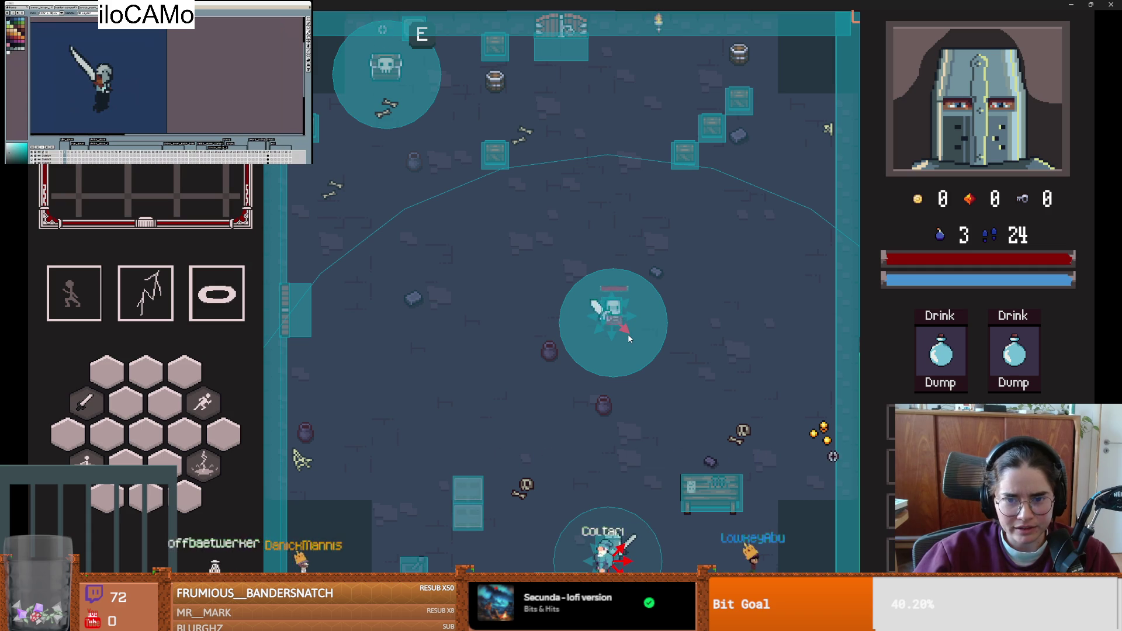
pyautogui.press('super+Down')
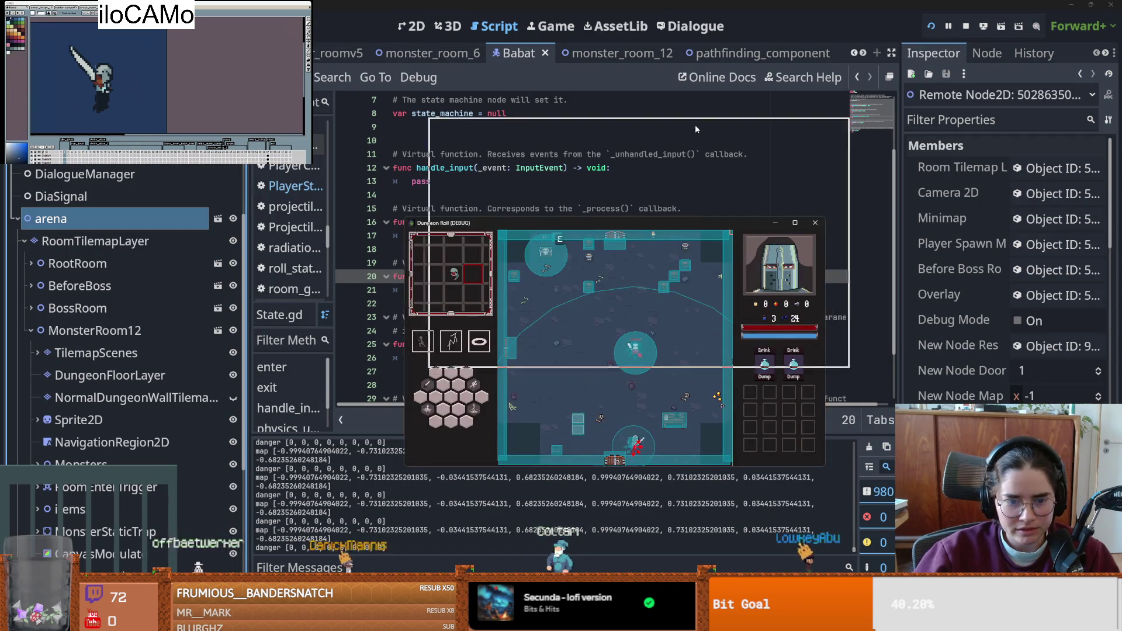
pyautogui.press('super+Down')
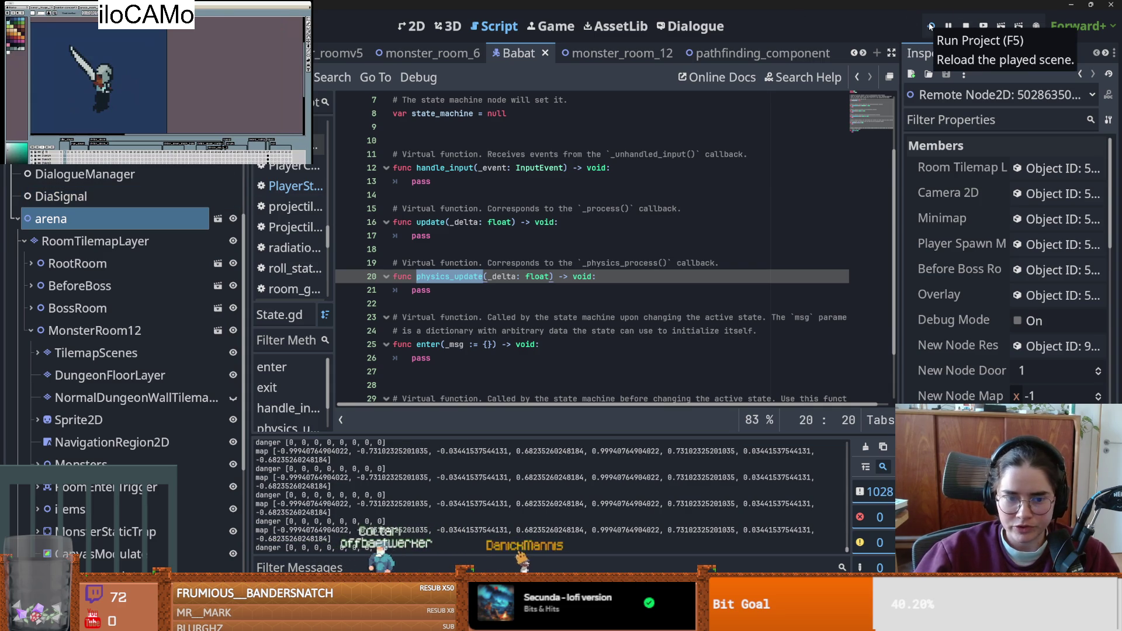
pyautogui.scroll(5, 585, 53)
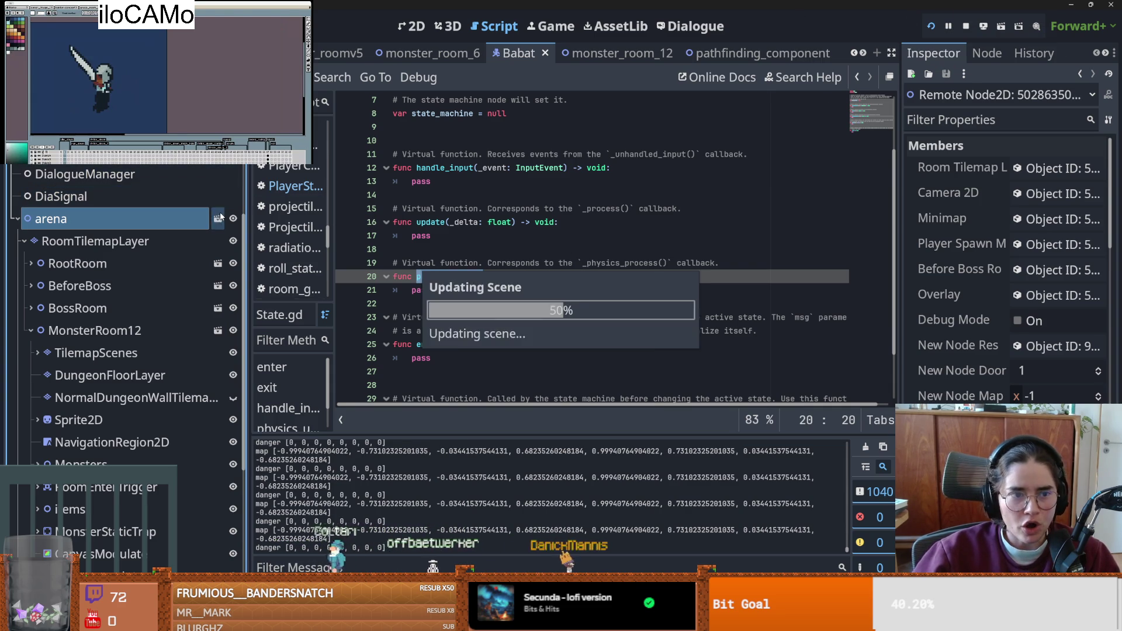
pyautogui.scroll(-2, 500, 59)
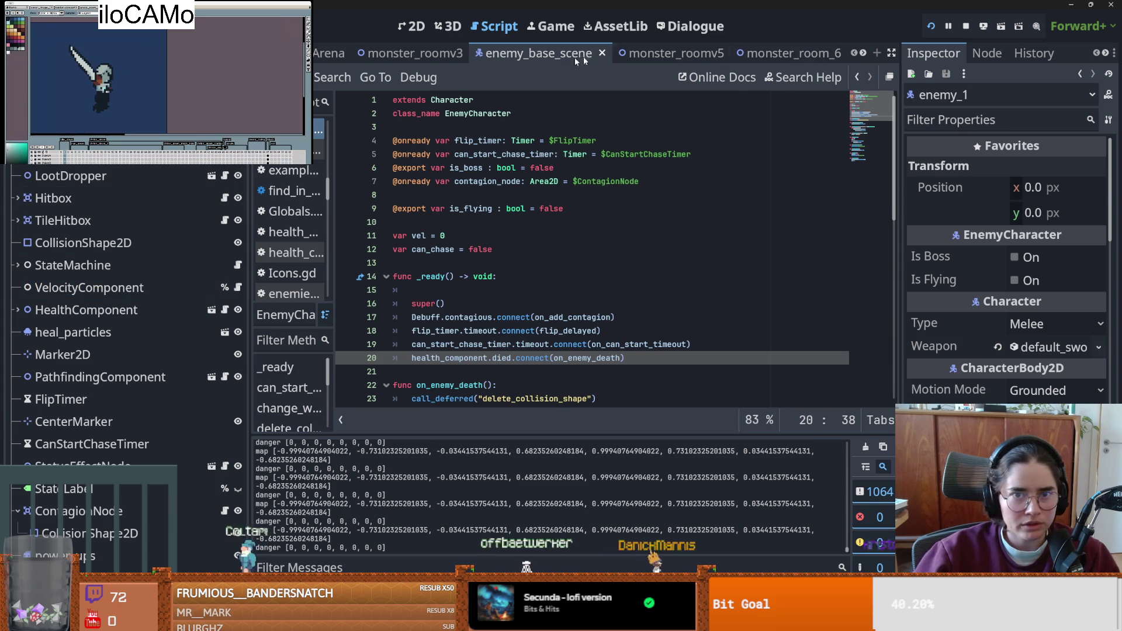
pyautogui.click(863, 54)
# - Scroll the scene tabs and open the pathfinding_component scene
pyautogui.click(863, 54)
pyautogui.click(863, 54)
pyautogui.click(458, 53)
# - Go to the is_colliding check on line 52 and the empty line 53 in convert_path_to_danger
pyautogui.scroll(-2, 526, 233)
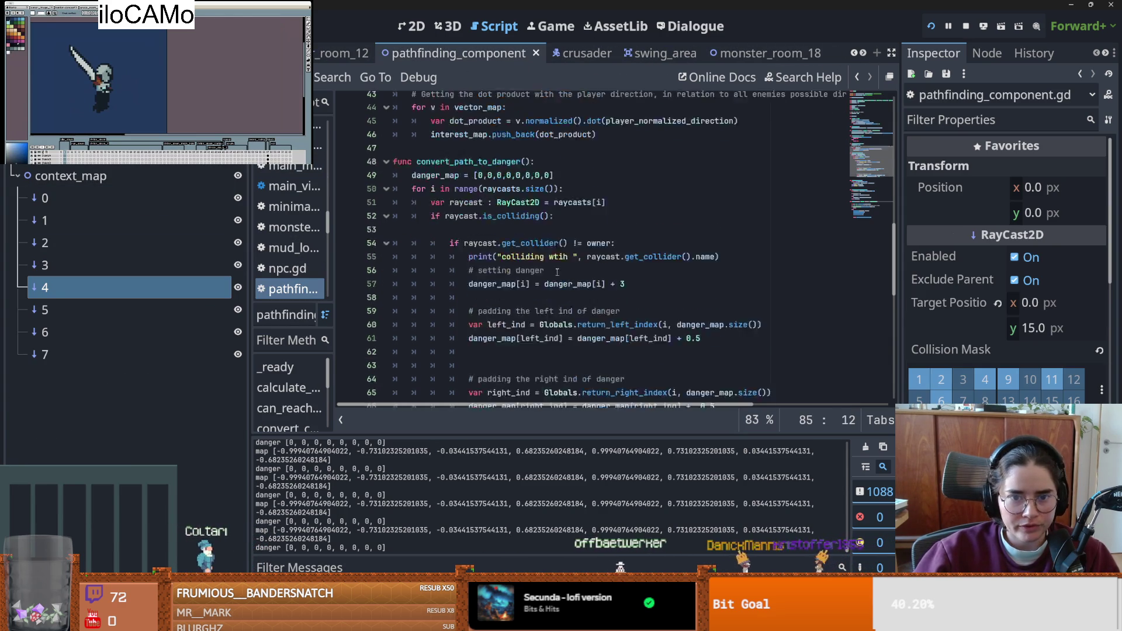
pyautogui.doubleClick(522, 222)
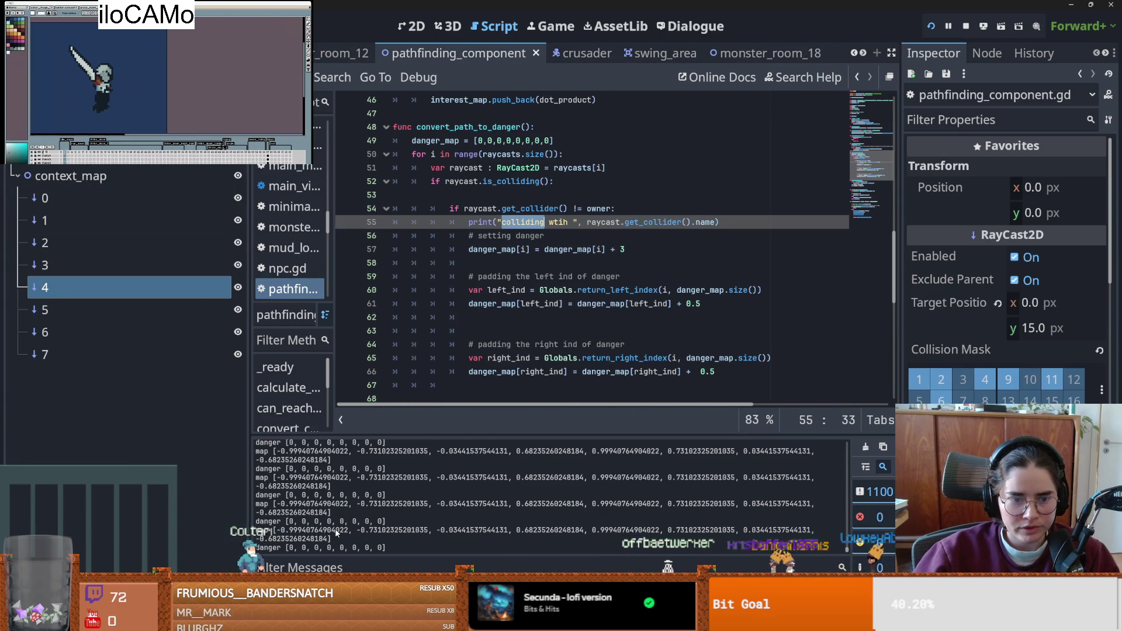
pyautogui.click(483, 290)
pyautogui.scroll(1, 443, 227)
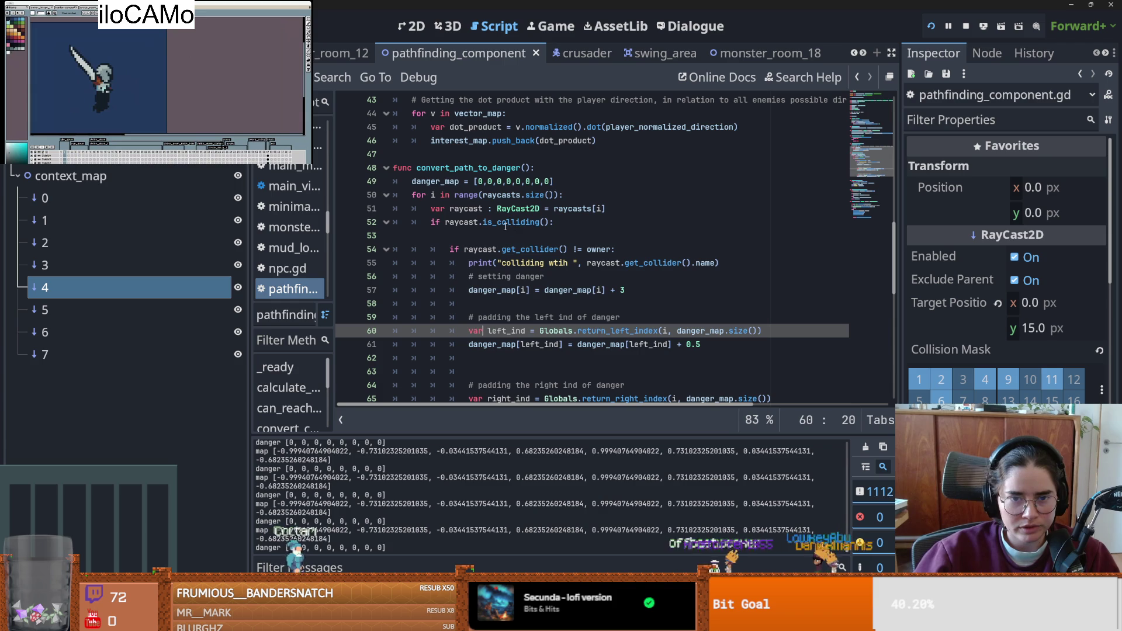
pyautogui.click(533, 222)
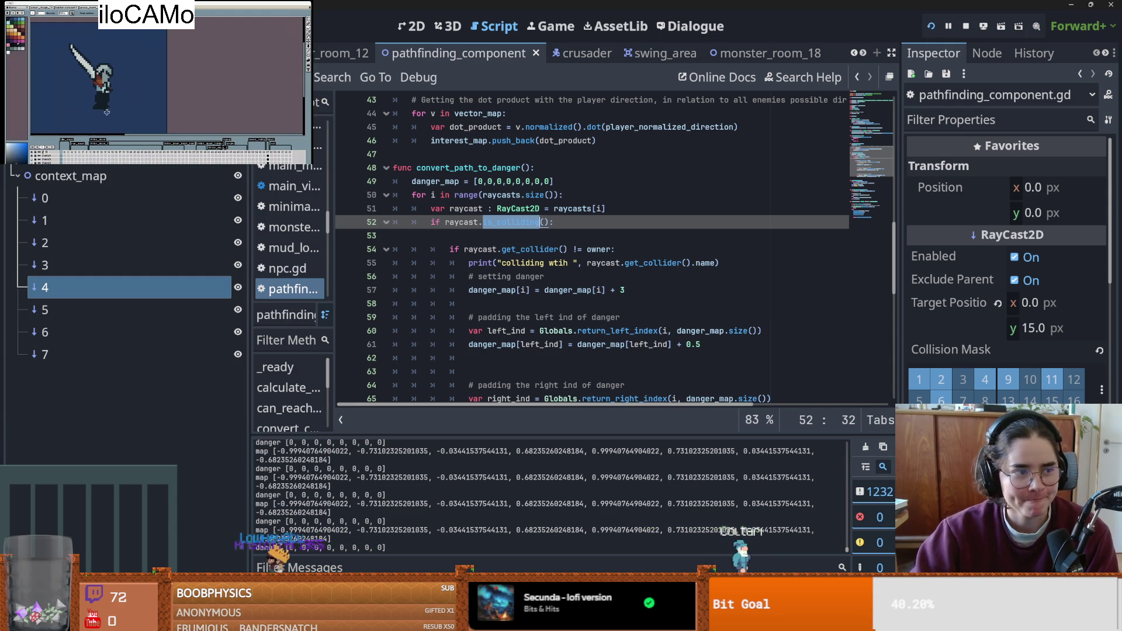
pyautogui.click(430, 276)
# - Delete the empty line 53 under the is_colliding check and save the script
pyautogui.hotkey('ctrl', 's')
pyautogui.click(494, 237)
pyautogui.press('BackSpace')
pyautogui.hotkey('ctrl', 's')
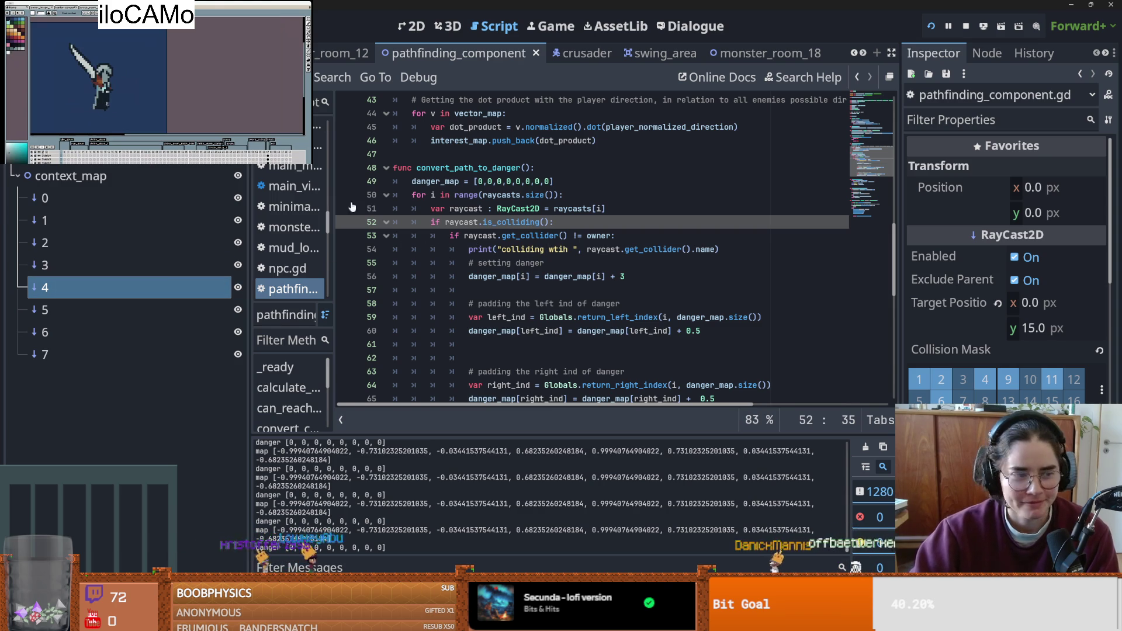
pyautogui.hotkey('ctrl', 's')
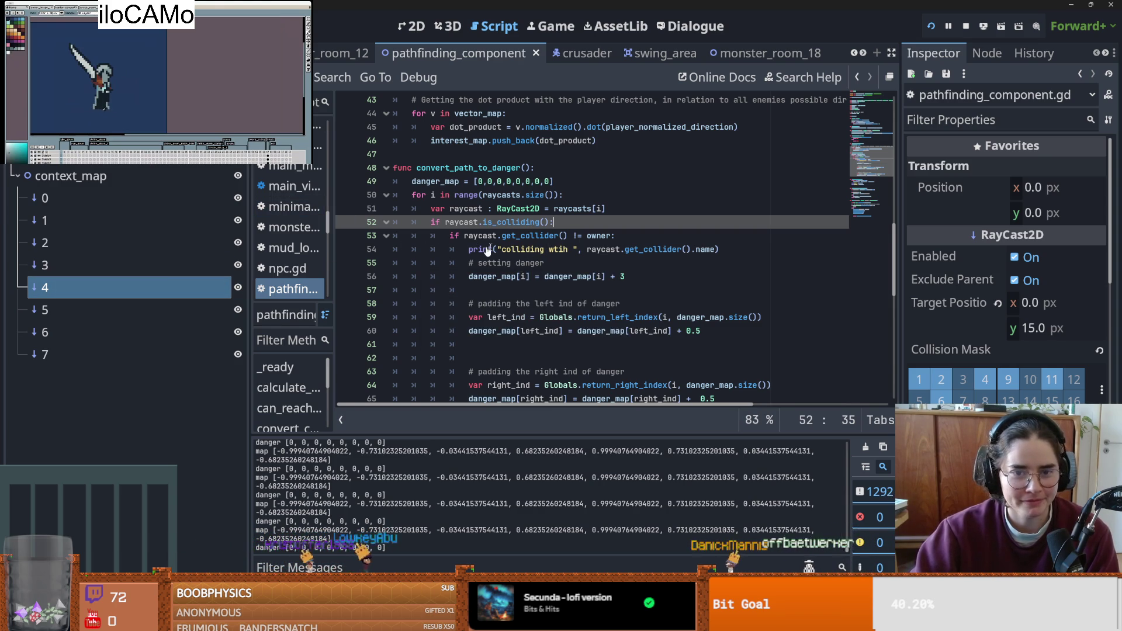
pyautogui.hotkey('ctrl', 's')
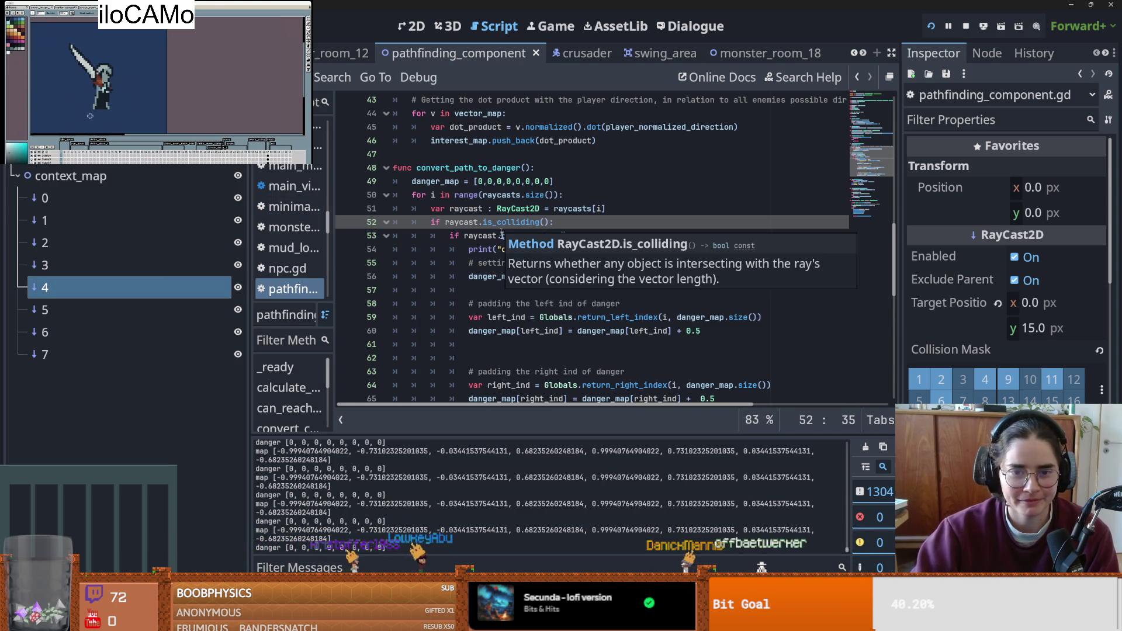
# - Add a new indented line after 'if raycast.is_colliding():' and save
pyautogui.press('Down')
pyautogui.press('Down')
pyautogui.press('Home')
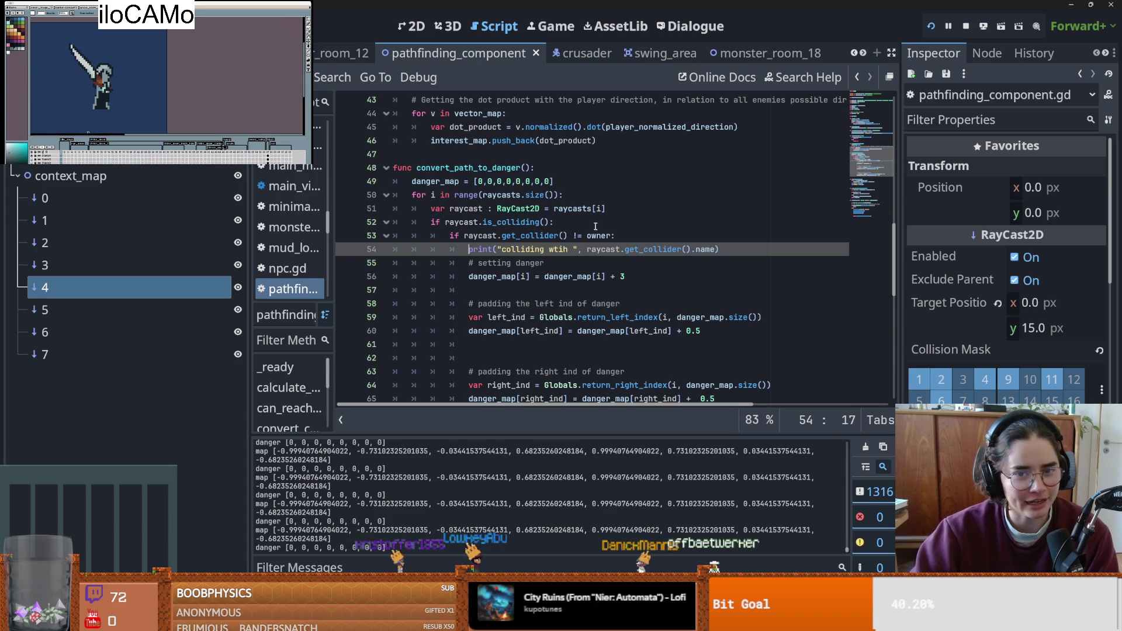
pyautogui.click(597, 228)
pyautogui.press('Return')
pyautogui.hotkey('ctrl', 's')
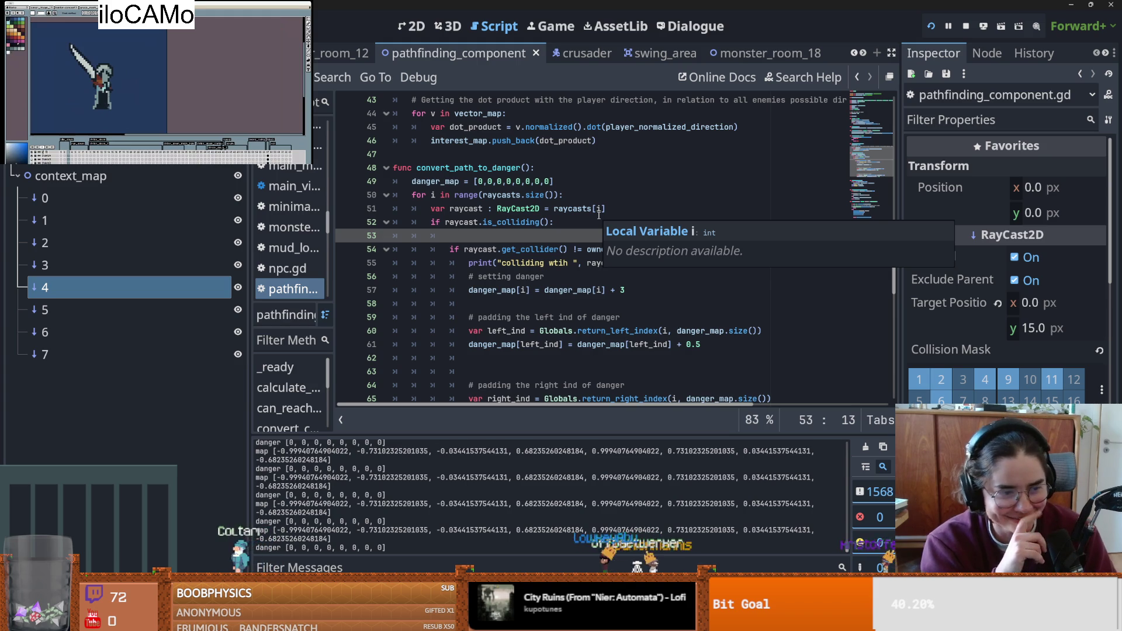
pyautogui.hotkey('ctrl', 's')
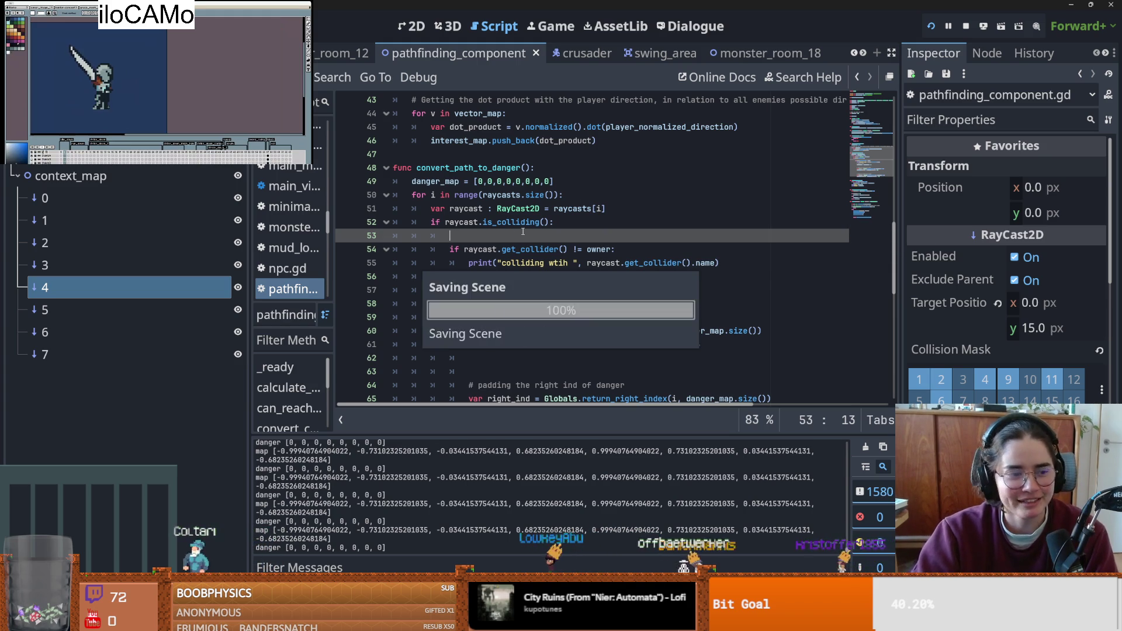
pyautogui.hotkey('ctrl', 's')
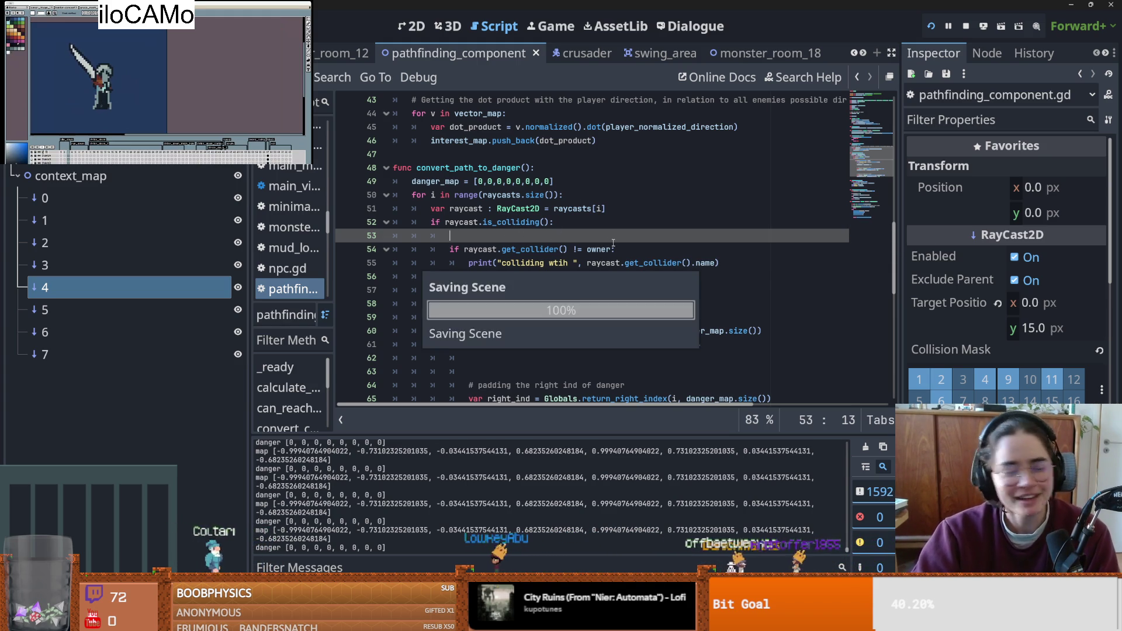
# - Save the script again and put the cursor back on the new empty line 53
pyautogui.scroll(1, 510, 235)
pyautogui.hotkey('ctrl', 's')
pyautogui.scroll(-3, 526, 237)
pyautogui.scroll(1, 568, 241)
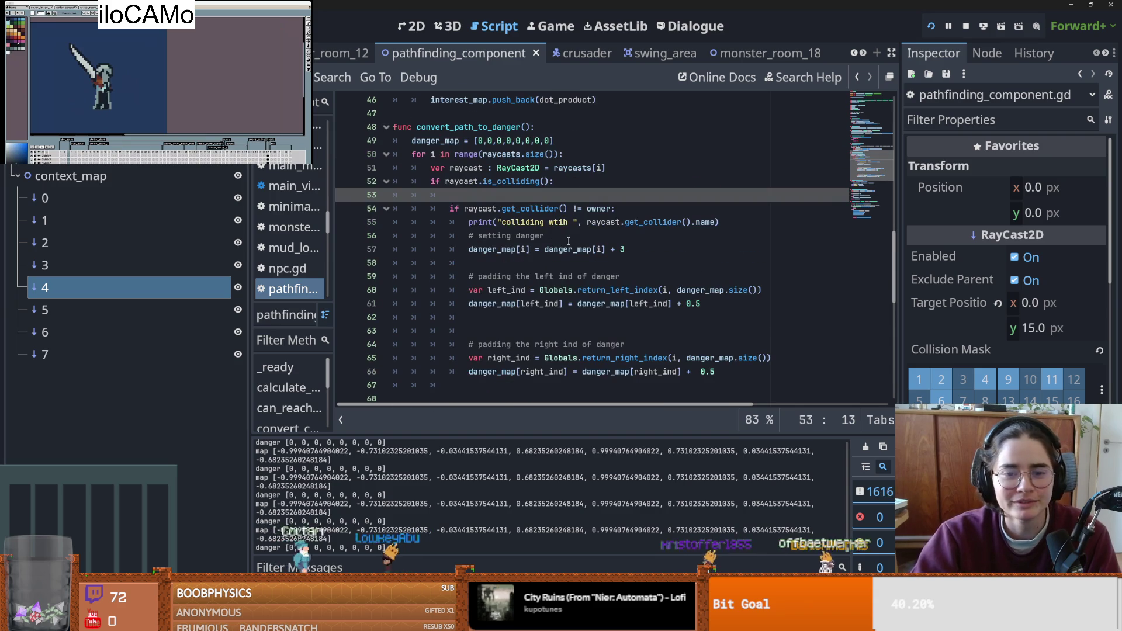
pyautogui.scroll(1, 570, 240)
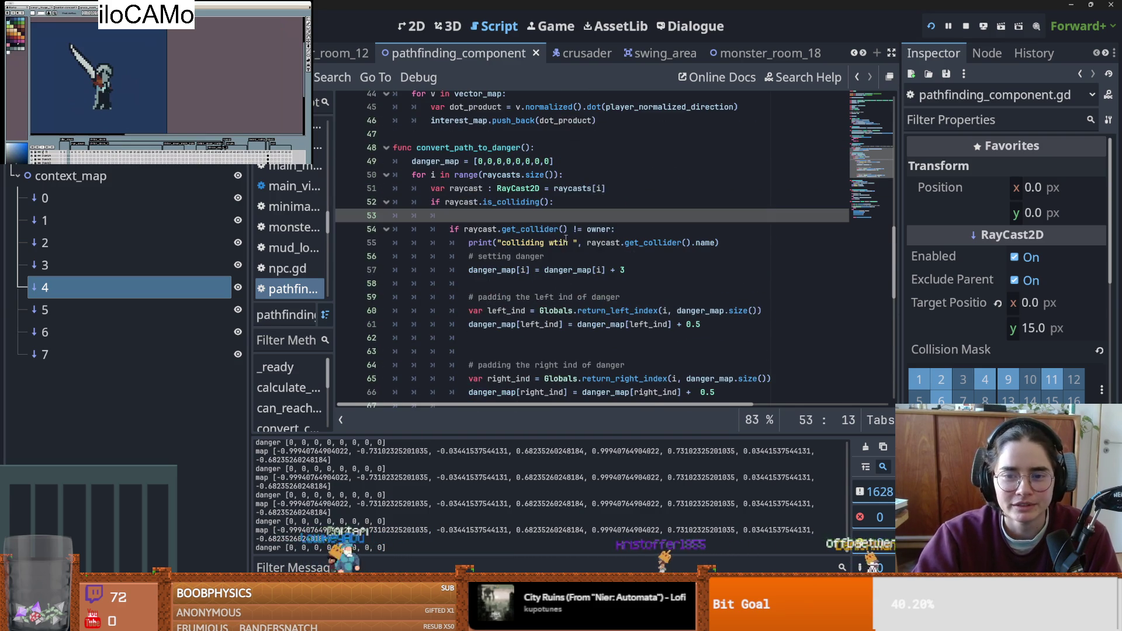
pyautogui.click(693, 242)
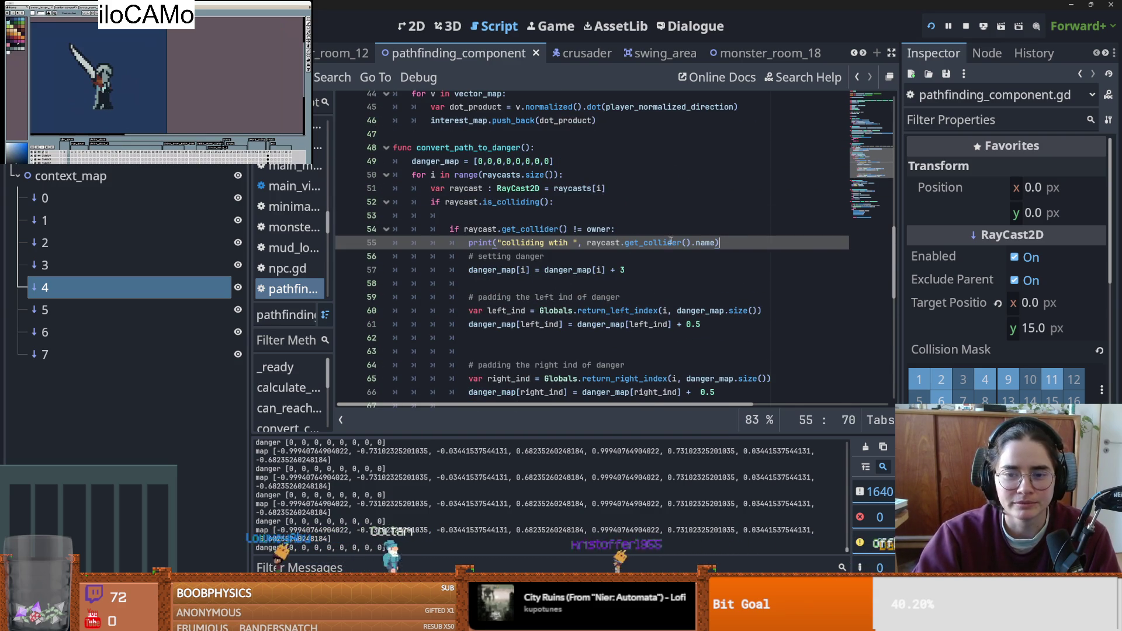
pyautogui.moveTo(665, 240)
pyautogui.click(512, 214)
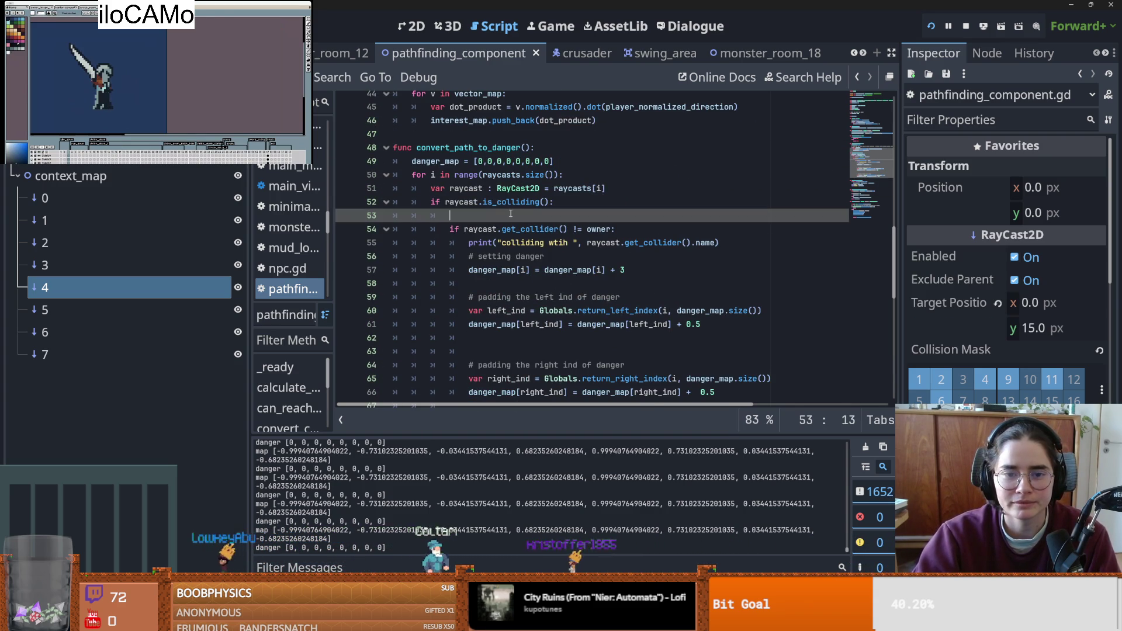
# - Add print("collinging ", raycast.is_colliding()) on line 53, save, and relaunch the game
pyautogui.write('print("co')
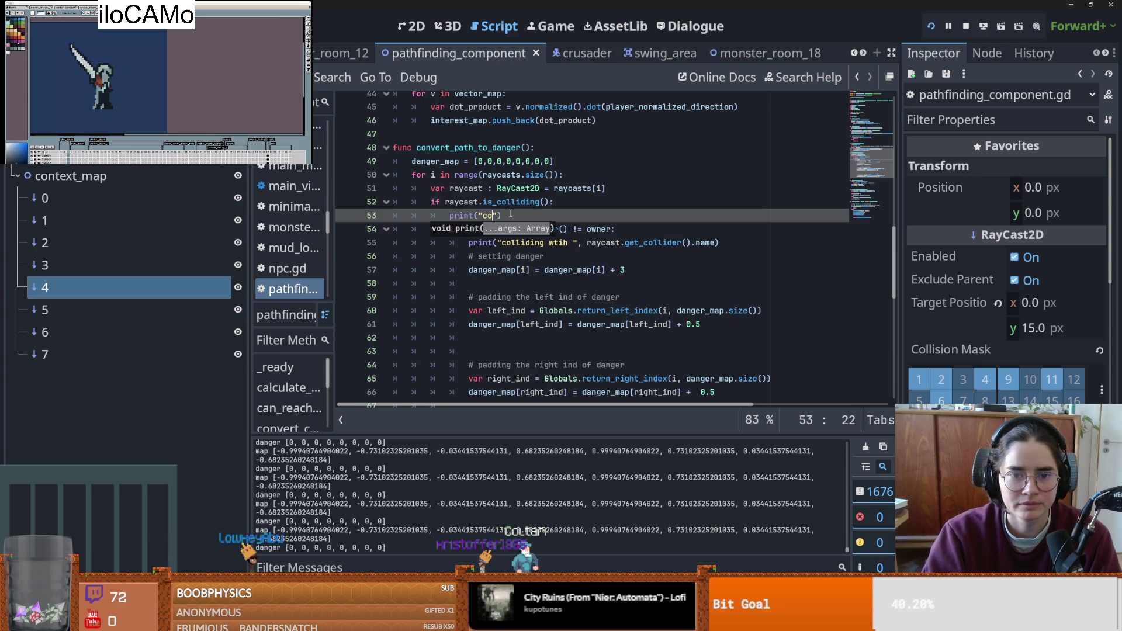
pyautogui.write('idin')
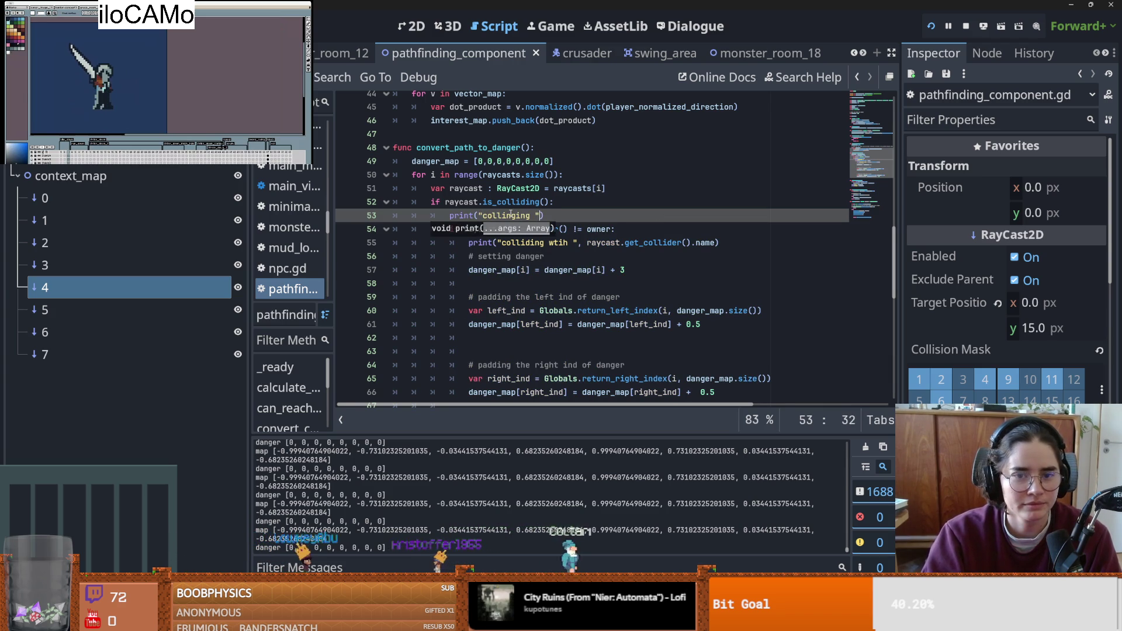
pyautogui.write(',')
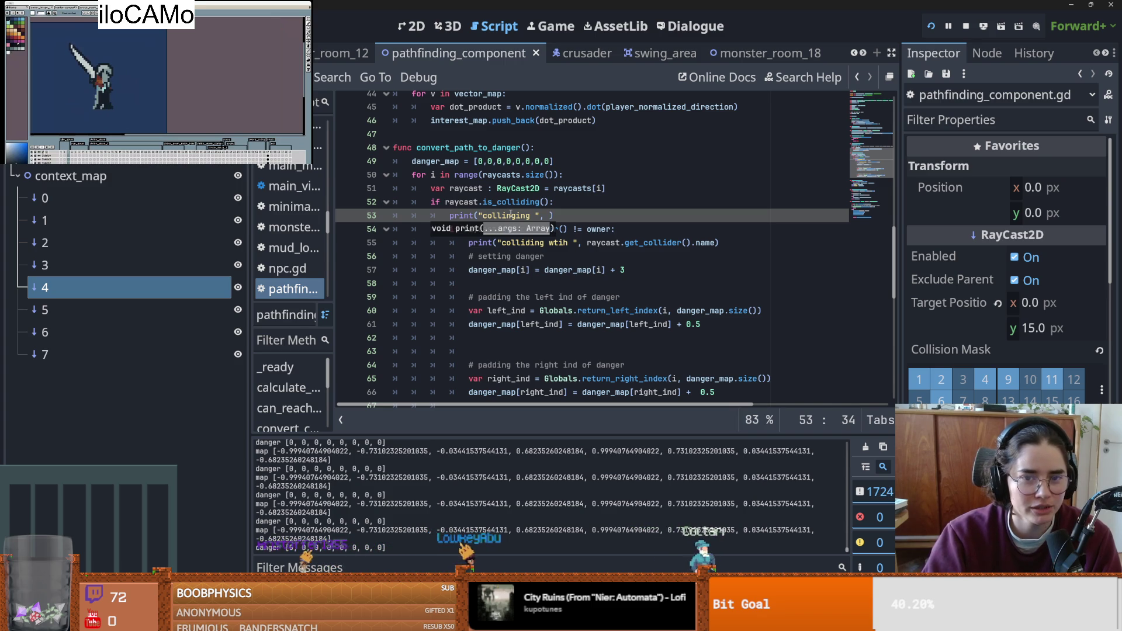
pyautogui.write('raycast.is_colliding()')
pyautogui.hotkey('ctrl', 's')
pyautogui.click(578, 215)
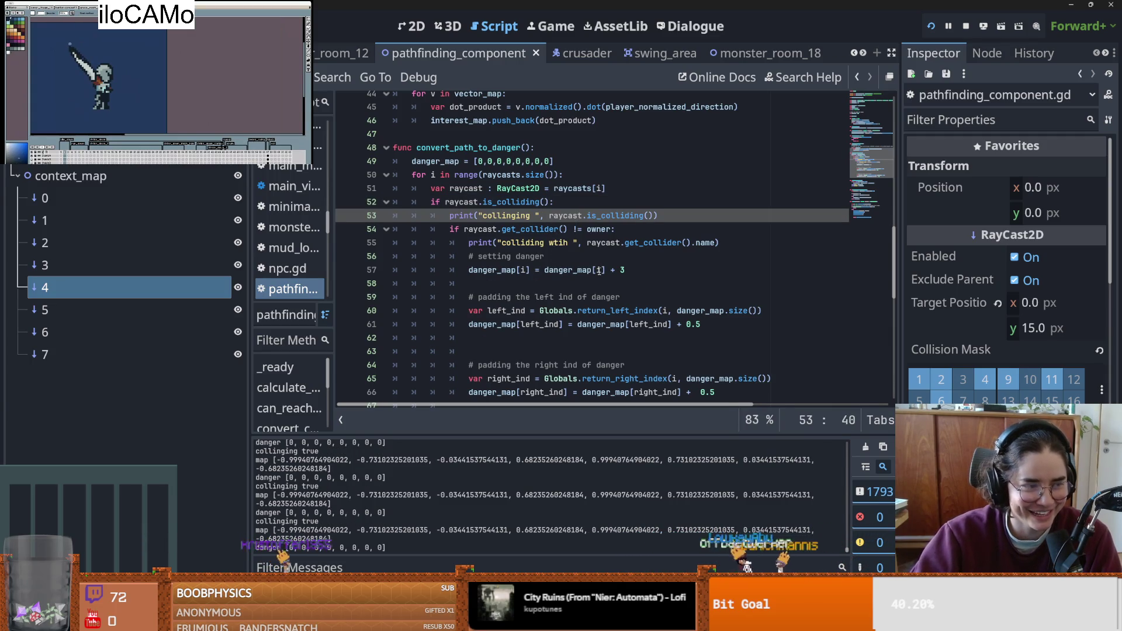
pyautogui.moveTo(589, 272)
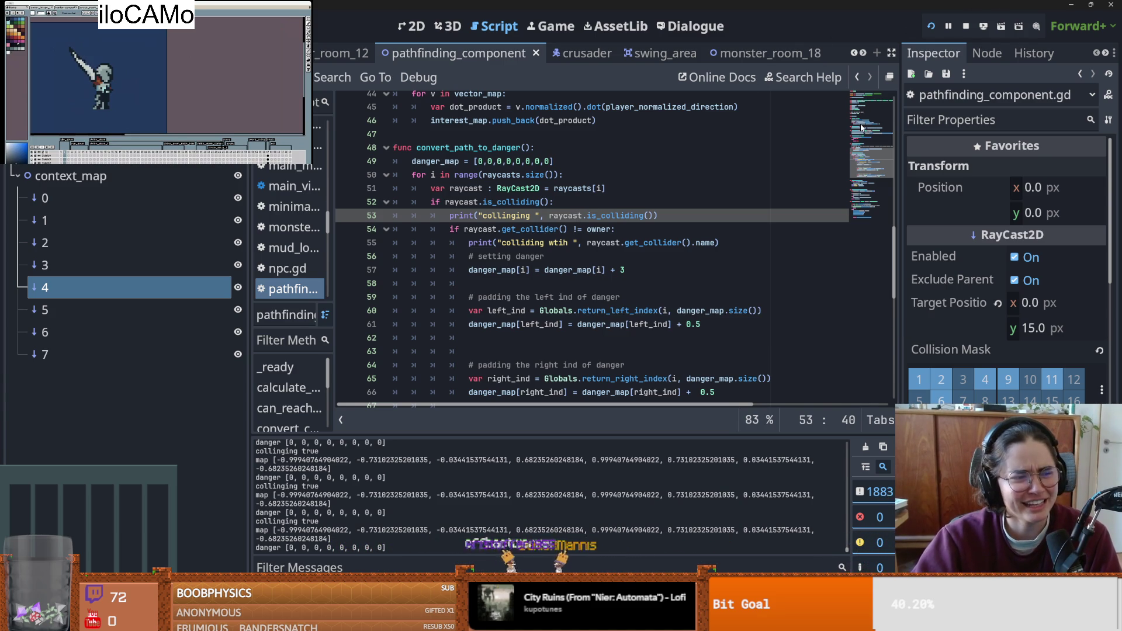
pyautogui.click(931, 27)
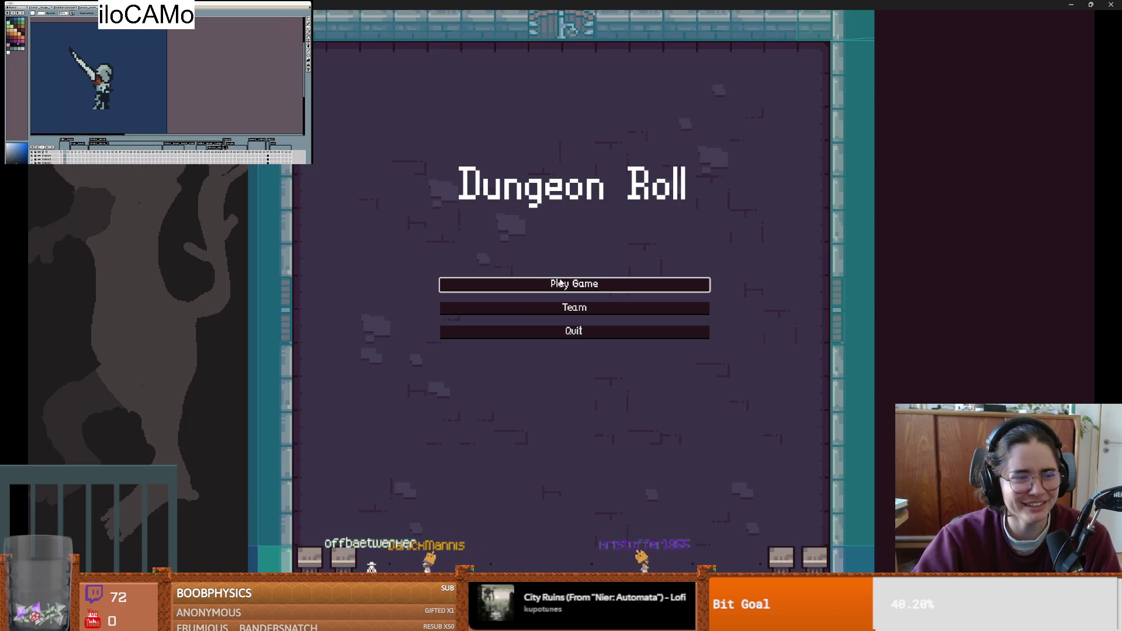
# - Start a new game as the Crusader and walk around the first room
pyautogui.click(560, 283)
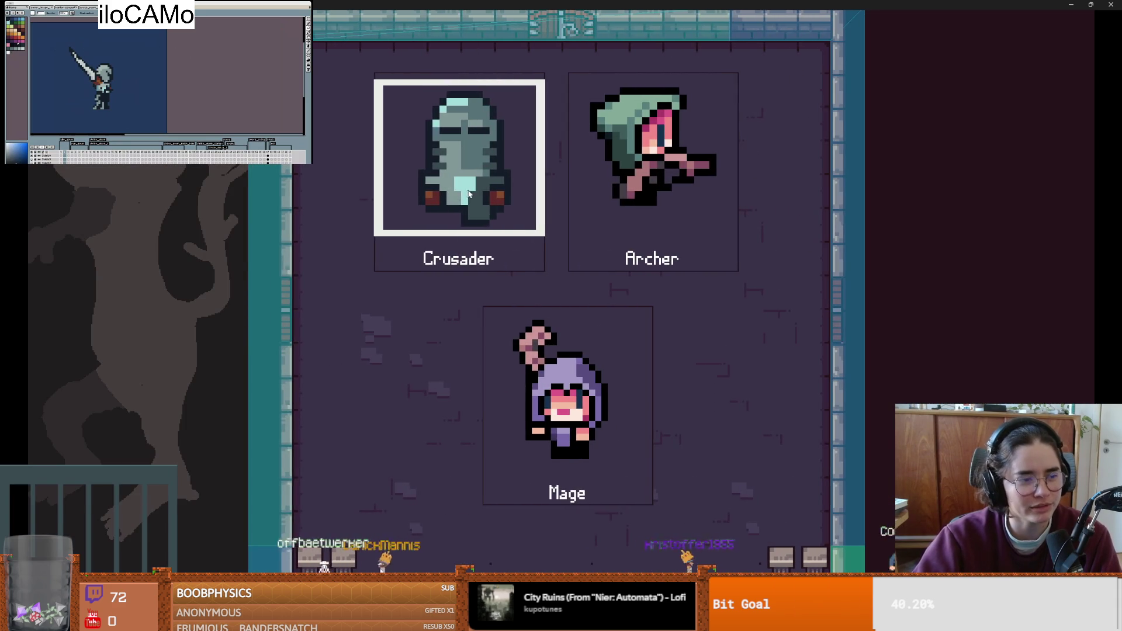
pyautogui.click(465, 194)
pyautogui.press('a')
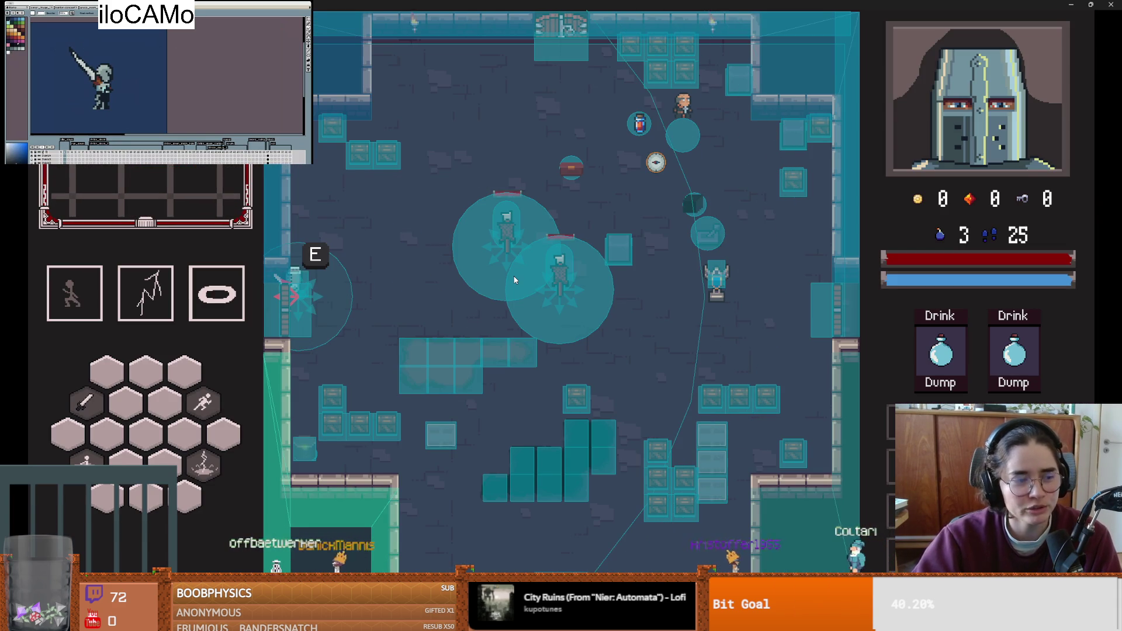
pyautogui.press('s')
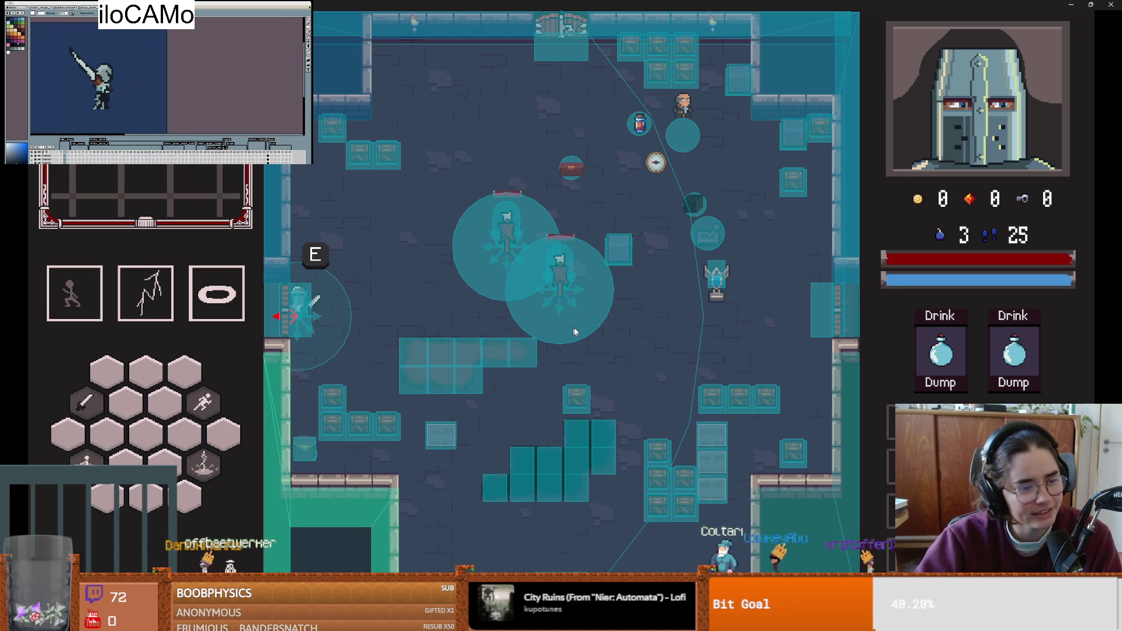
# - Choose the next room with debug options enabled, walk the dungeon, and exit fullscreen
pyautogui.press('e')
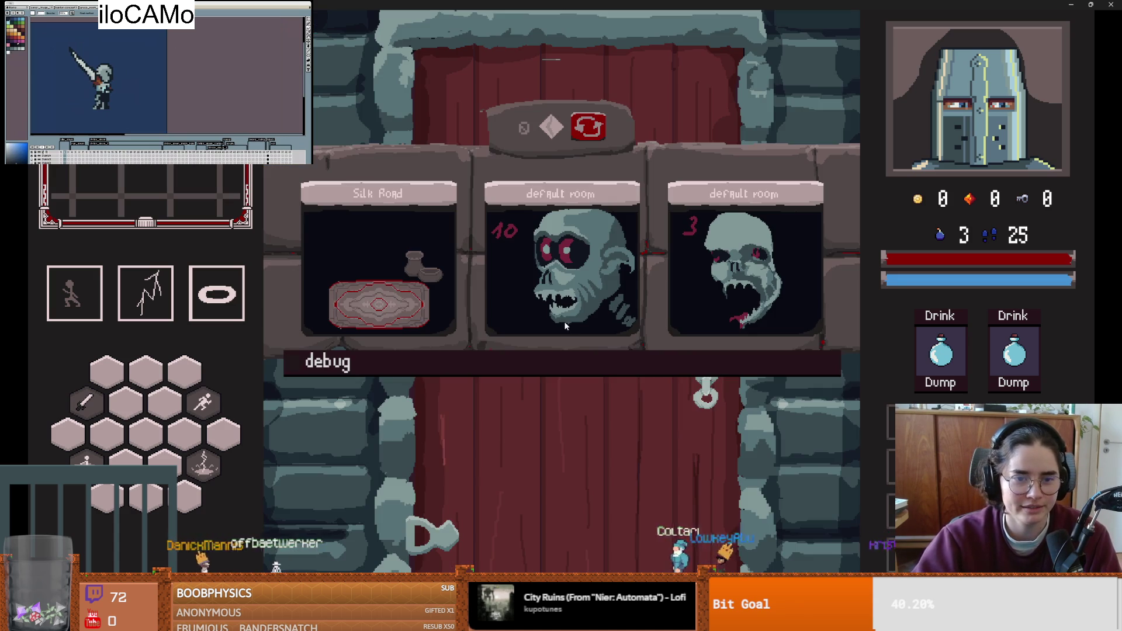
pyautogui.click(407, 373)
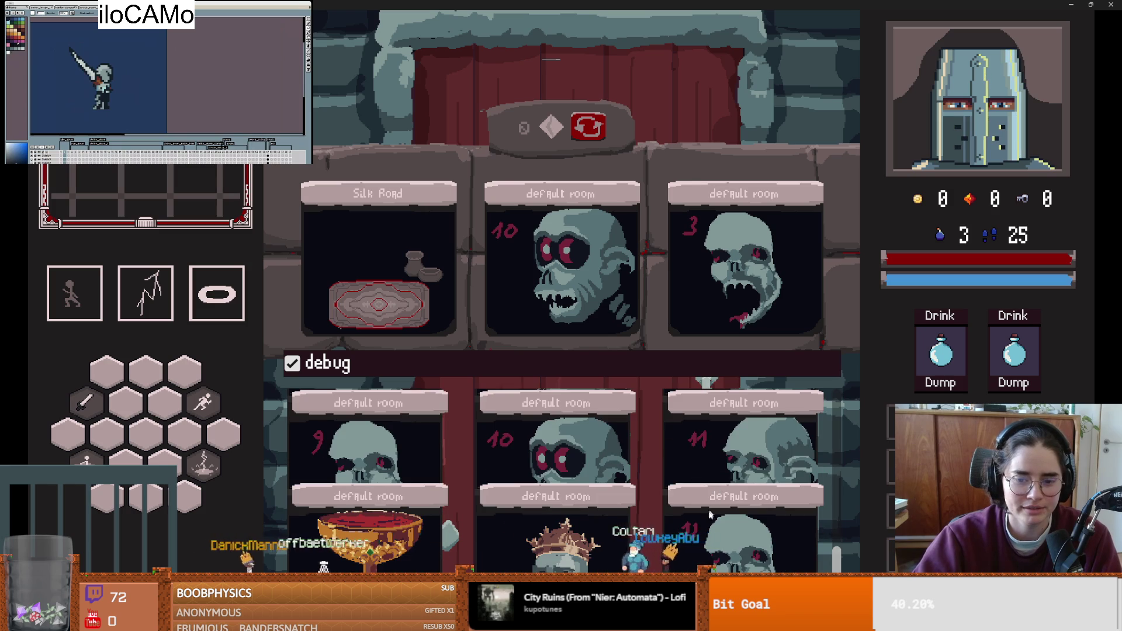
pyautogui.click(716, 497)
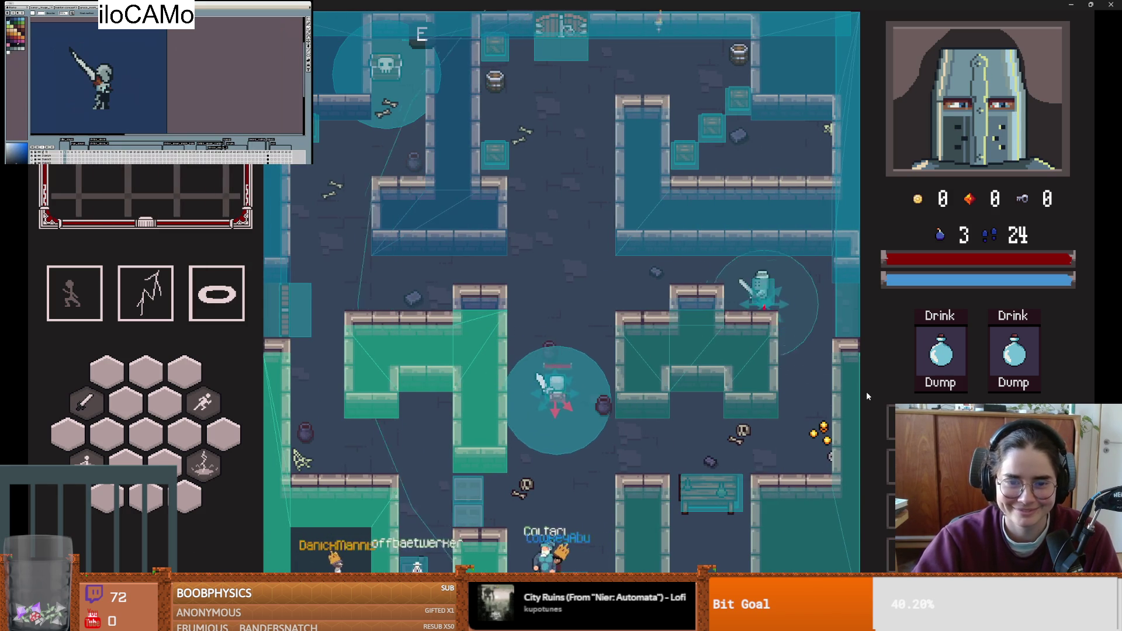
pyautogui.press('w')
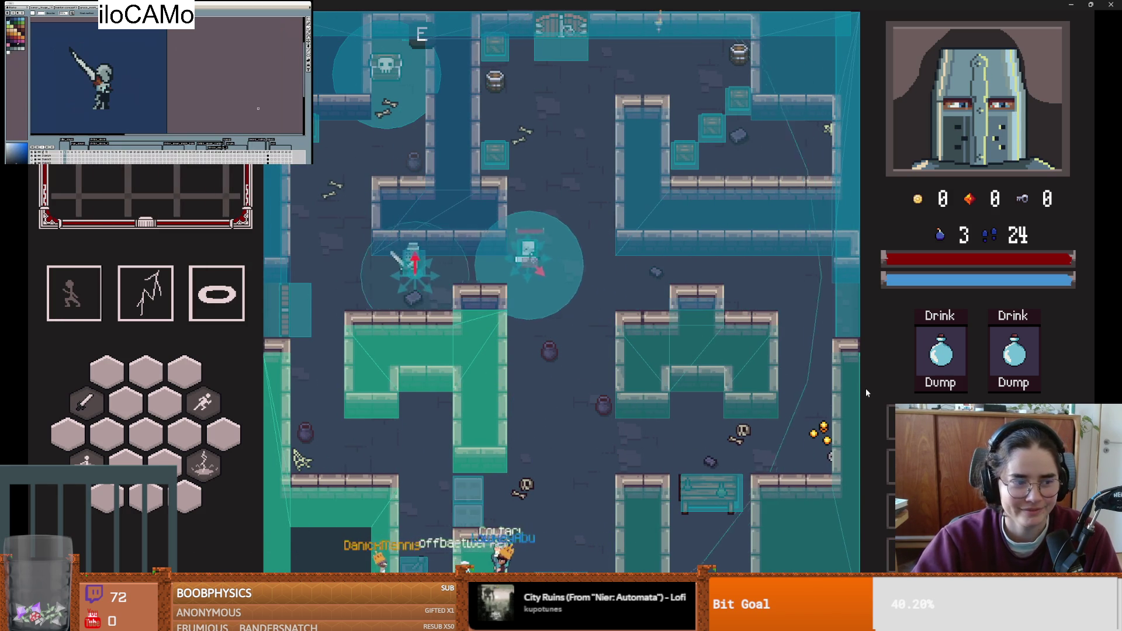
pyautogui.press('a')
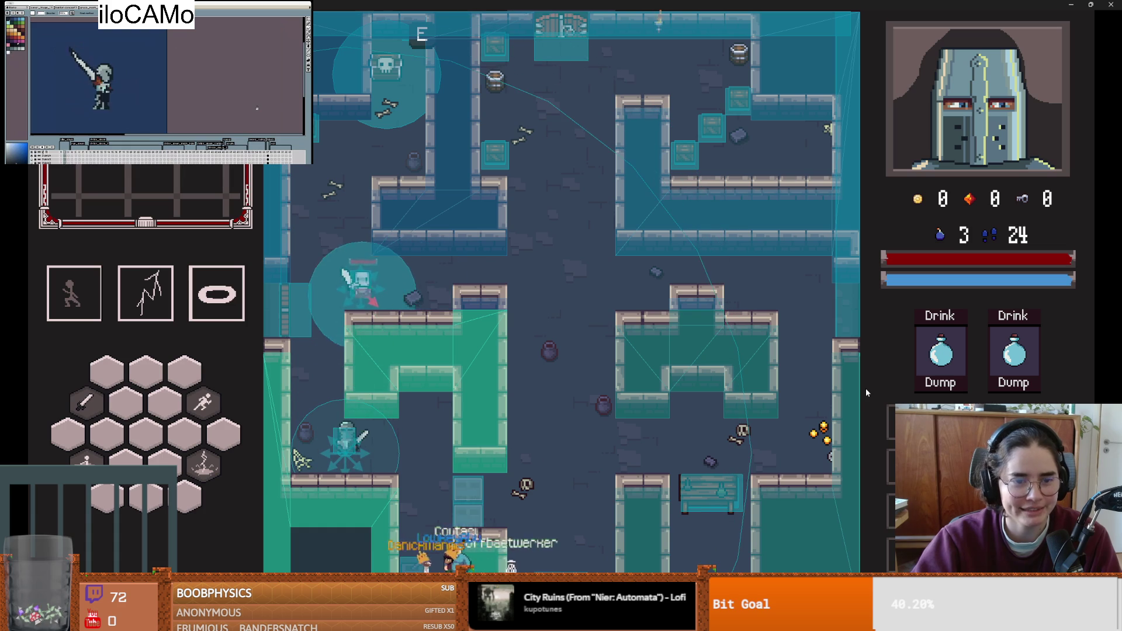
pyautogui.press('s')
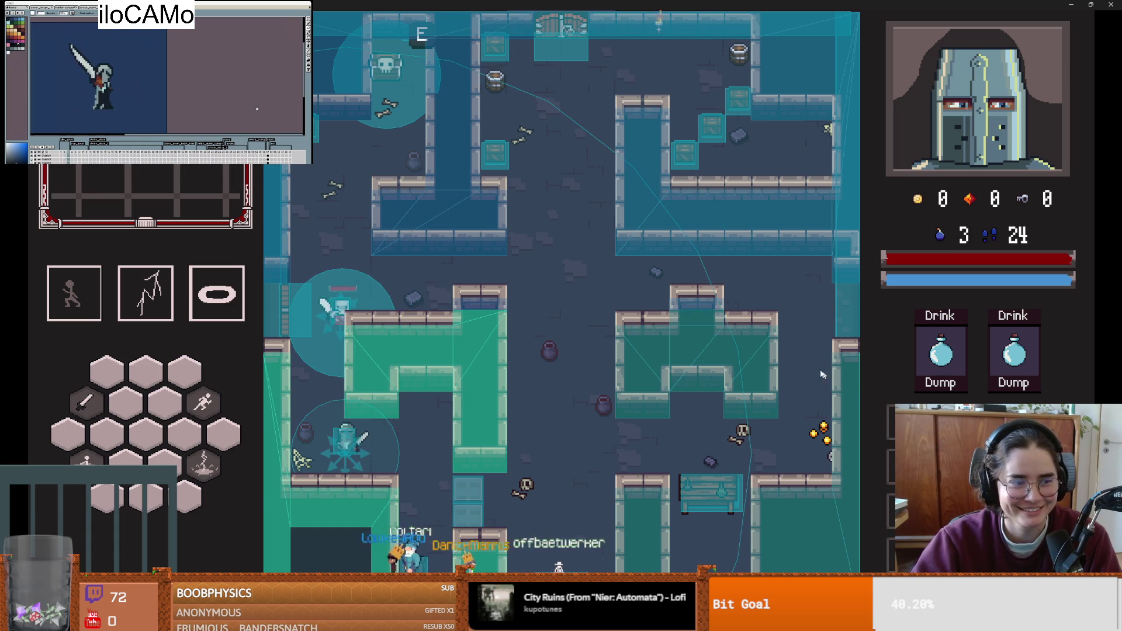
pyautogui.click(1091, 5)
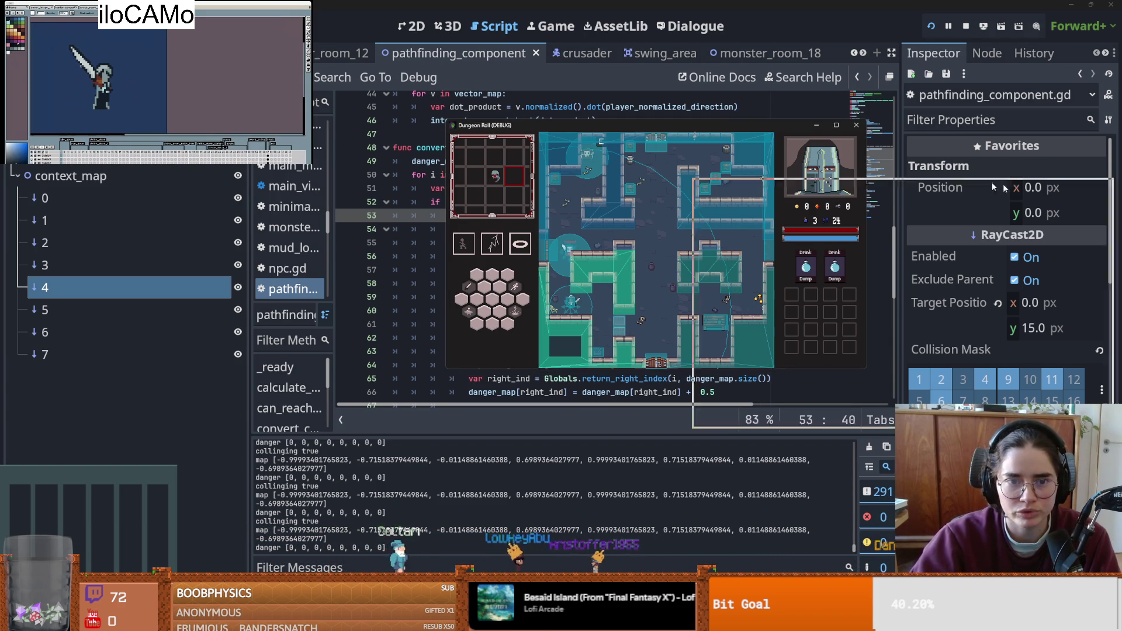
# - Stop the running game with F8 and switch to File Explorer on pixel_practice
pyautogui.press('F8')
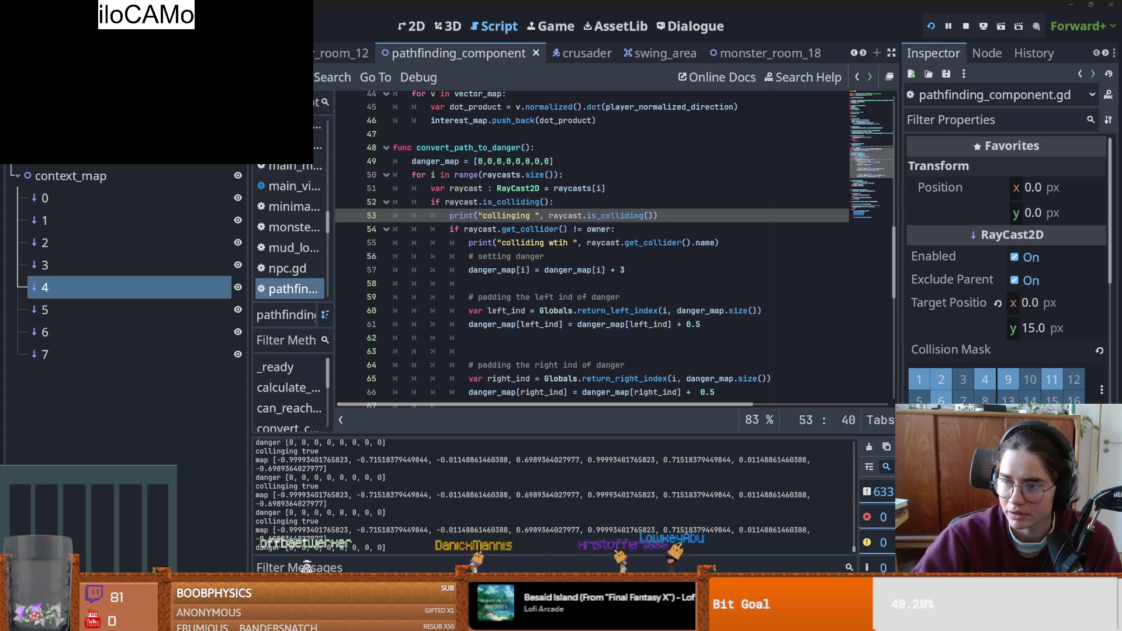
pyautogui.hotkey('alt', 'Tab')
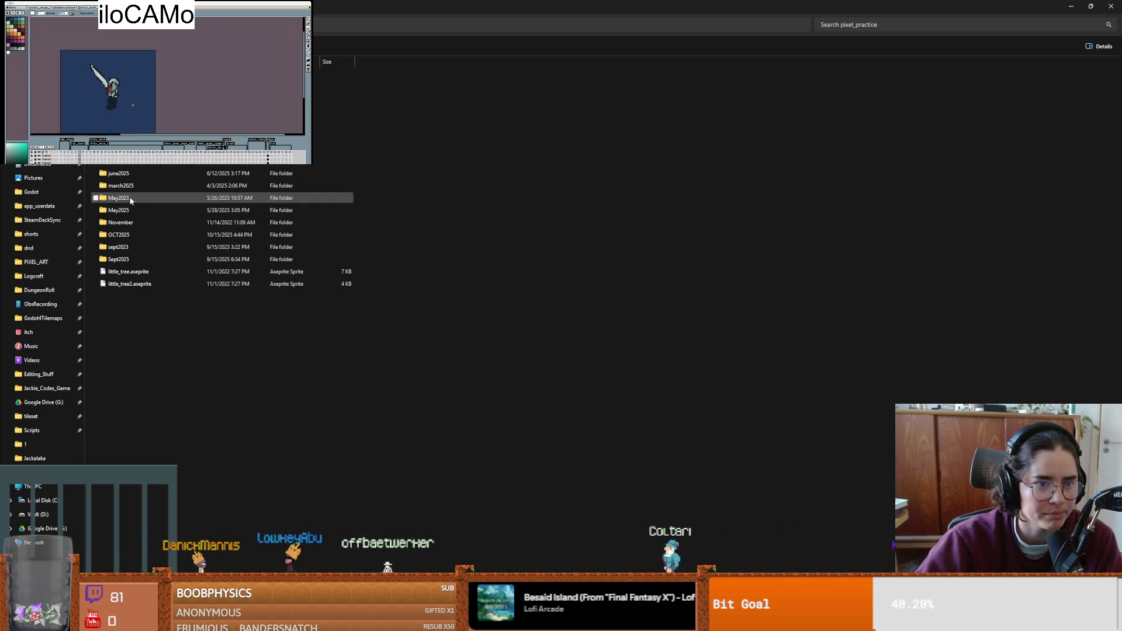
# - Browse the May2023 folder and preview the fly sprite in Aseprite
pyautogui.doubleClick(118, 198)
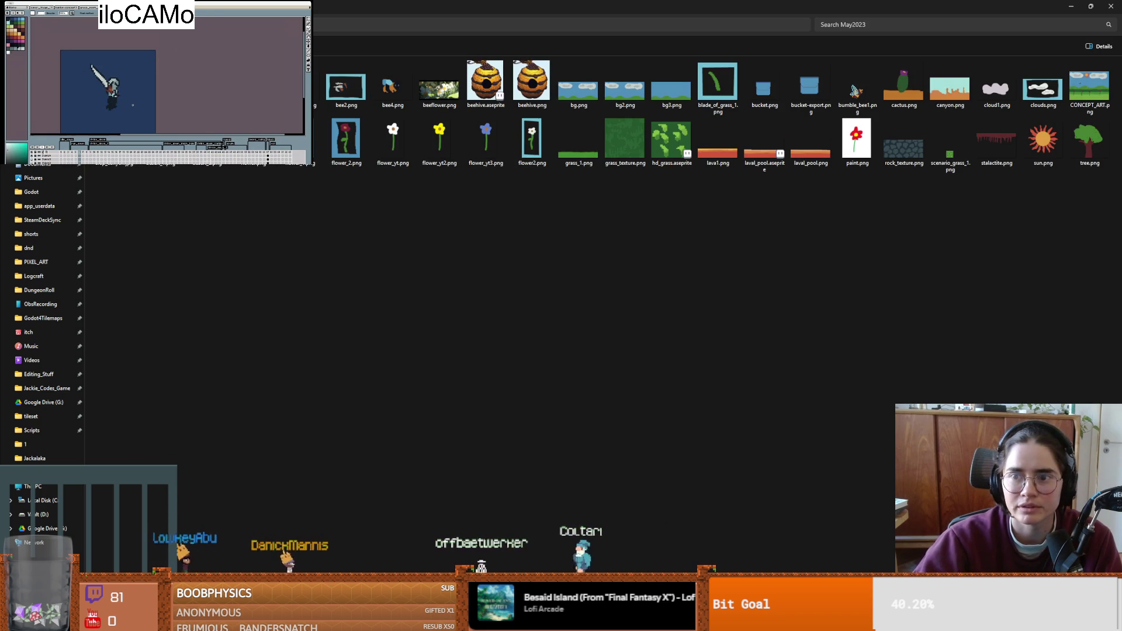
pyautogui.hotkey('alt', 'Left')
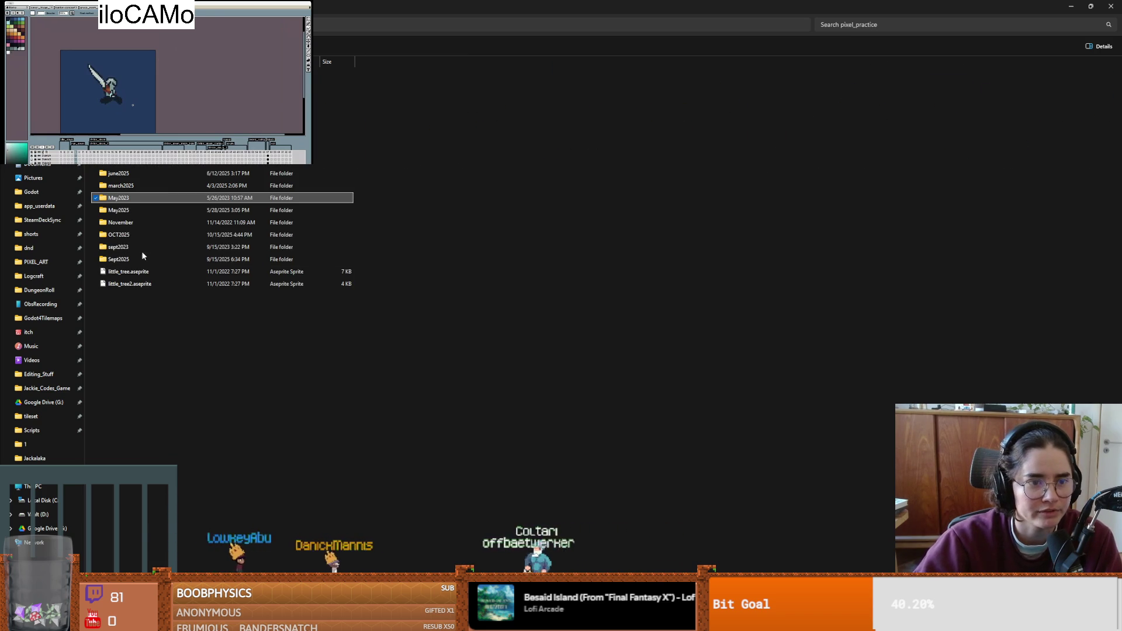
pyautogui.doubleClick(139, 246)
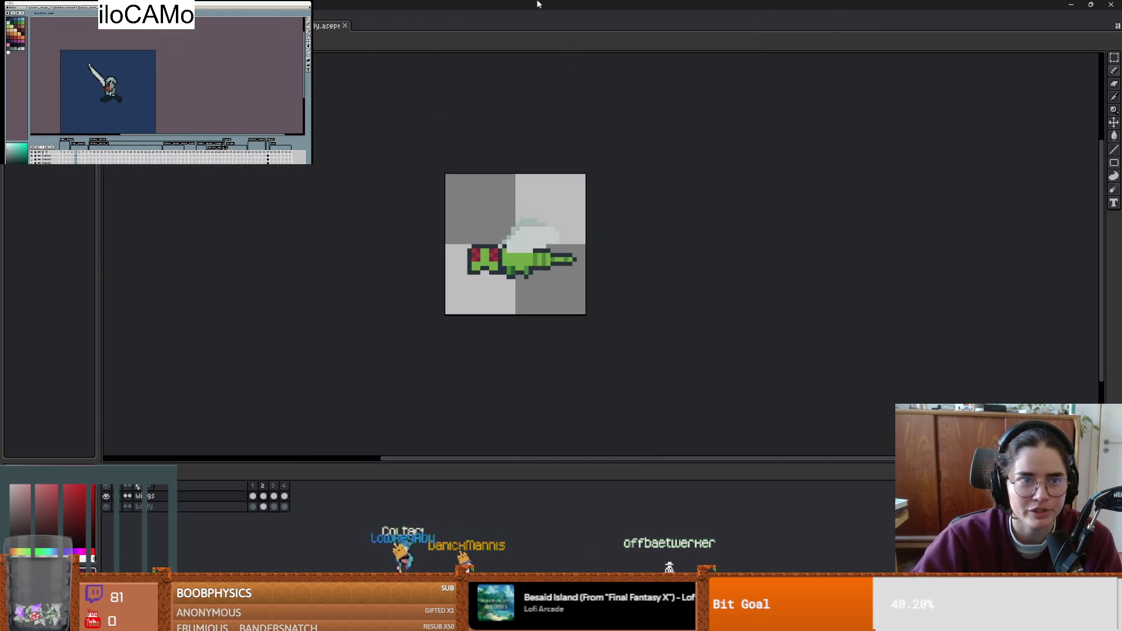
pyautogui.click(1091, 5)
pyautogui.click(805, 138)
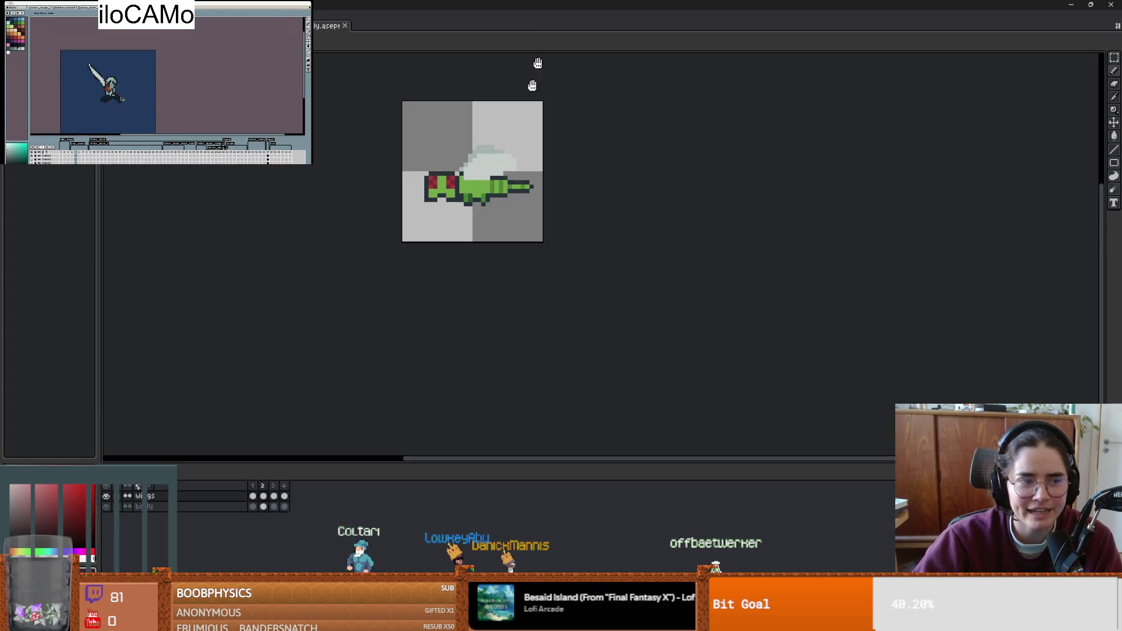
pyautogui.press('super+Down')
pyautogui.press('super+Down')
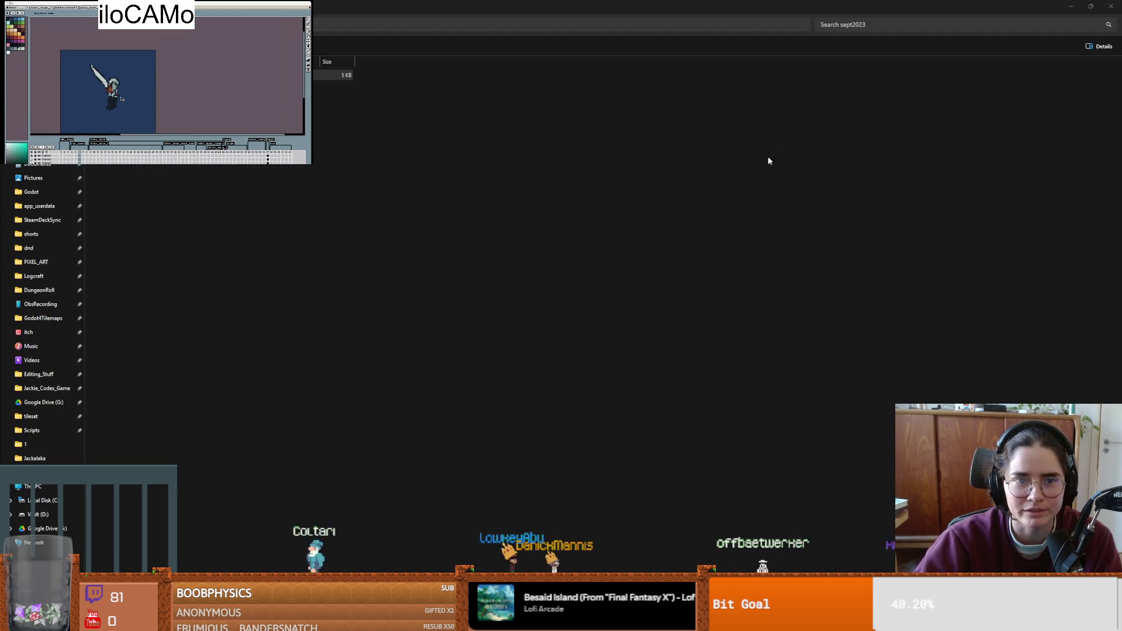
# - Close Aseprite, go to the aug2023 folder, and open lasa.aseprite
pyautogui.doubleClick(176, 246)
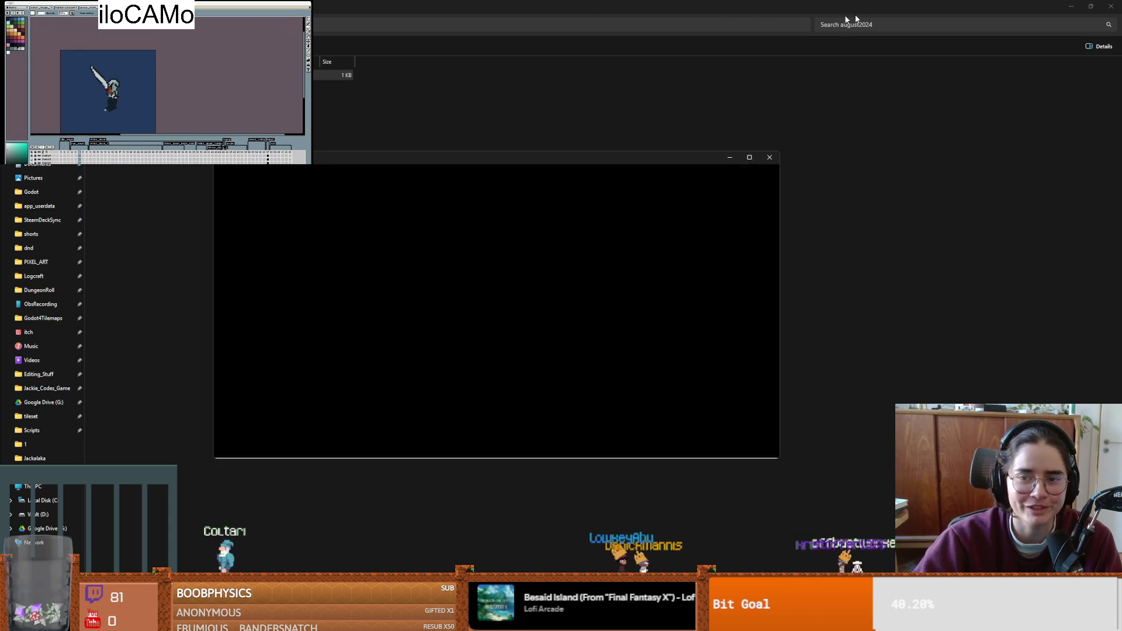
pyautogui.click(770, 158)
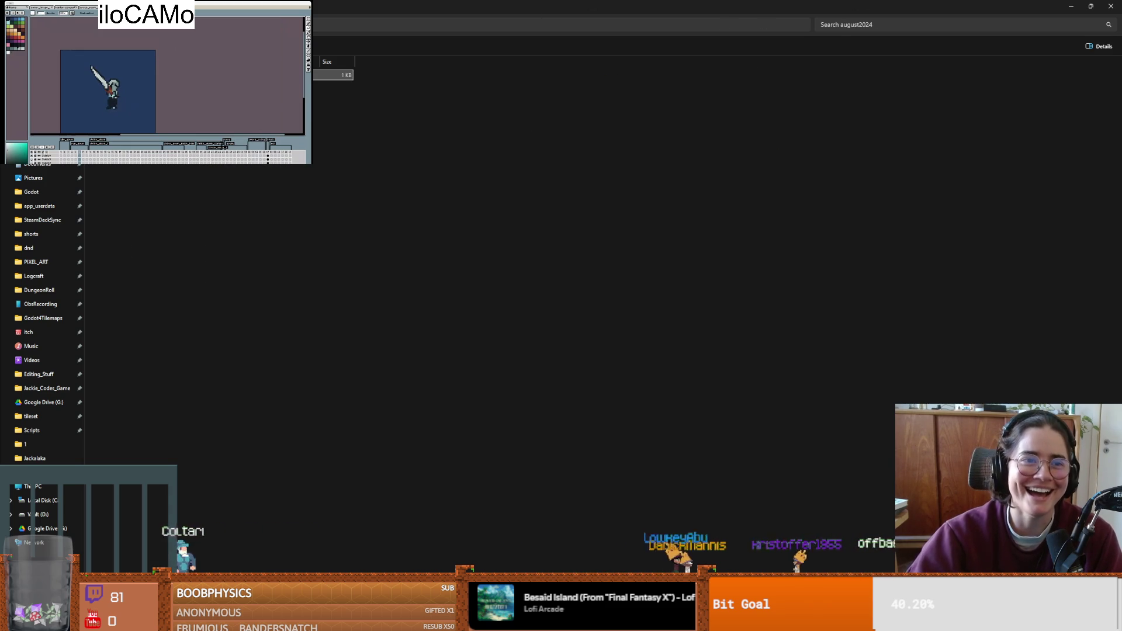
pyautogui.hotkey('alt', 'Left')
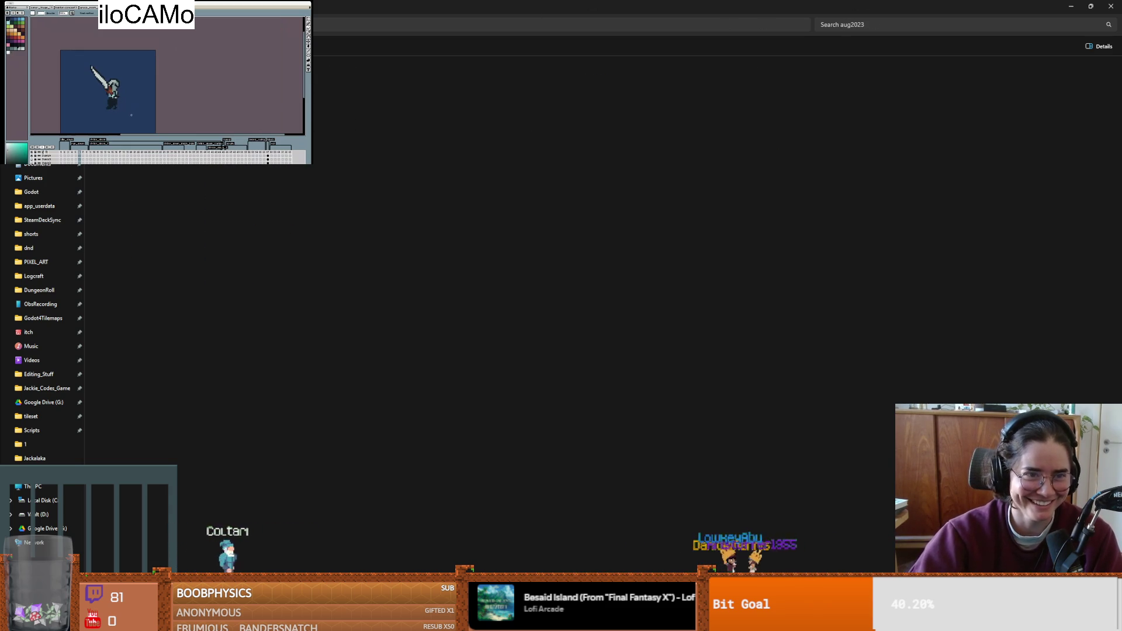
pyautogui.doubleClick(355, 238)
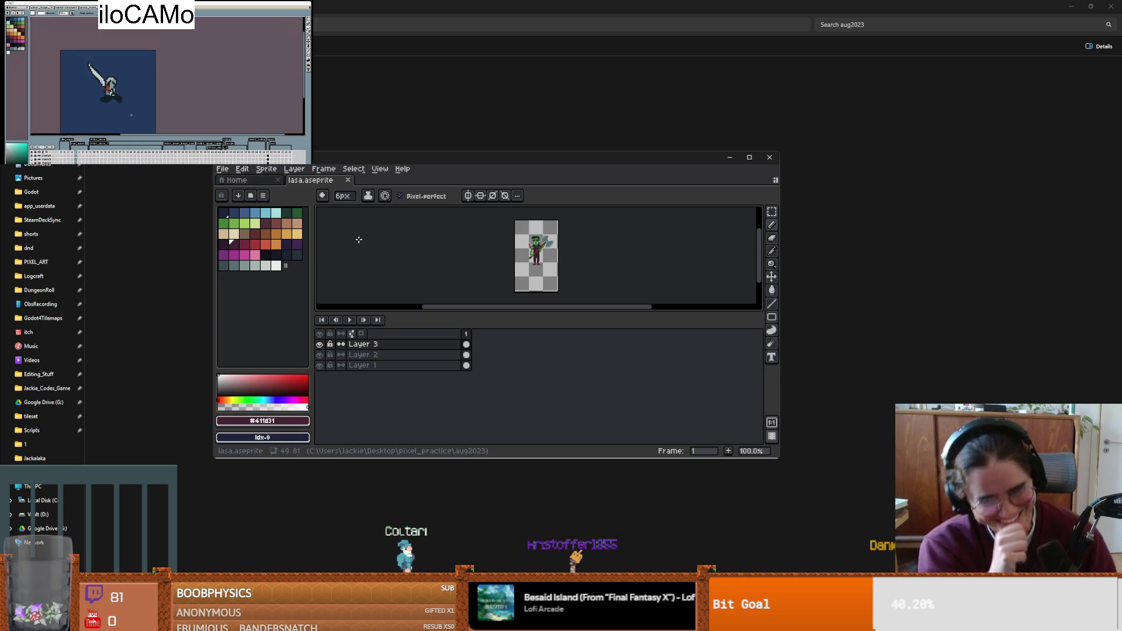
# - Switch the Aseprite window between maximized and a smaller floating window
pyautogui.click(749, 157)
pyautogui.scroll(3, 471, 283)
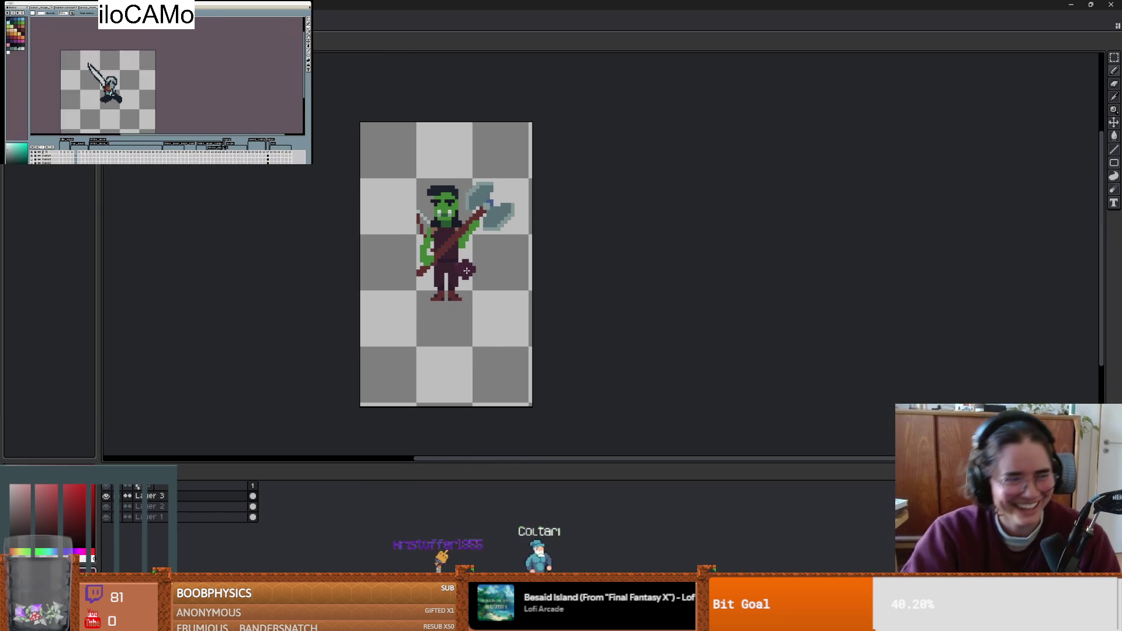
pyautogui.moveTo(489, 5)
pyautogui.mouseDown()
pyautogui.moveTo(489, 111)
pyautogui.moveTo(490, 4)
pyautogui.moveTo(532, 167)
pyautogui.mouseUp()
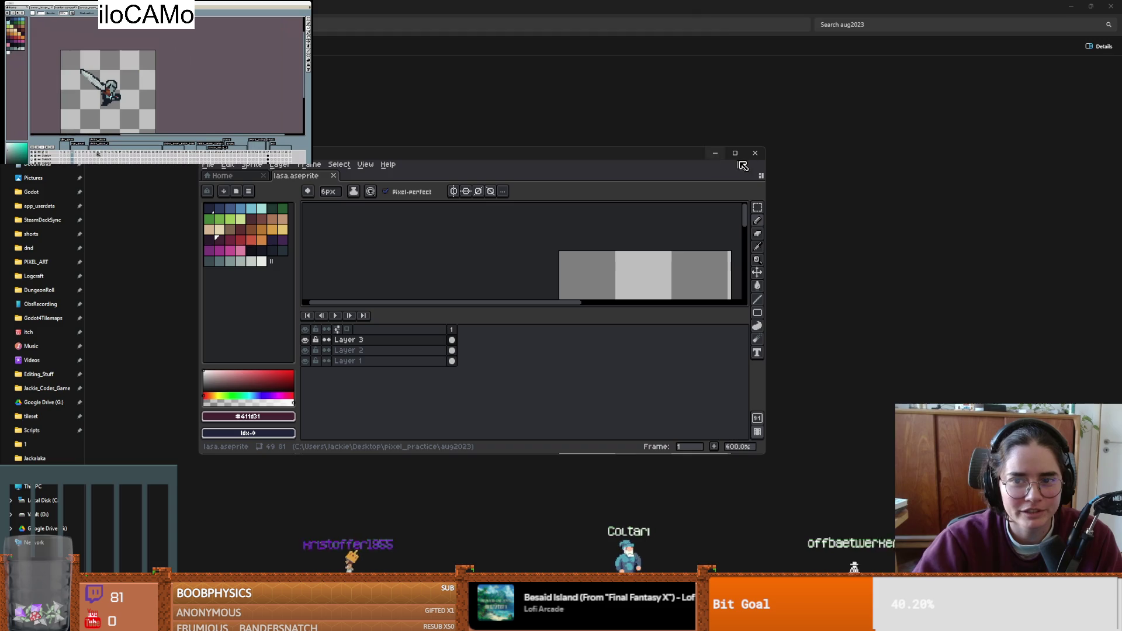
pyautogui.click(735, 153)
pyautogui.doubleClick(595, 5)
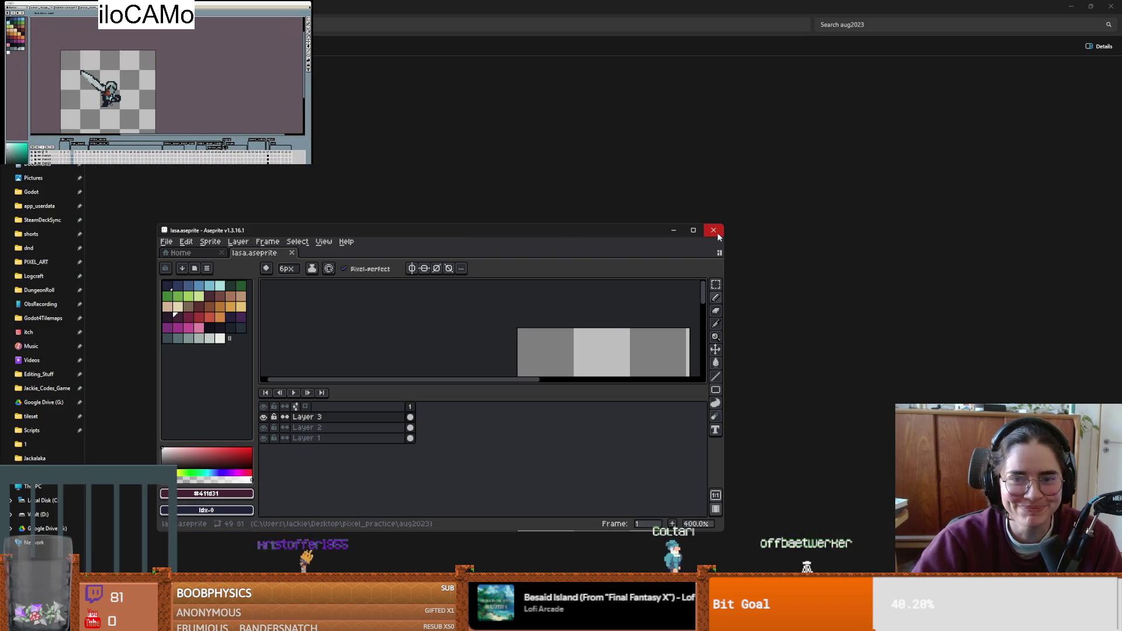
# - Close the palm sprite and browse the july and May2023 folders, returning to pixel_practice
pyautogui.click(386, 187)
pyautogui.hotkey('alt', 'Up')
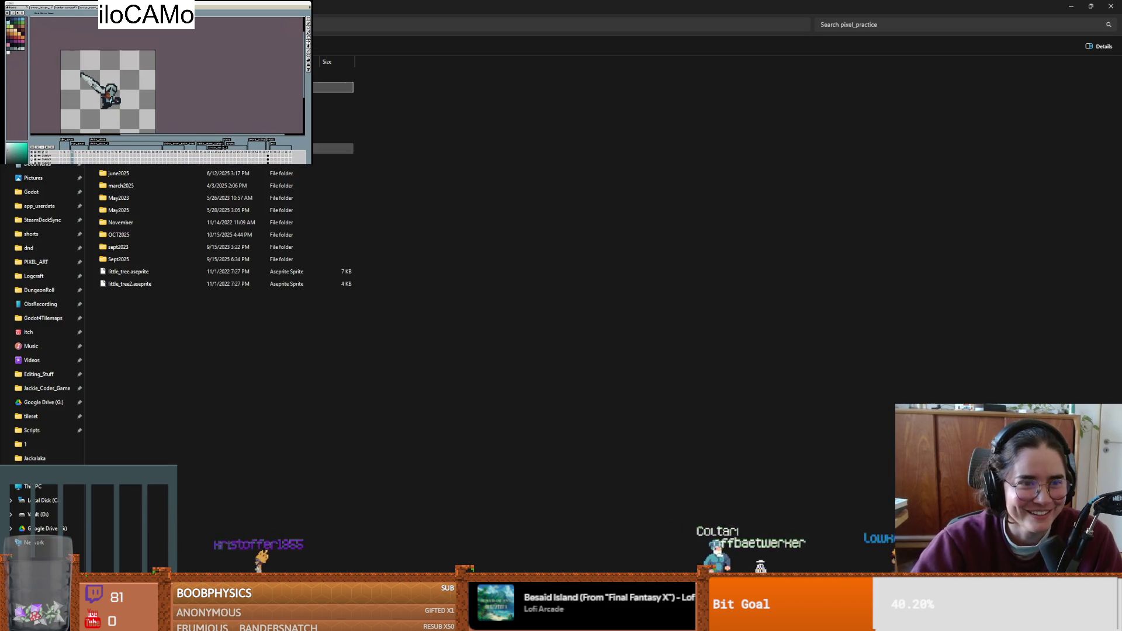
pyautogui.press('Return')
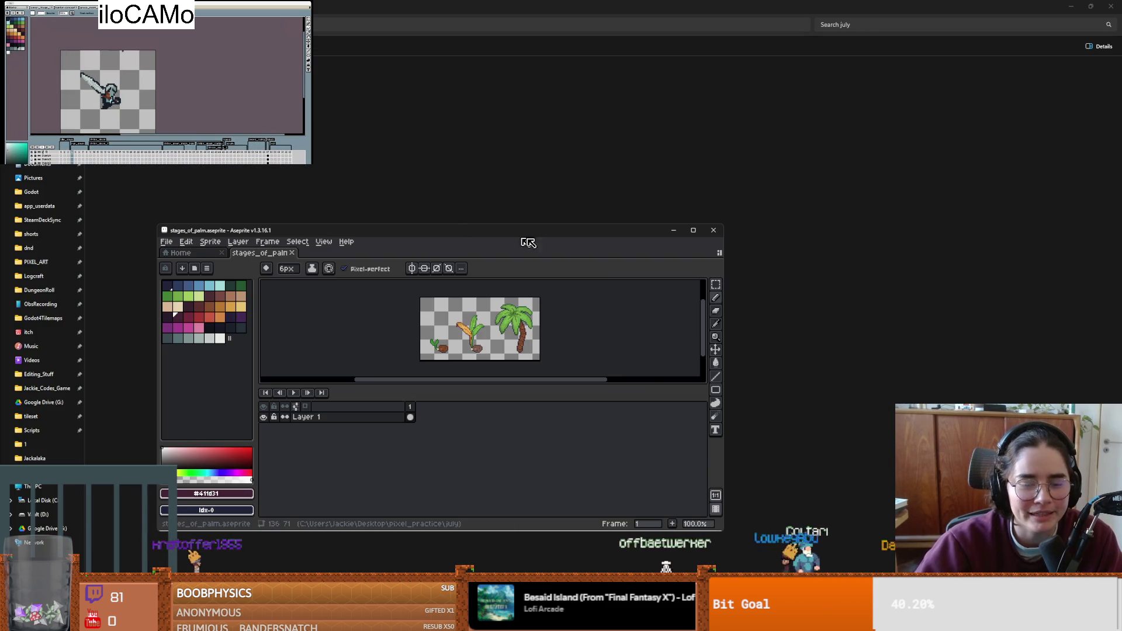
pyautogui.scroll(2, 530, 322)
pyautogui.click(713, 231)
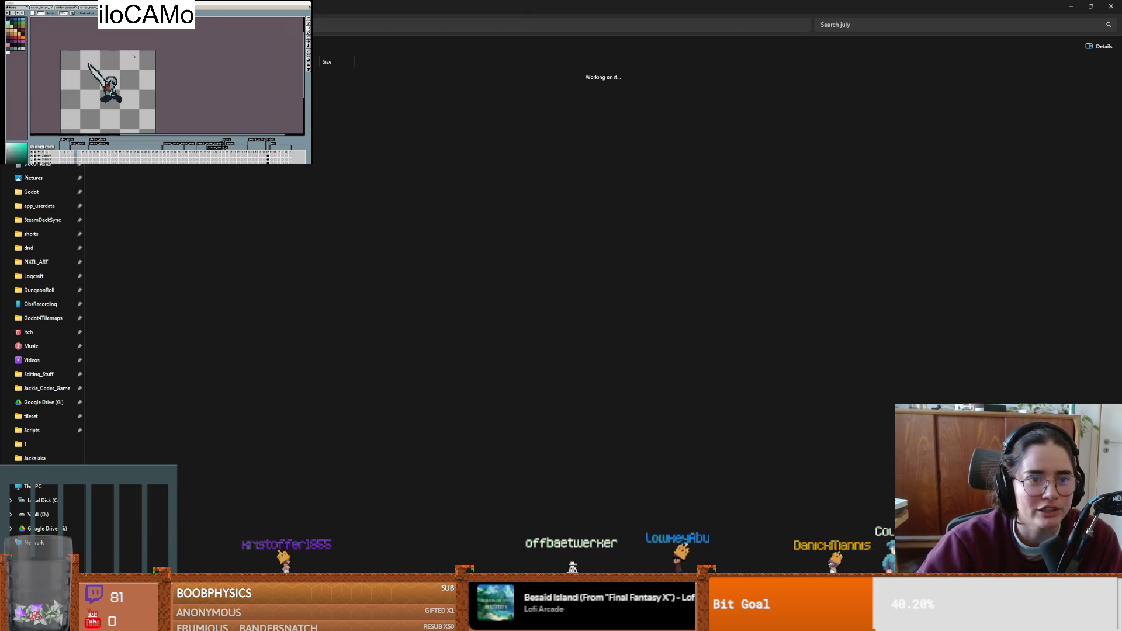
pyautogui.hotkey('alt', 'Up')
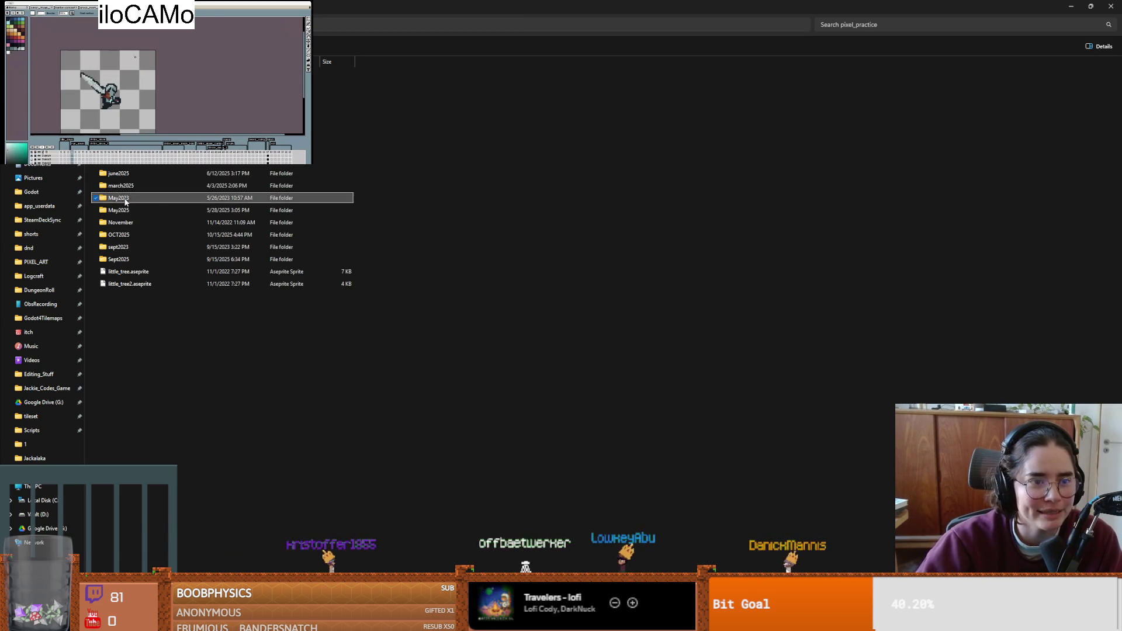
pyautogui.doubleClick(120, 198)
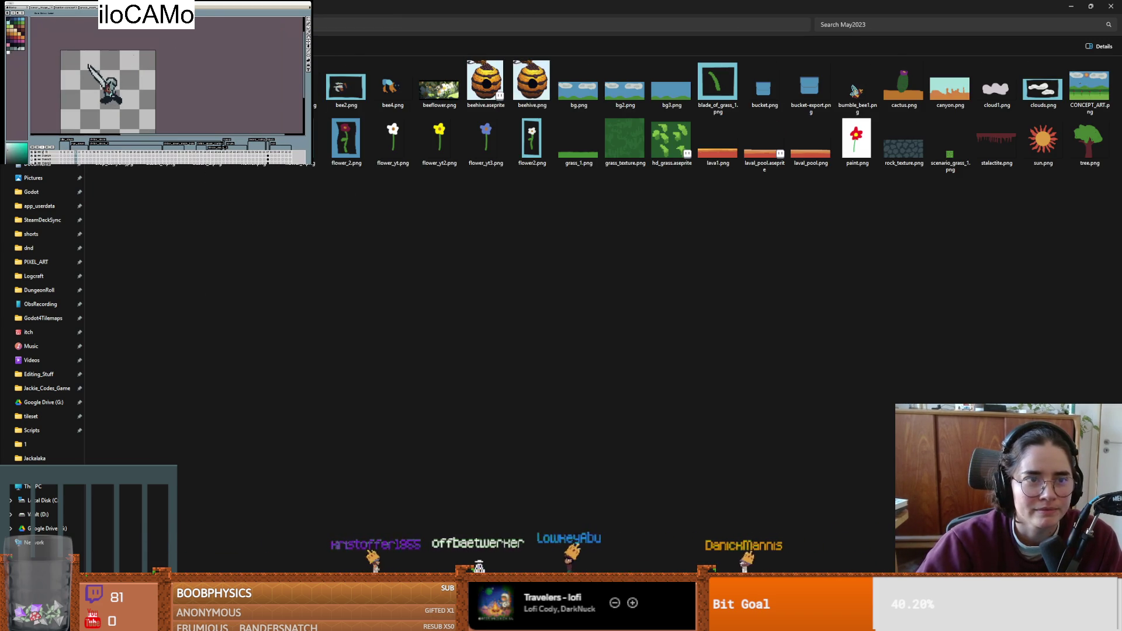
pyautogui.hotkey('alt', 'Up')
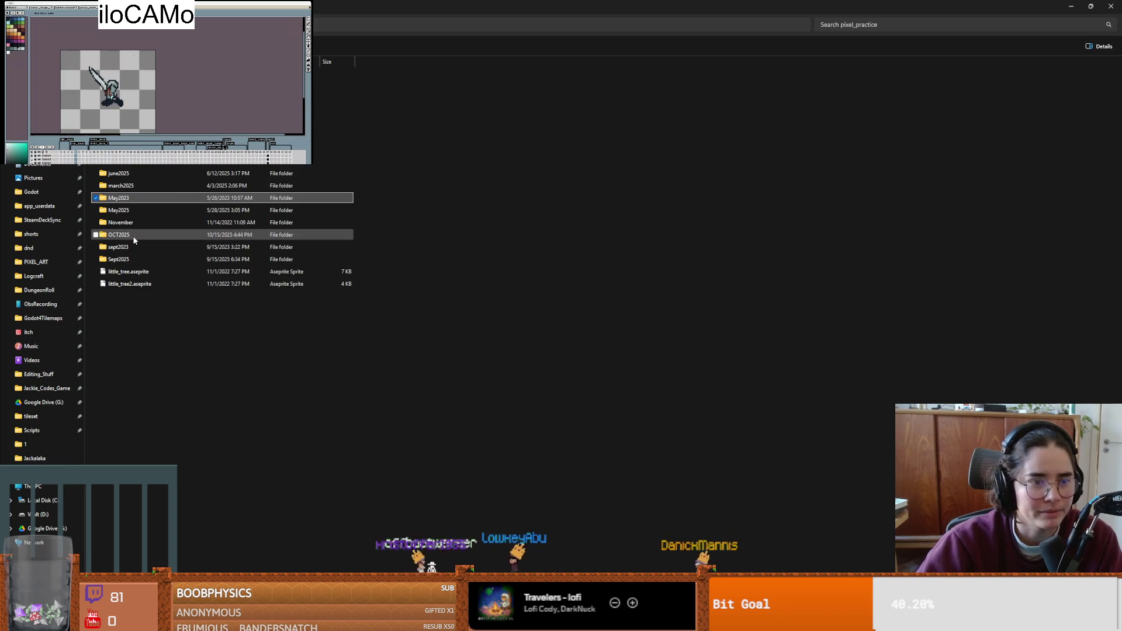
# - Open the November folder and its first Socrates sprite, then rearrange the Aseprite window
pyautogui.doubleClick(142, 224)
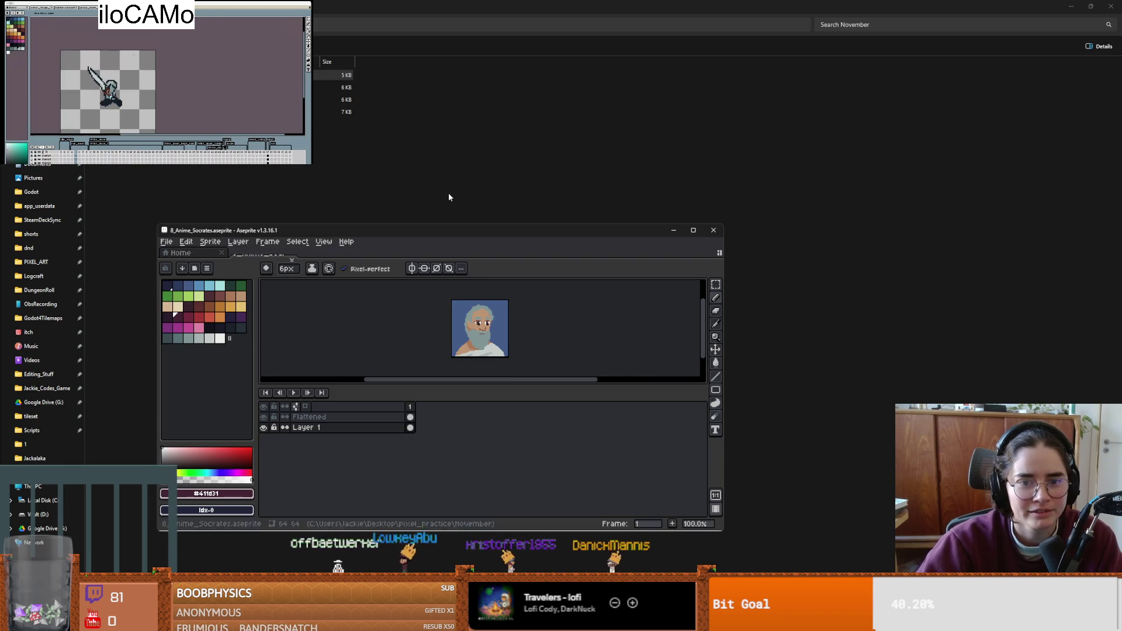
pyautogui.click(693, 230)
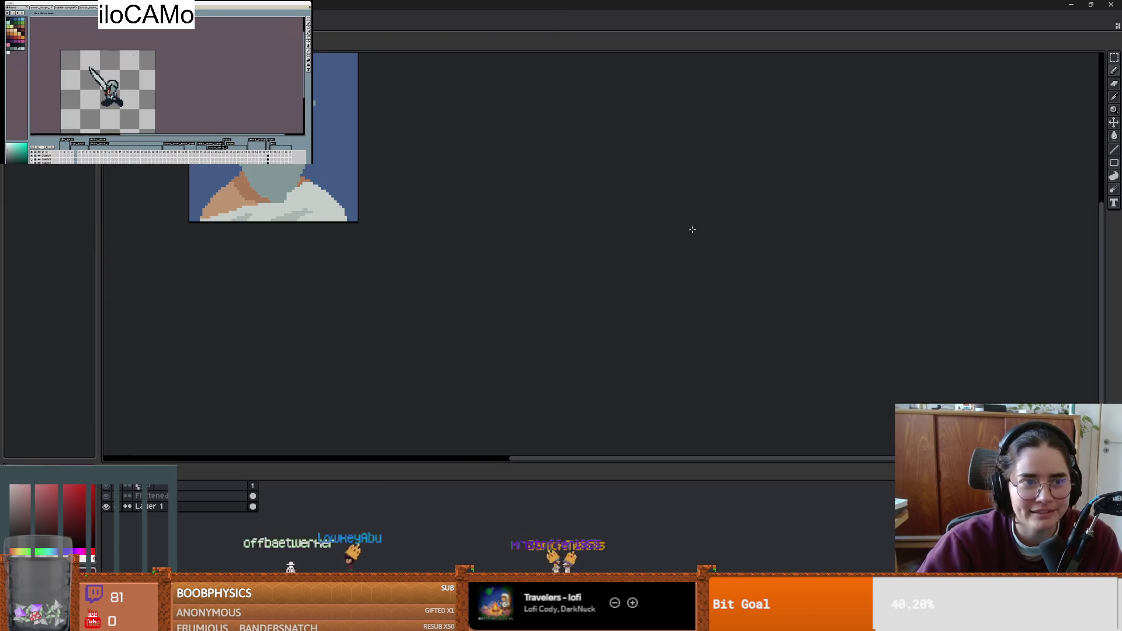
pyautogui.scroll(2, 443, 195)
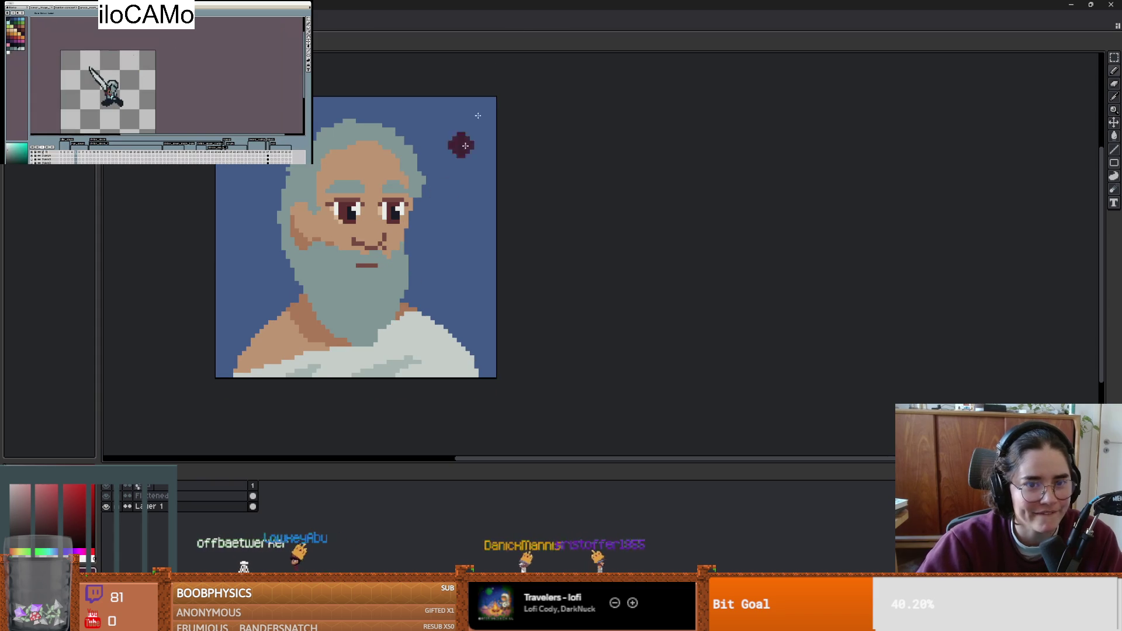
pyautogui.moveTo(436, 4); pyautogui.dragTo(529, 181)
pyautogui.click(761, 176)
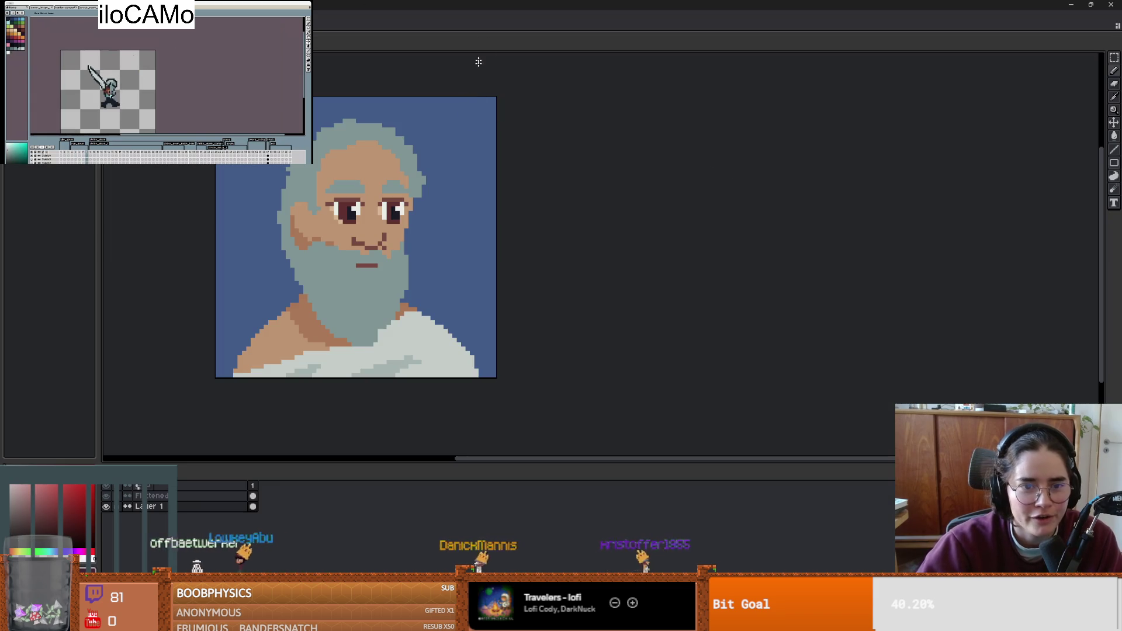
pyautogui.moveTo(431, 7); pyautogui.dragTo(467, 137)
pyautogui.click(336, 75)
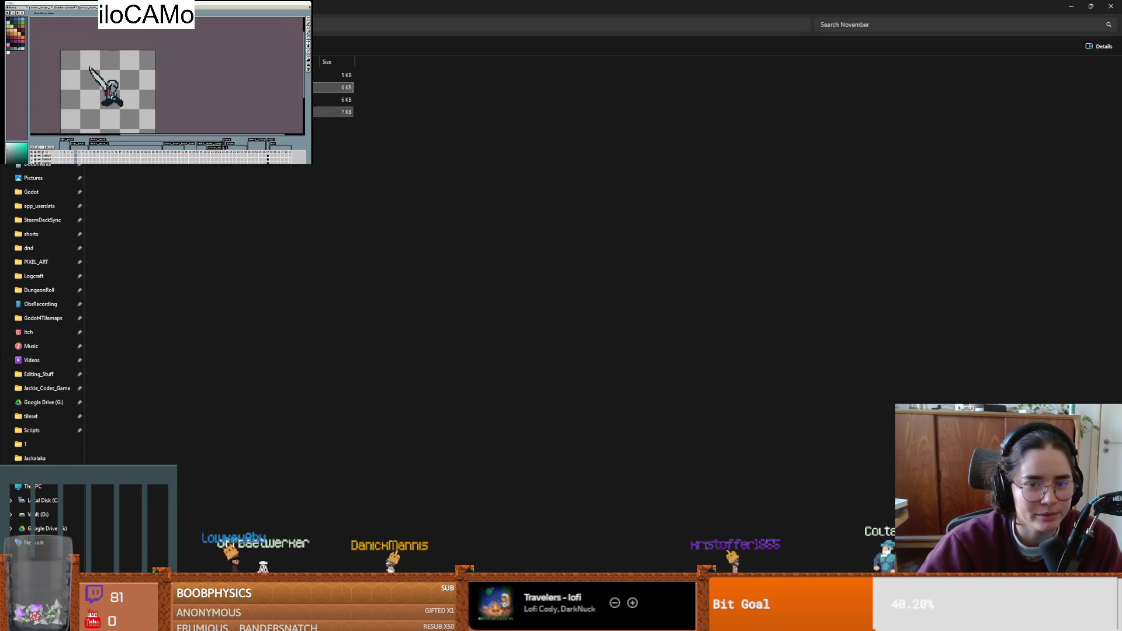
# - Maximize Aseprite and centre the Socrates portrait on the canvas
pyautogui.hotkey('alt', 'Tab')
pyautogui.doubleClick(350, 131)
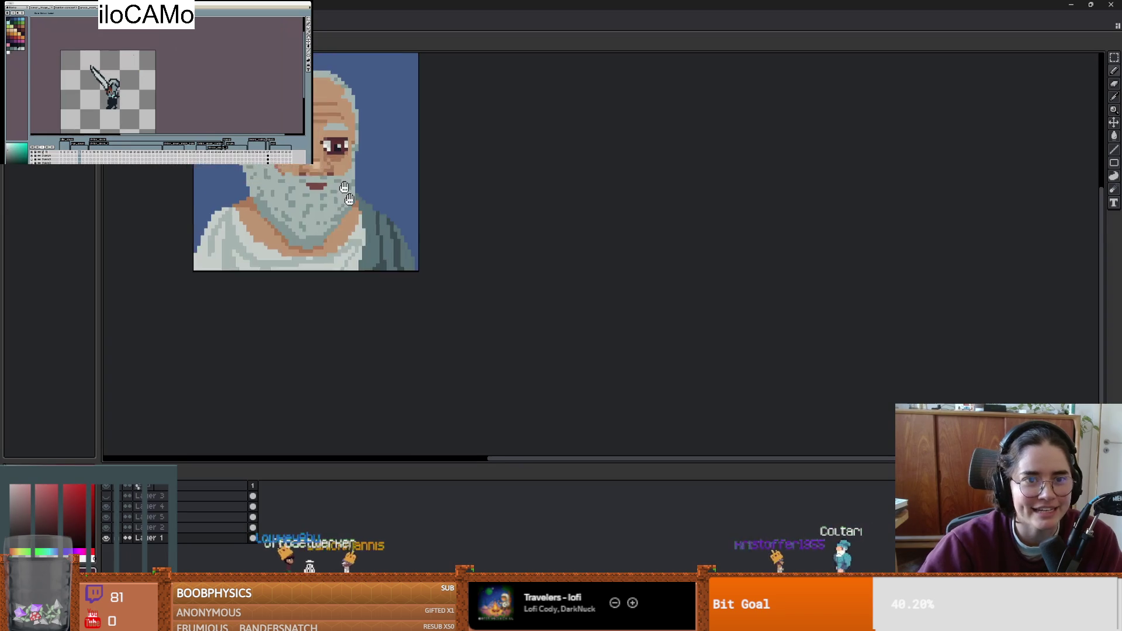
pyautogui.moveTo(335, 165); pyautogui.dragTo(458, 278)
pyautogui.scroll(1, 549, 298)
pyautogui.moveTo(555, 291)
pyautogui.mouseDown()
pyautogui.moveTo(571, 278)
pyautogui.moveTo(604, 297)
pyautogui.moveTo(607, 289)
pyautogui.mouseUp()
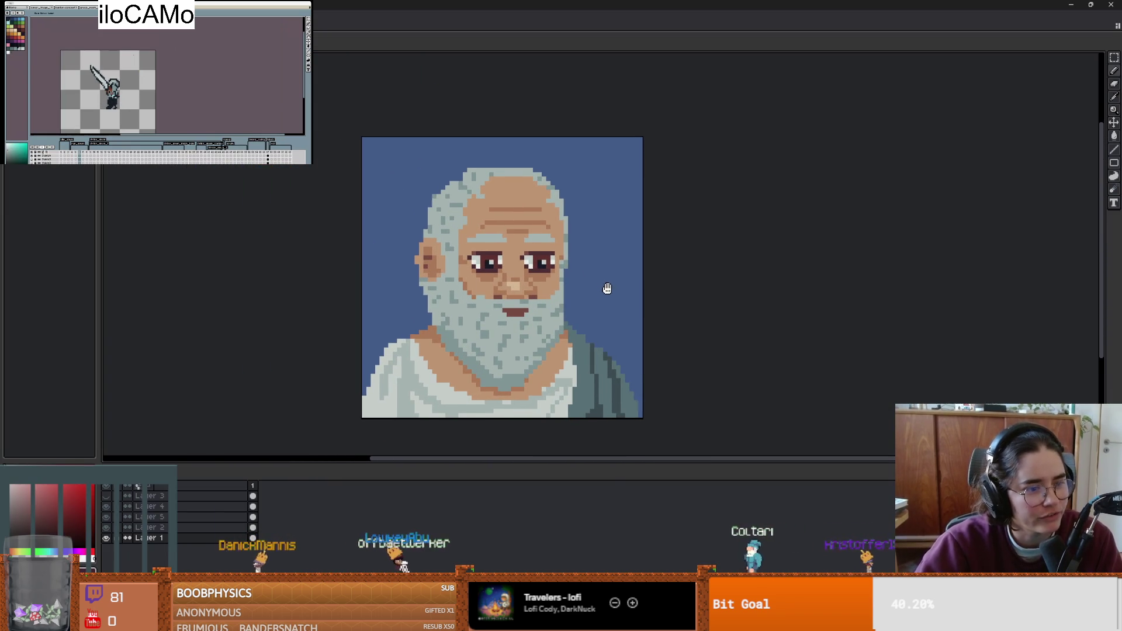
pyautogui.hotkey('alt', 'Tab')
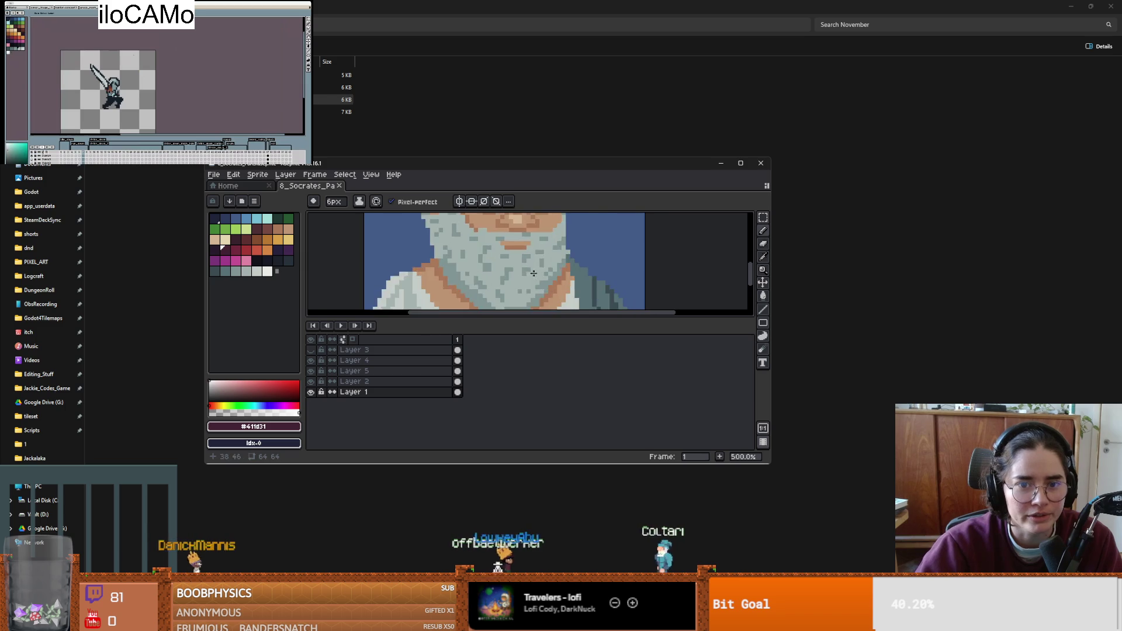
# - Open 8_Socrates_Part2 full-screen, zoom around it, then return to the running game
pyautogui.doubleClick(344, 87)
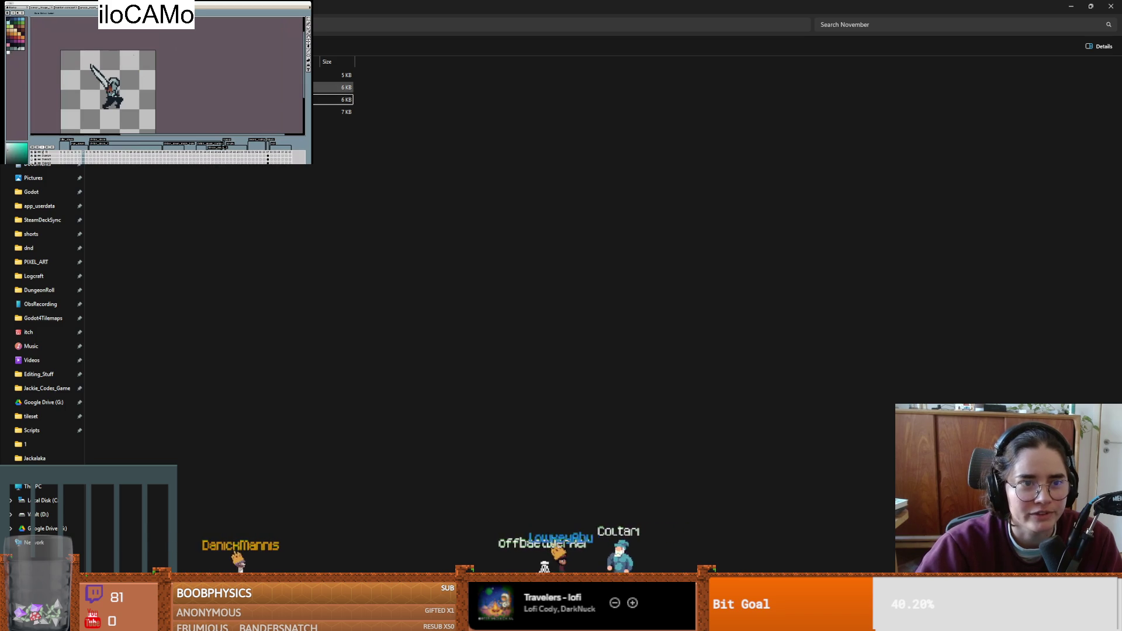
pyautogui.click(741, 163)
pyautogui.scroll(5, 397, 203)
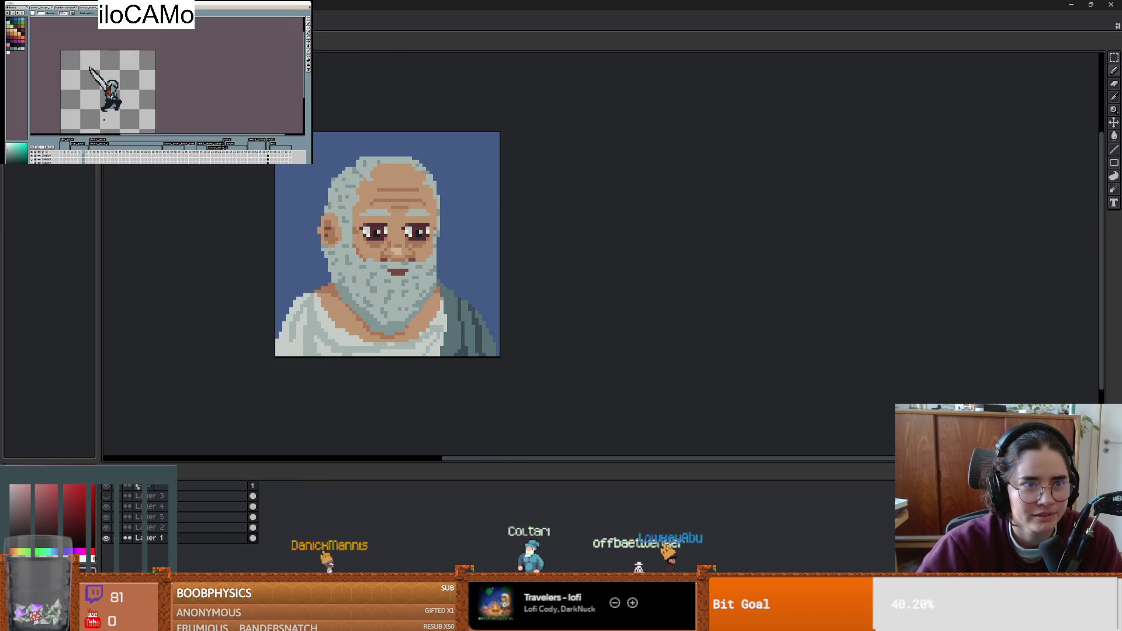
pyautogui.scroll(-4, 349, 227)
pyautogui.scroll(4, 348, 227)
pyautogui.scroll(1, 349, 226)
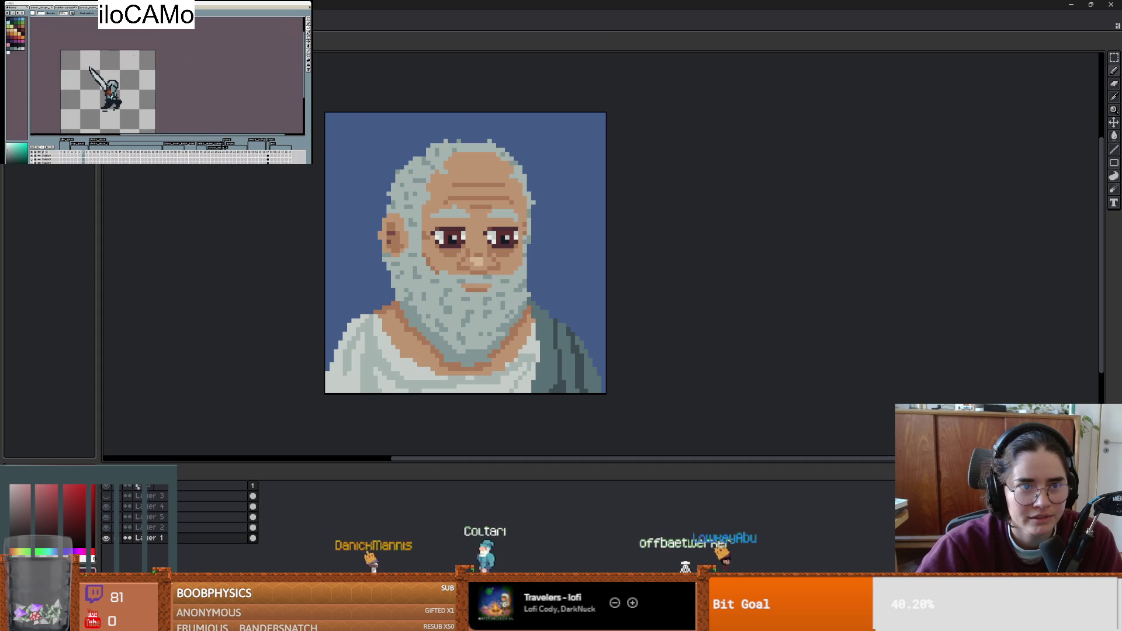
pyautogui.scroll(-1, 348, 226)
pyautogui.scroll(1, 348, 227)
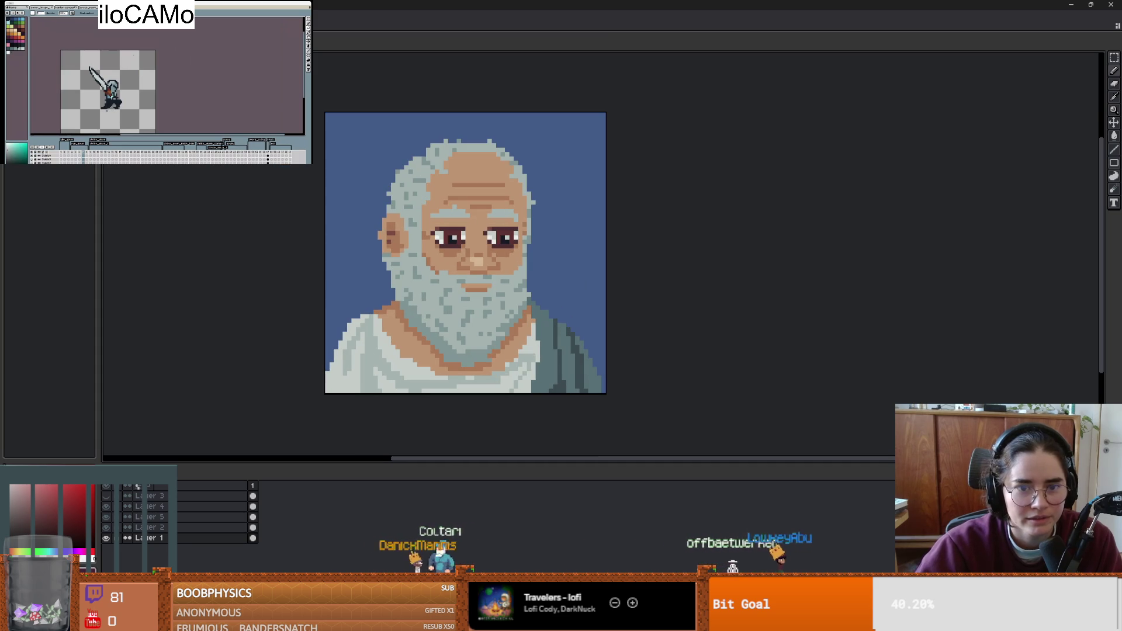
pyautogui.scroll(-1, 348, 227)
pyautogui.scroll(2, 318, 173)
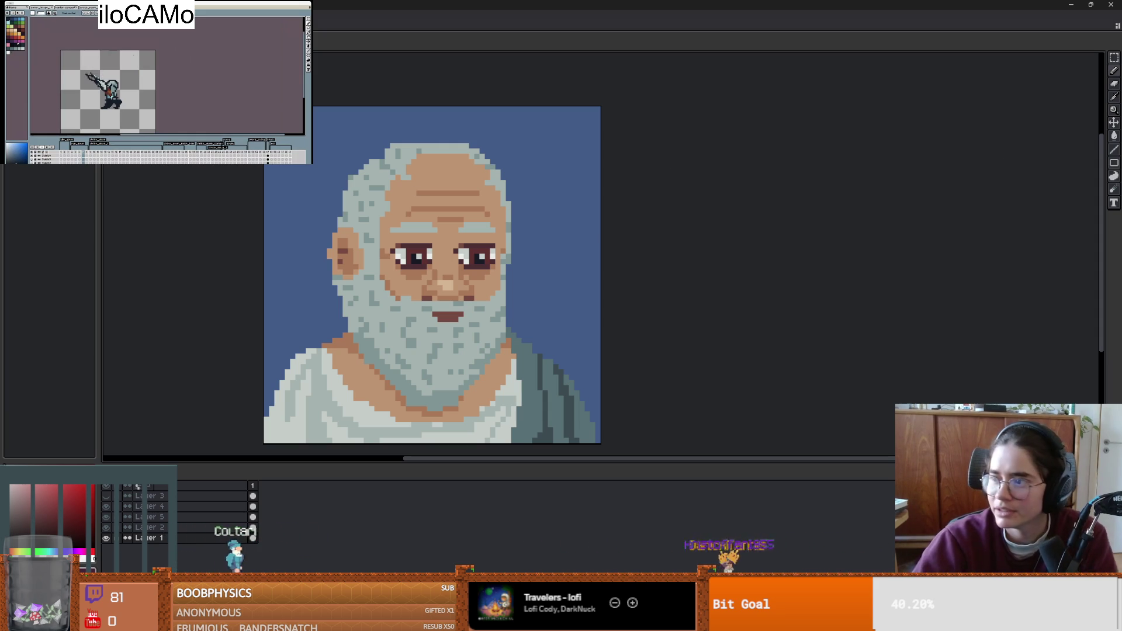
pyautogui.hotkey('alt', 'Tab')
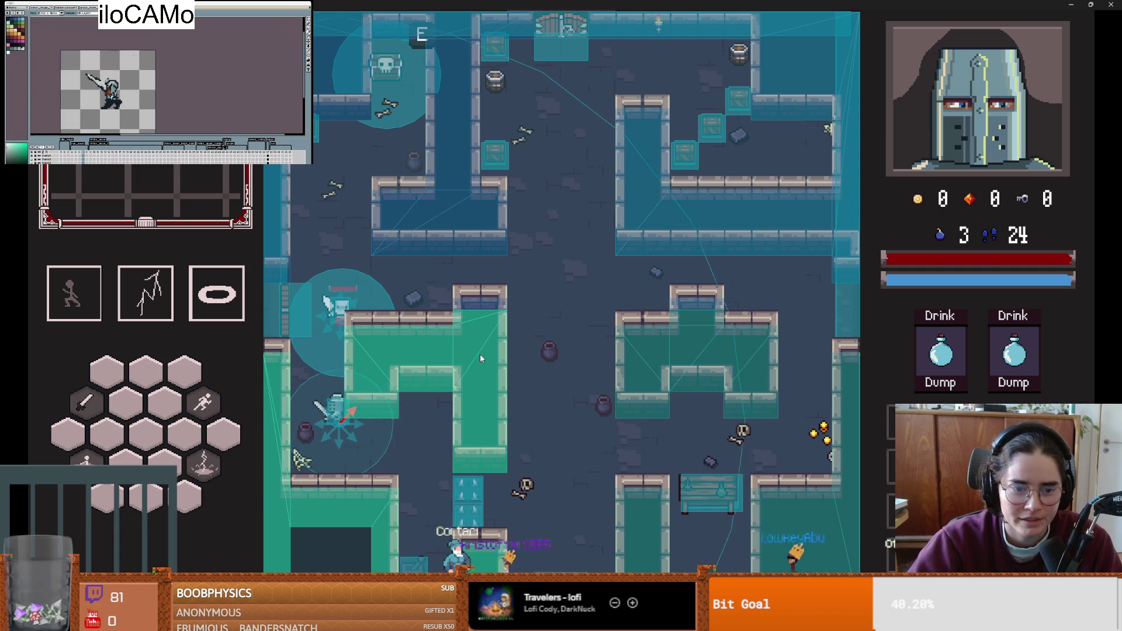
# - Pause and close the running Dungeon Roll window, then relaunch it from Godot
pyautogui.press('Escape')
pyautogui.press('F11')
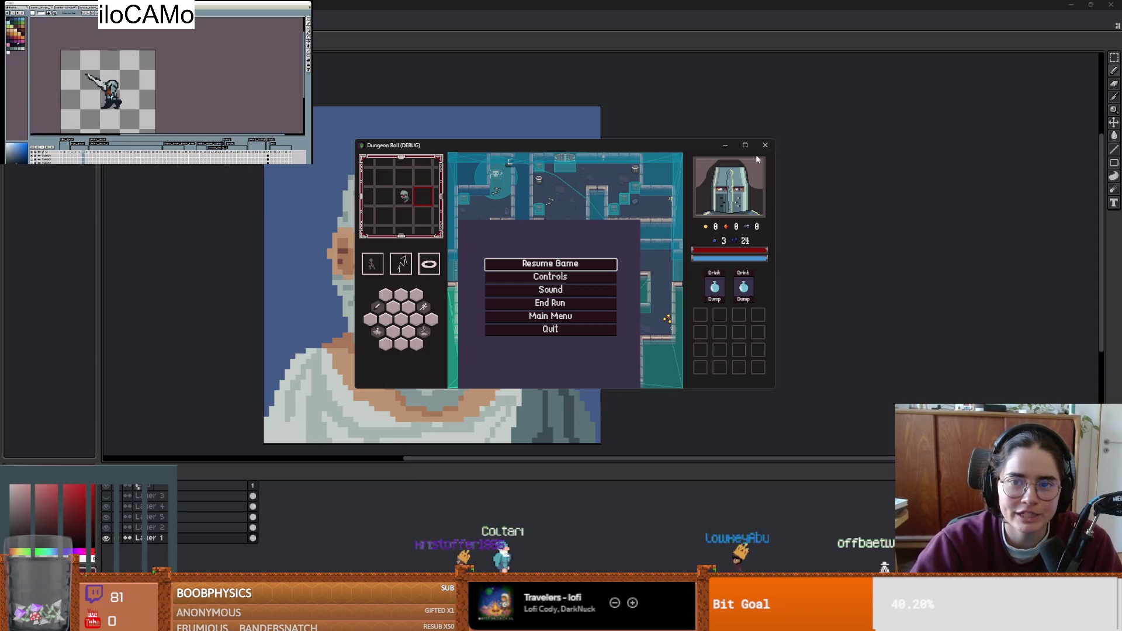
pyautogui.moveTo(665, 142); pyautogui.dragTo(1121, 142)
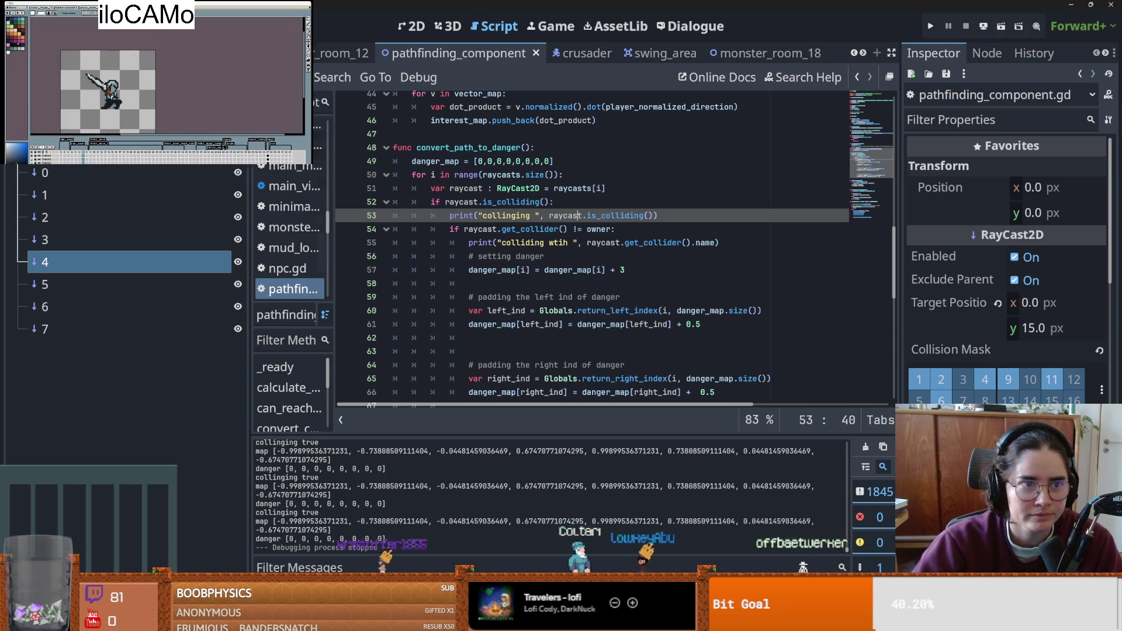
pyautogui.click(113, 27)
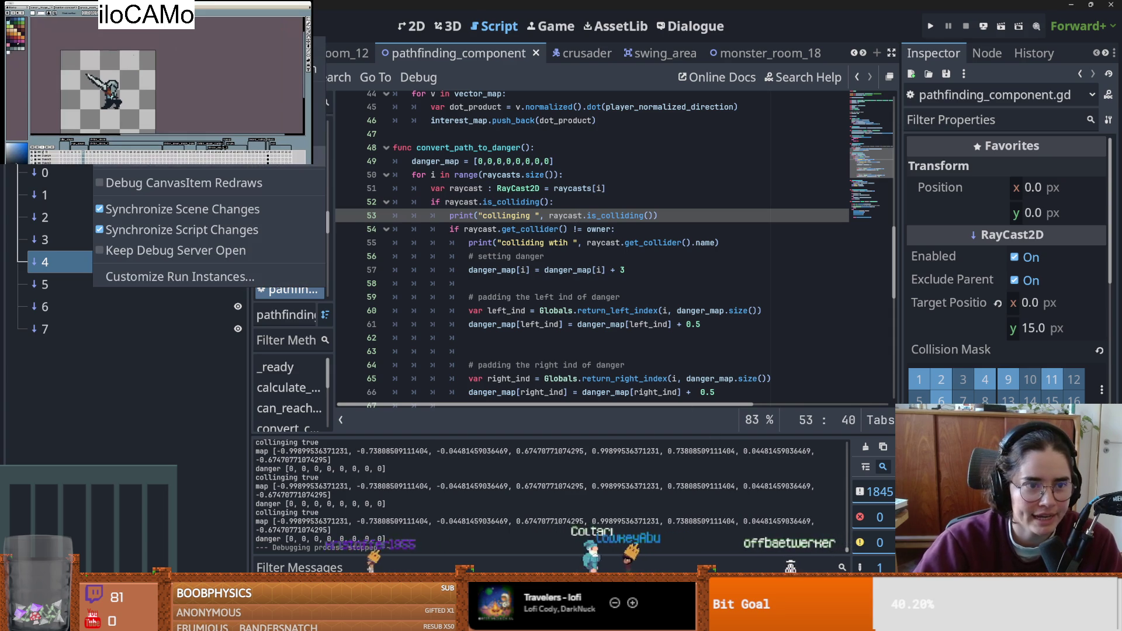
pyautogui.moveTo(196, 26)
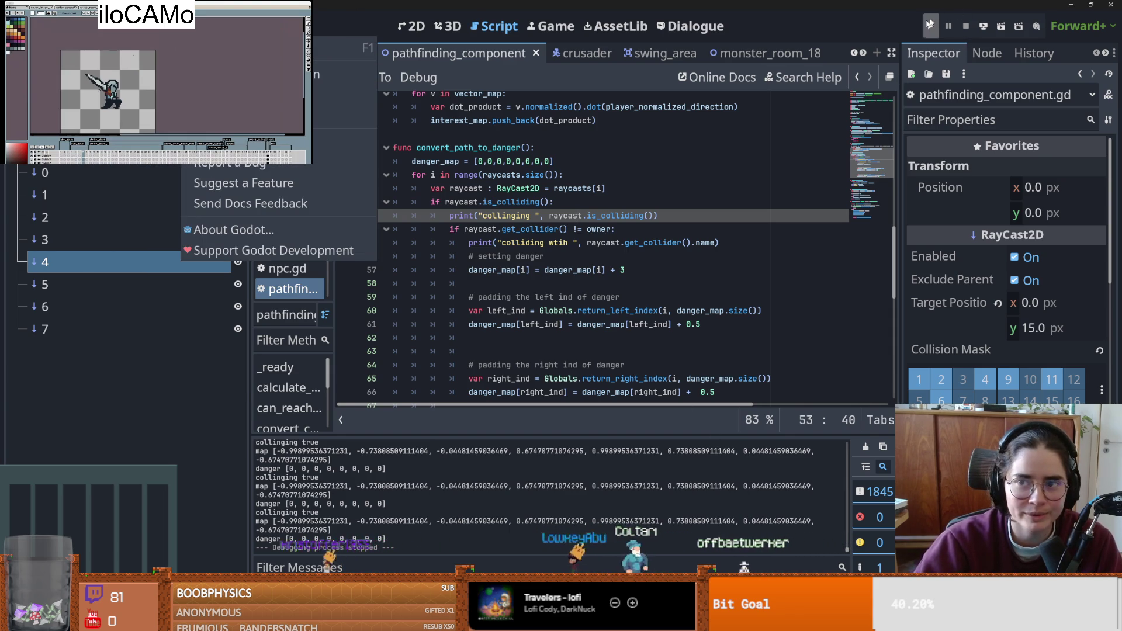
pyautogui.click(670, 192)
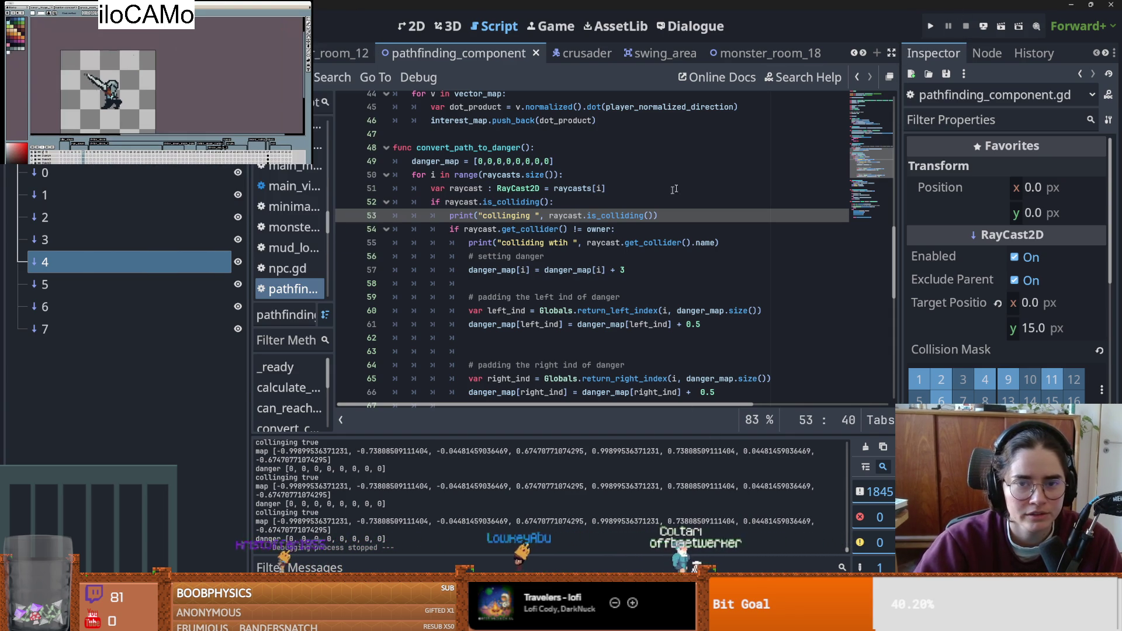
pyautogui.click(930, 27)
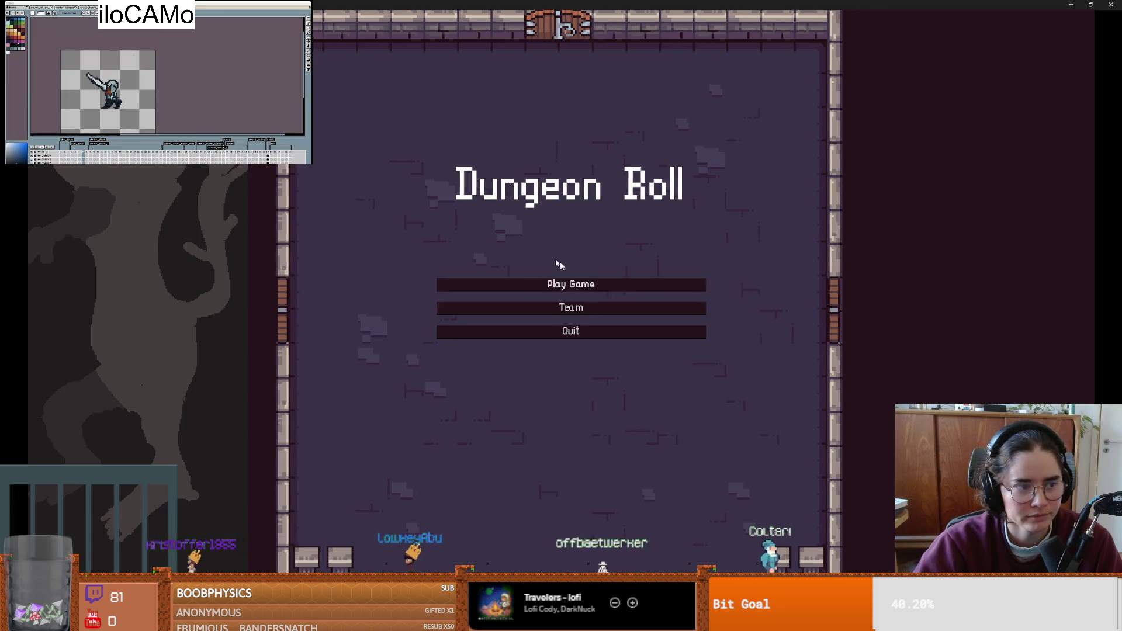
# - Start a new game as the Crusader, enter a room, and fight the bat
pyautogui.click(580, 283)
pyautogui.click(431, 253)
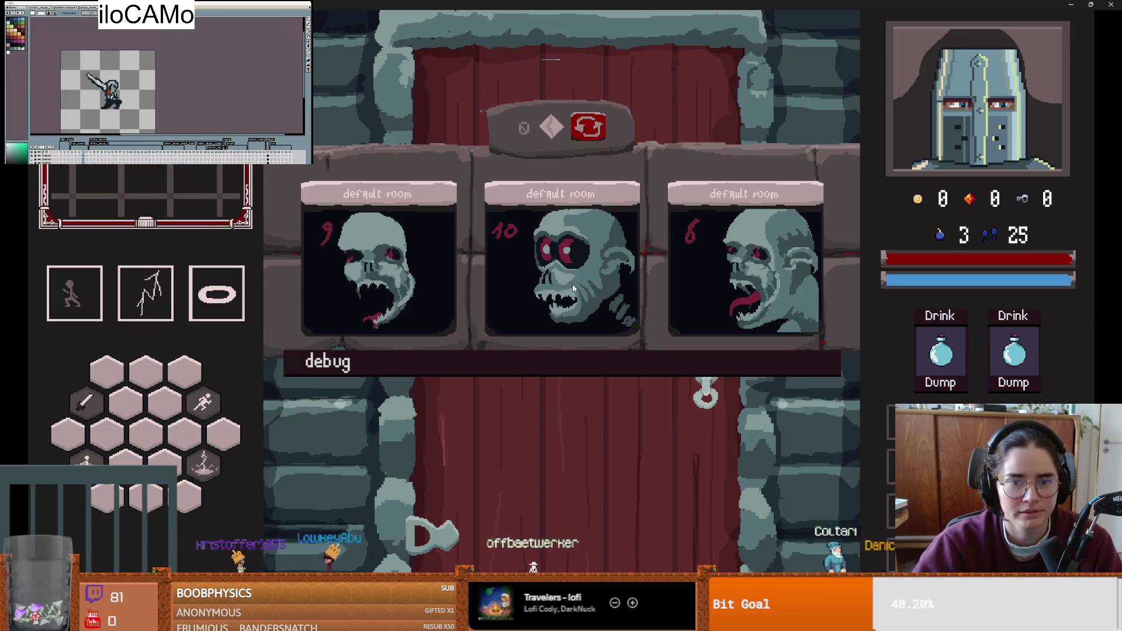
pyautogui.click(573, 283)
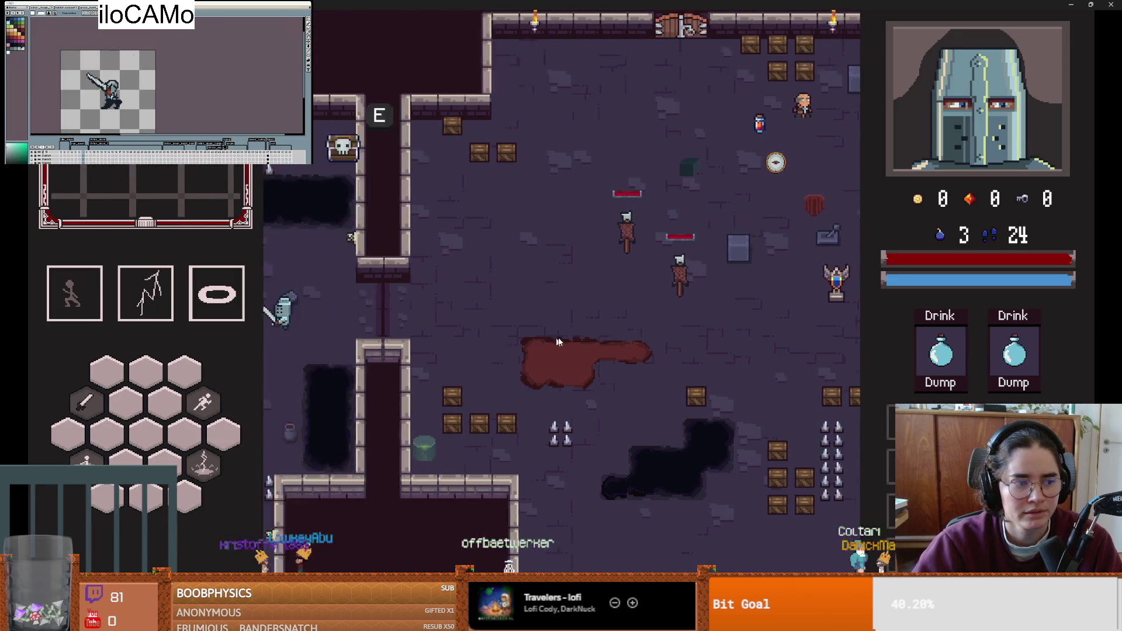
pyautogui.click(734, 390)
pyautogui.press('w')
pyautogui.press('s')
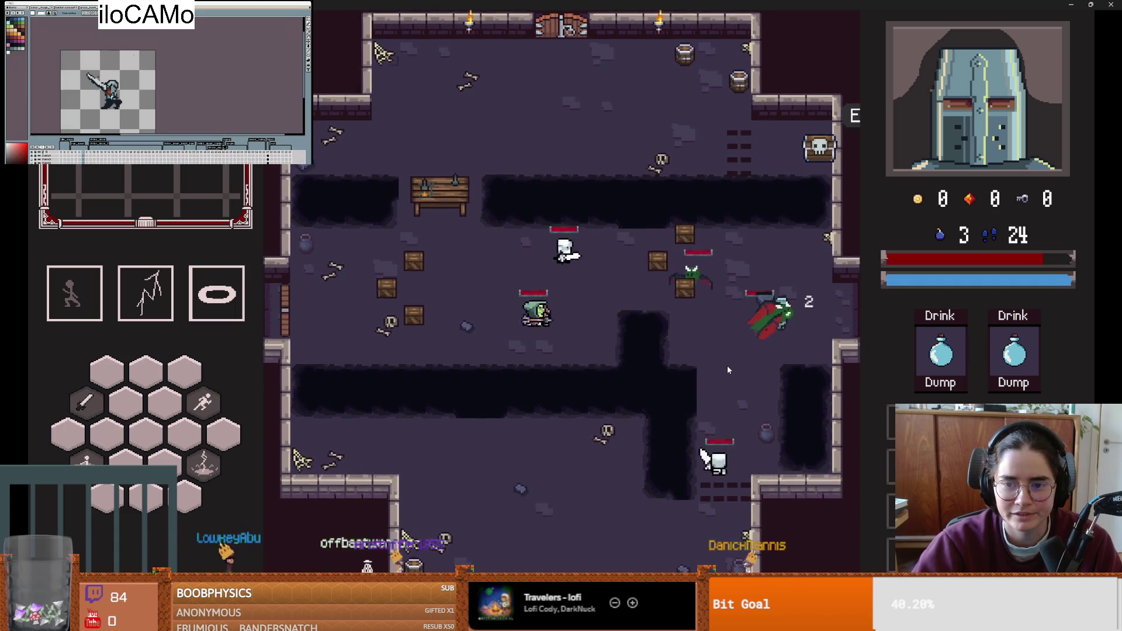
pyautogui.press('space')
pyautogui.click(727, 366)
# - Fight the chasing bats along the bottom corridor and dash into the right area
pyautogui.press('s')
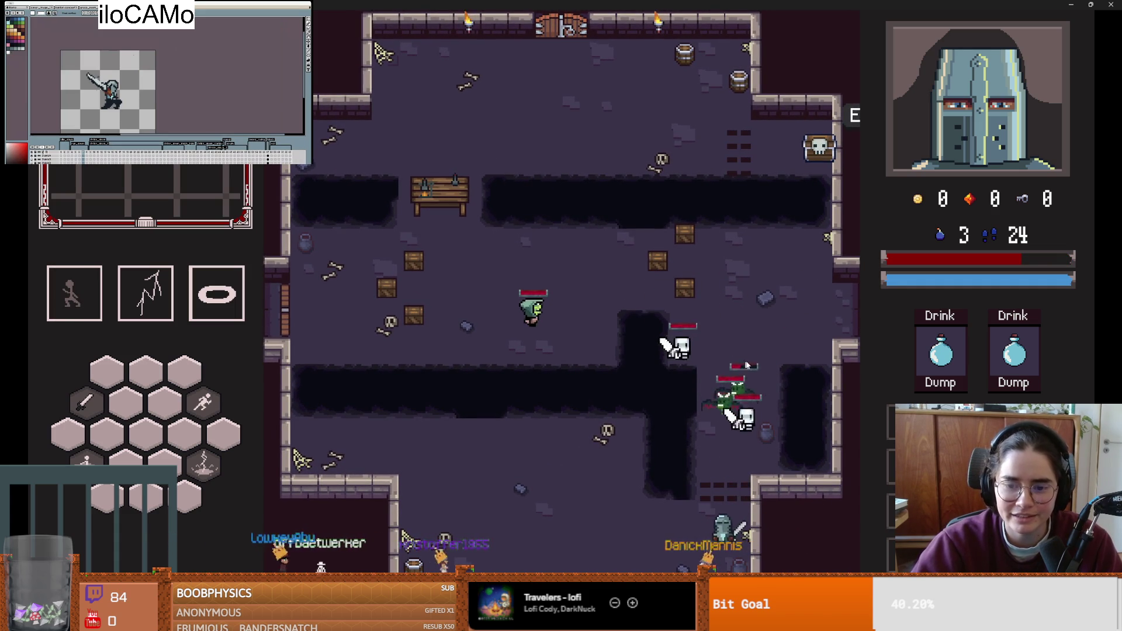
pyautogui.press('a')
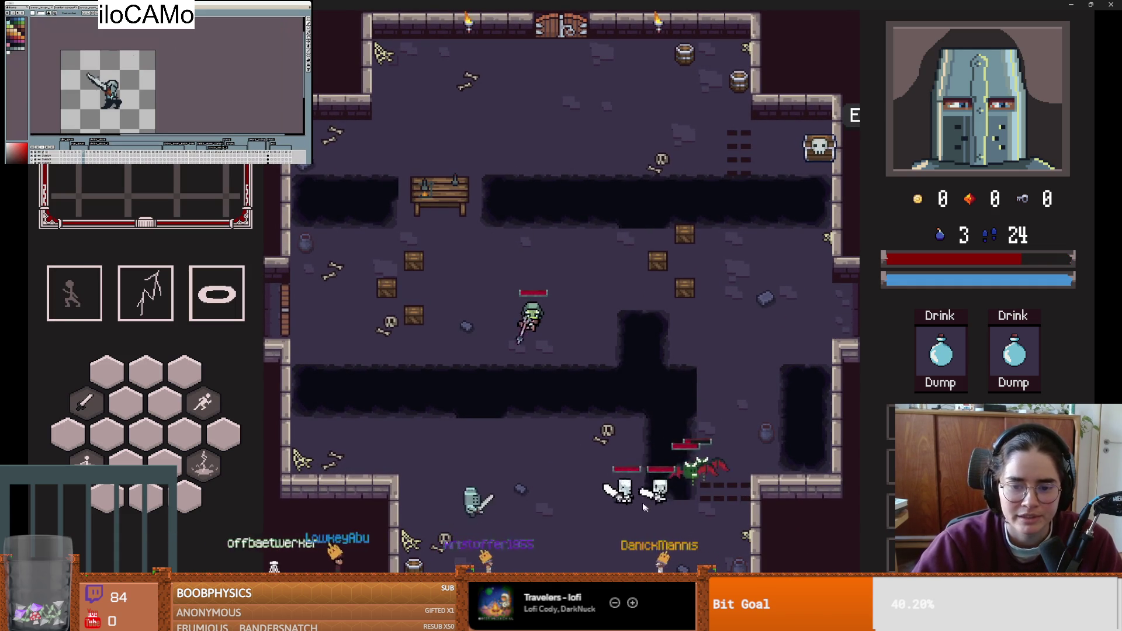
pyautogui.click(636, 500)
pyautogui.press('d')
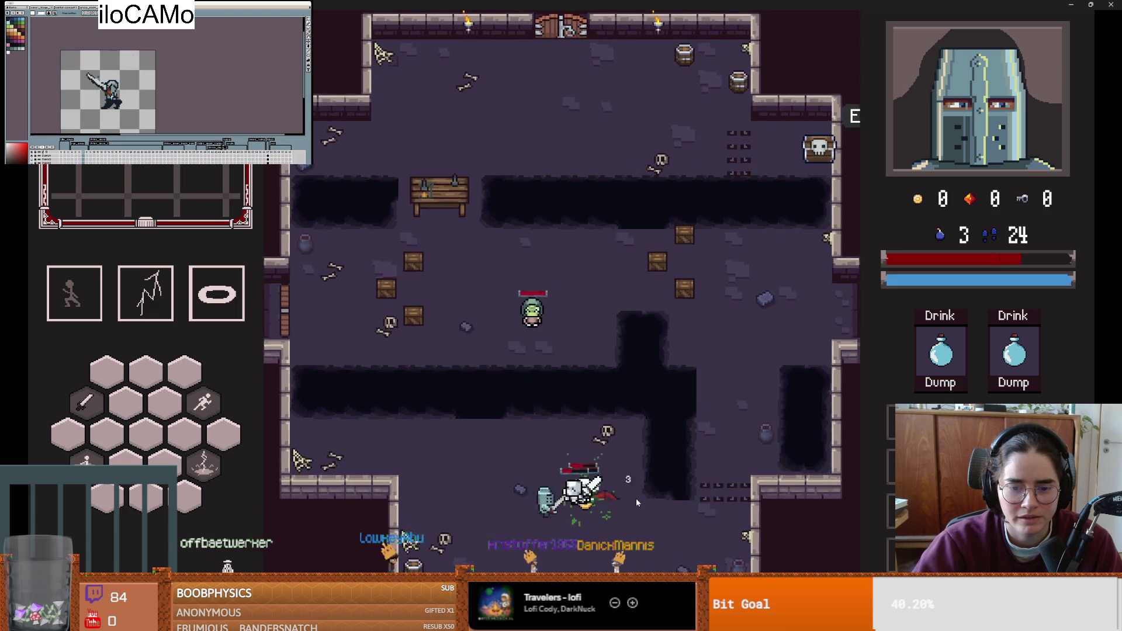
pyautogui.press('s')
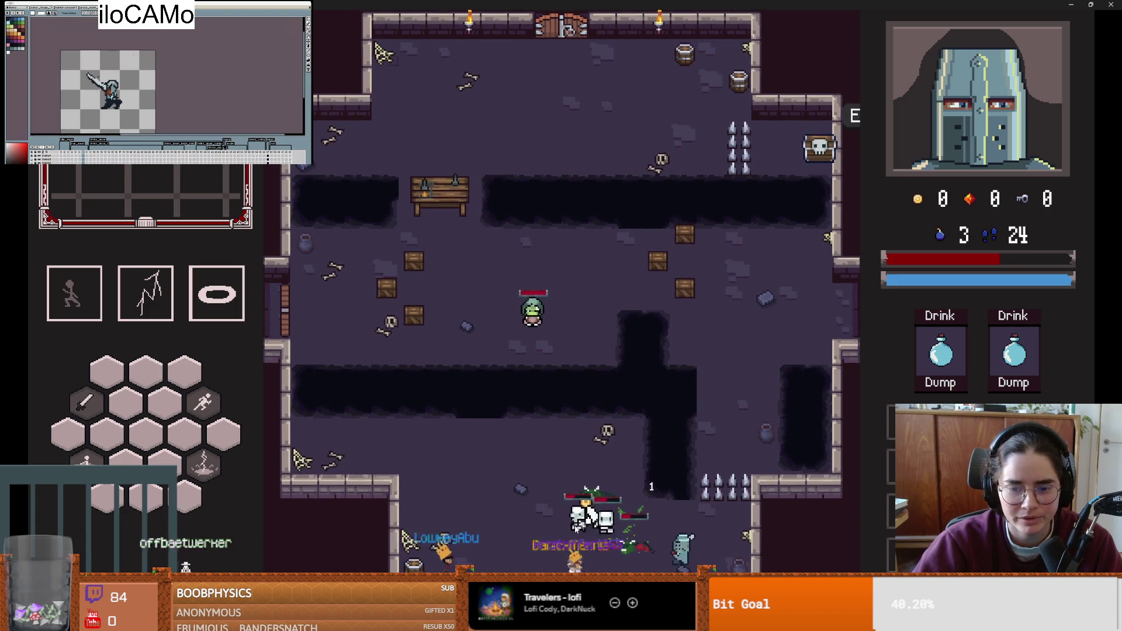
pyautogui.press('d')
pyautogui.press('w')
pyautogui.press('space')
# - Move back along the corridor and dash across the pit into the middle area
pyautogui.press('s')
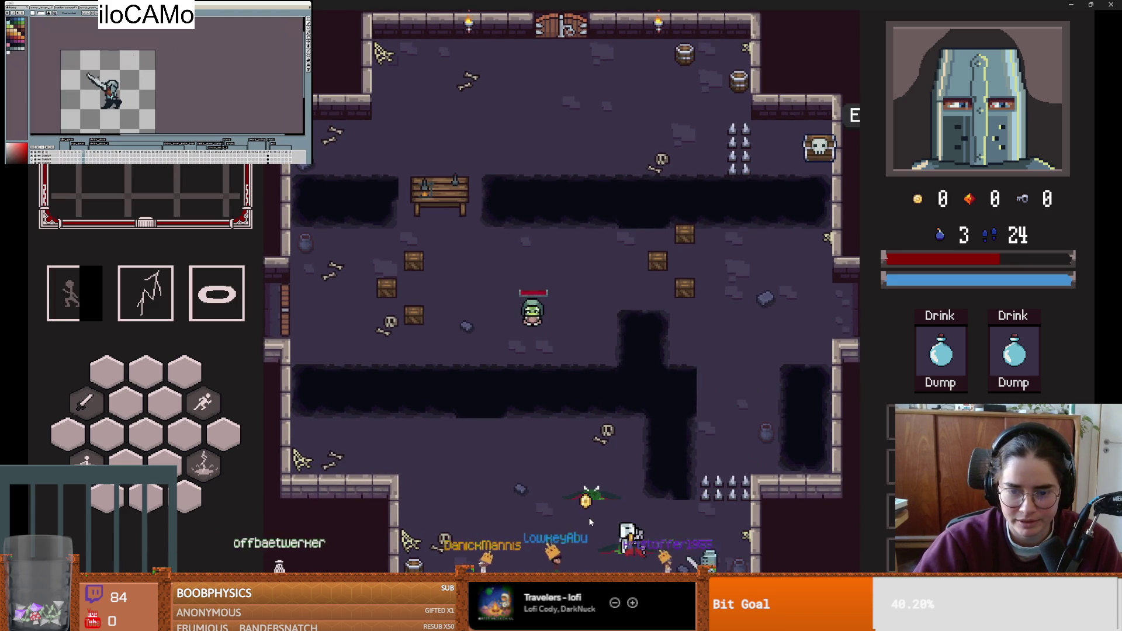
pyautogui.press('a')
pyautogui.press('d')
pyautogui.press('w')
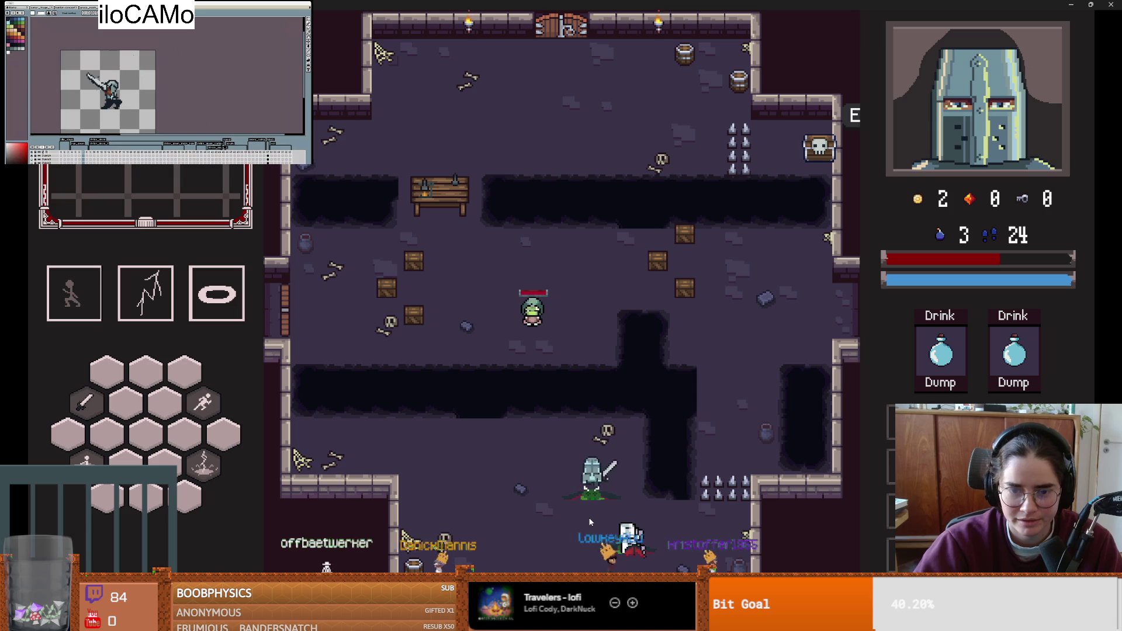
pyautogui.press('space')
pyautogui.press('a')
# - Kill the goblin with lightning and sword, then attack the table until the debugger halts
pyautogui.press('q')
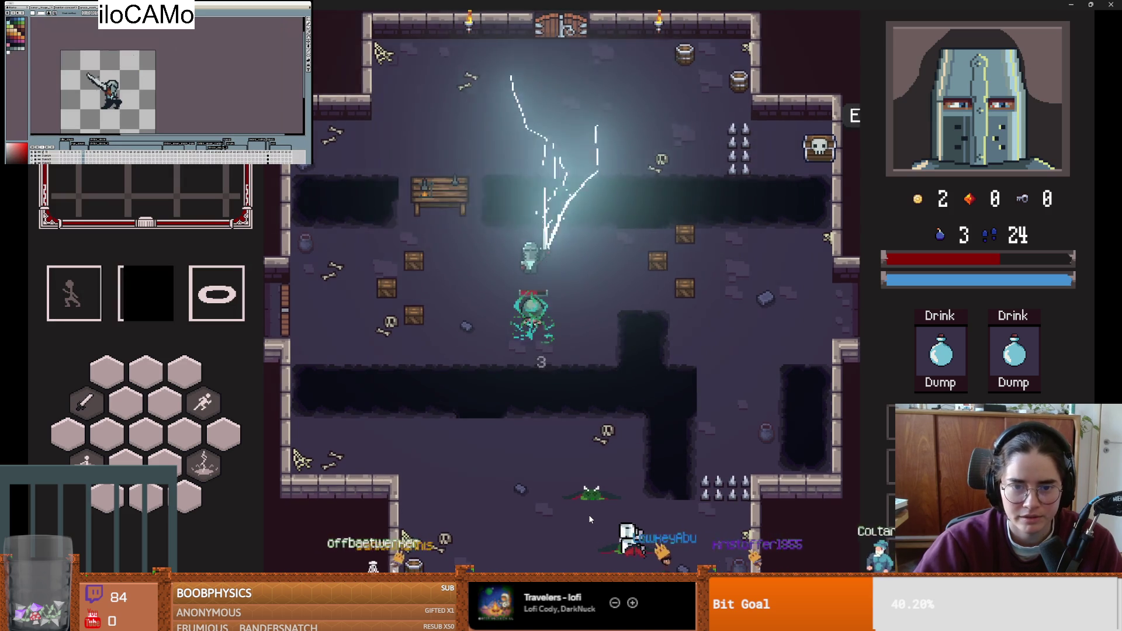
pyautogui.press('s')
pyautogui.click(606, 388)
pyautogui.press('a')
pyautogui.press('w')
pyautogui.press('w')
pyautogui.click(494, 139)
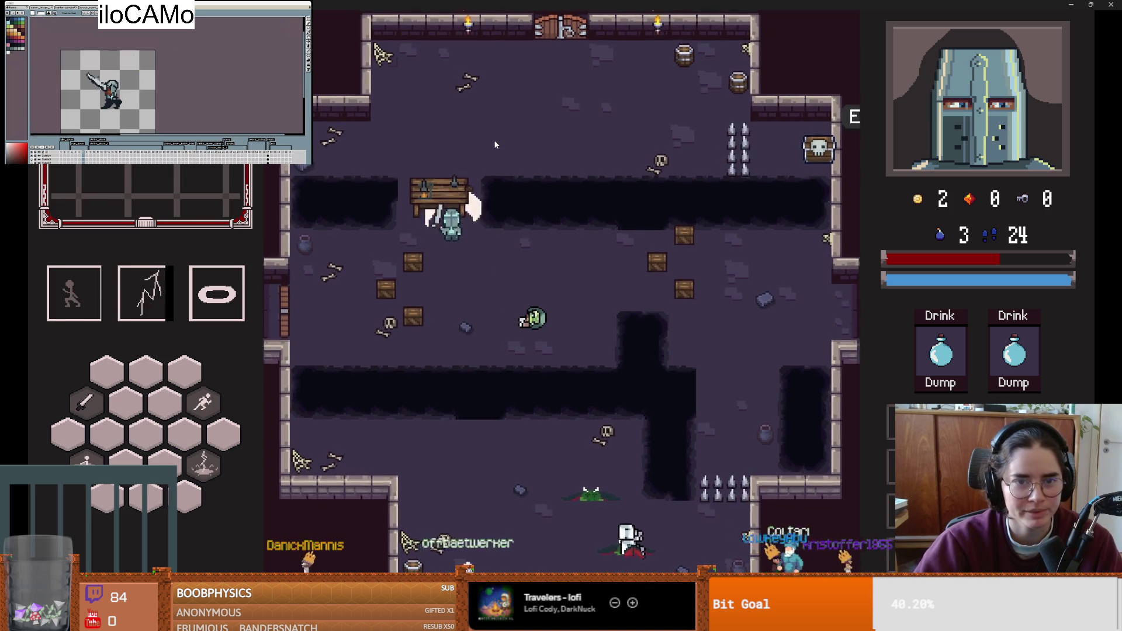
pyautogui.press('BackSpace')
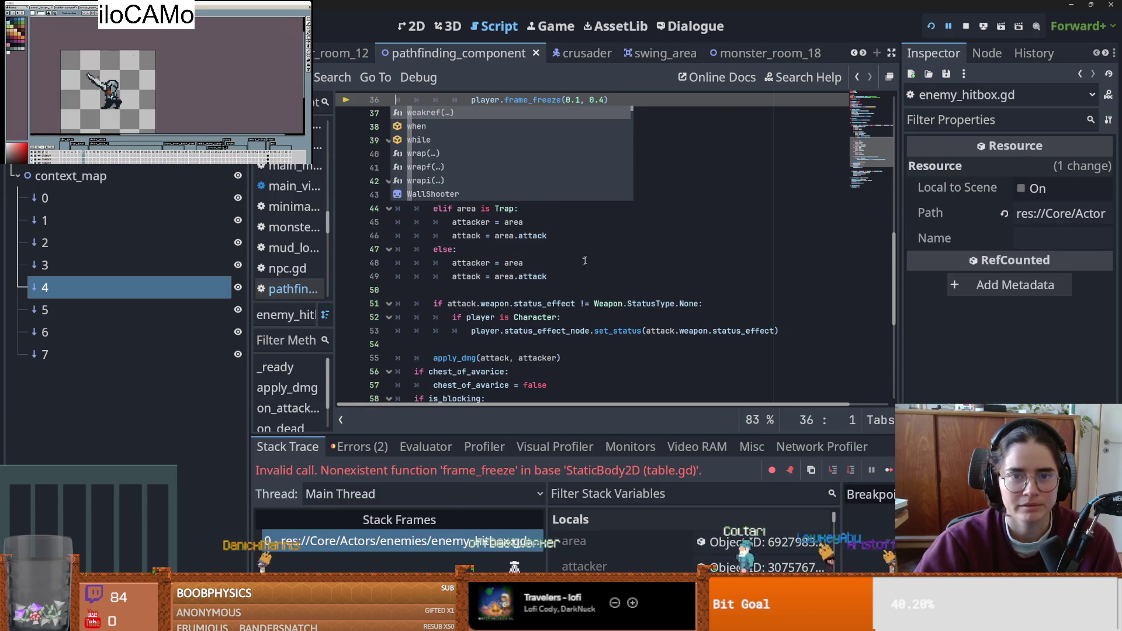
# - Insert an 'if player is Character:' check above player.frame_freeze(0.1, 0.4)
pyautogui.scroll(3, 501, 234)
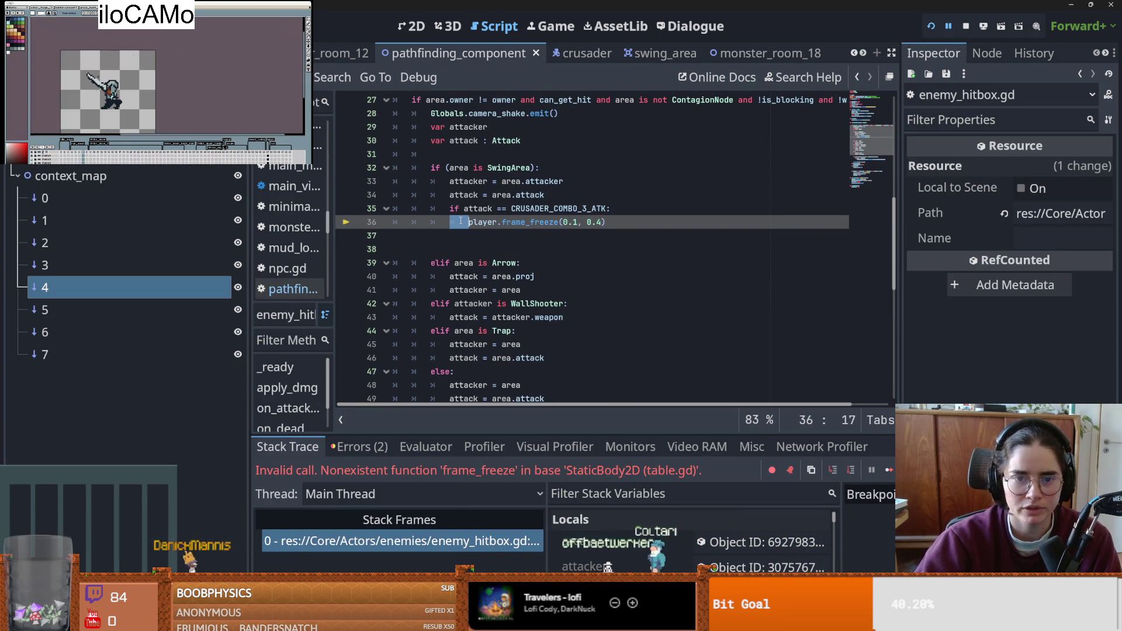
pyautogui.doubleClick(485, 226)
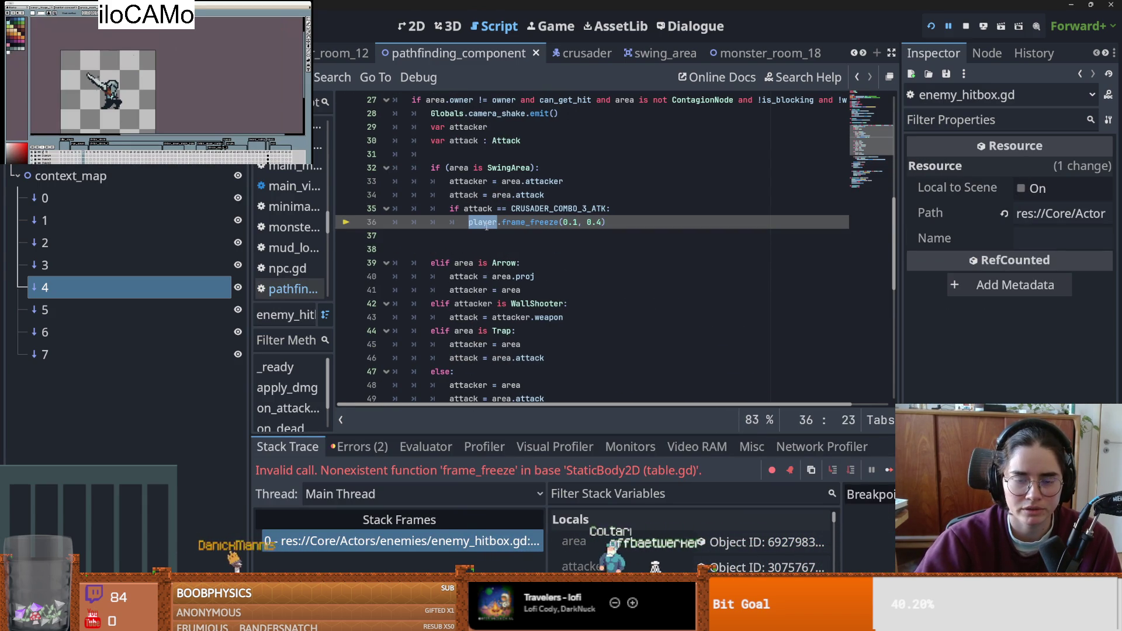
pyautogui.click(644, 211)
pyautogui.press('Return')
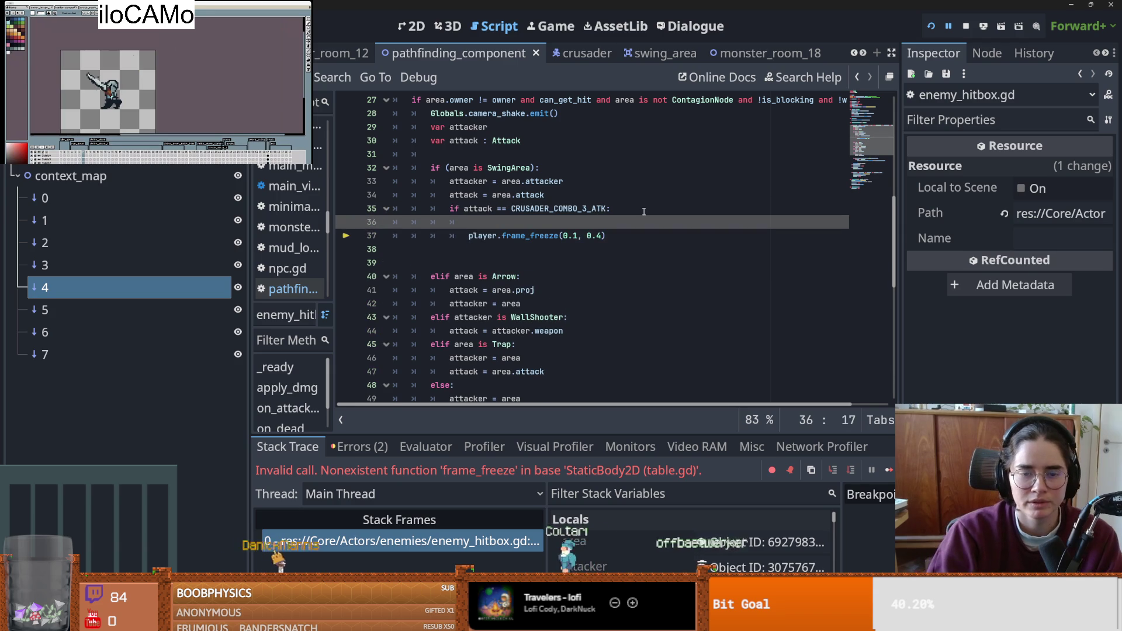
pyautogui.write('if player.')
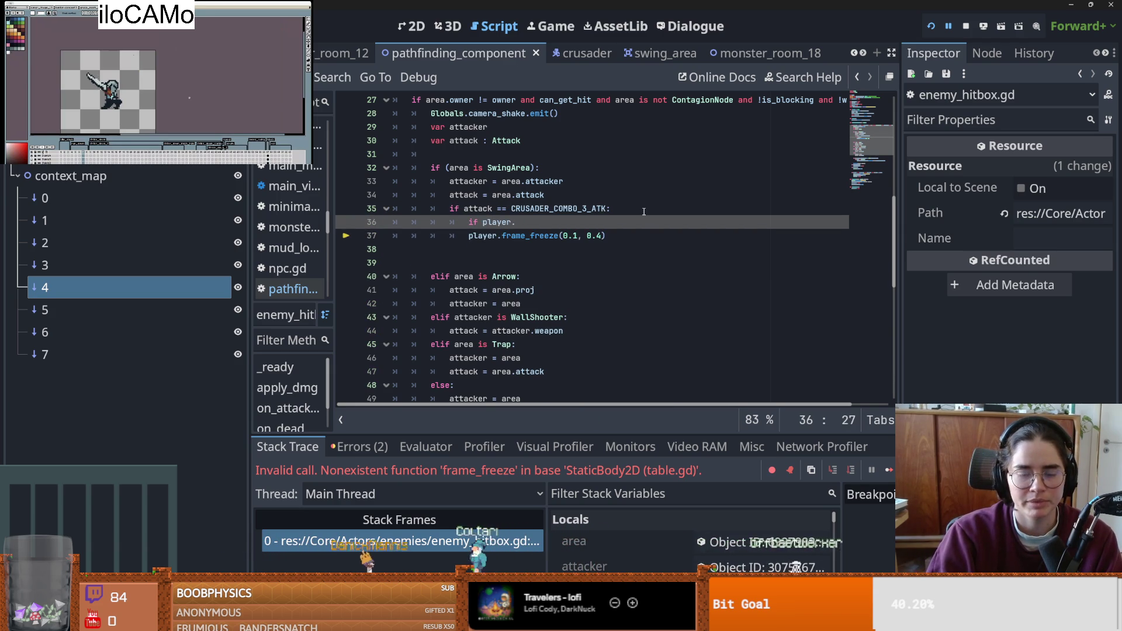
pyautogui.write(' Character')
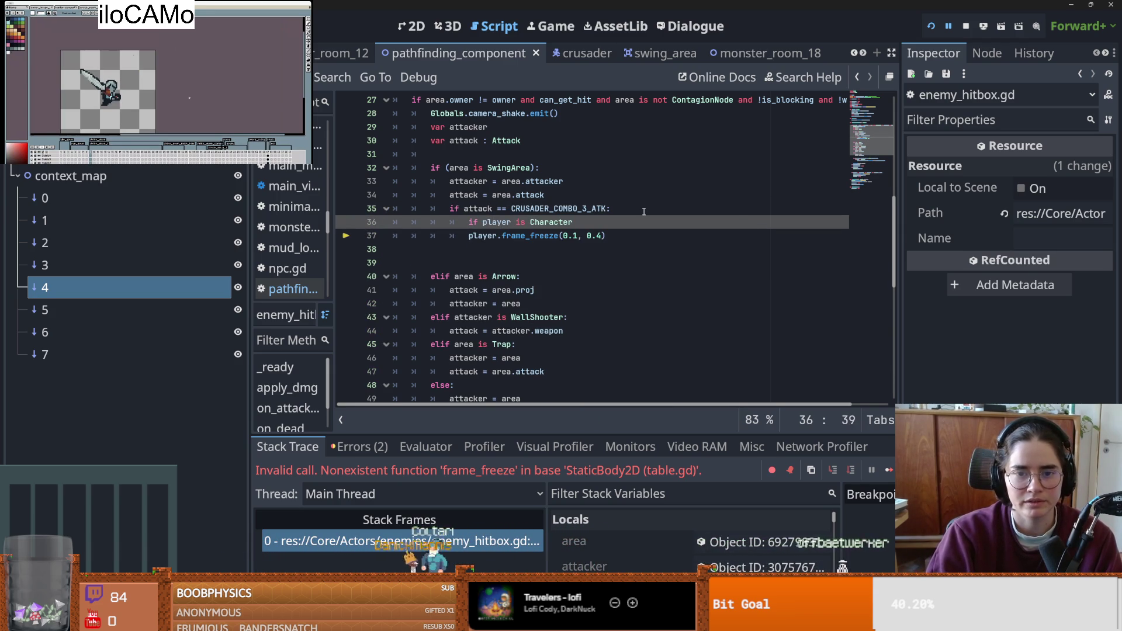
# - Indent the frame_freeze call under the Character check and save enemy_hitbox.gd
pyautogui.click(468, 235)
pyautogui.press('Tab')
pyautogui.click(562, 222)
pyautogui.hotkey('ctrl', 's')
pyautogui.press('Down')
pyautogui.press('Down')
pyautogui.press('Down')
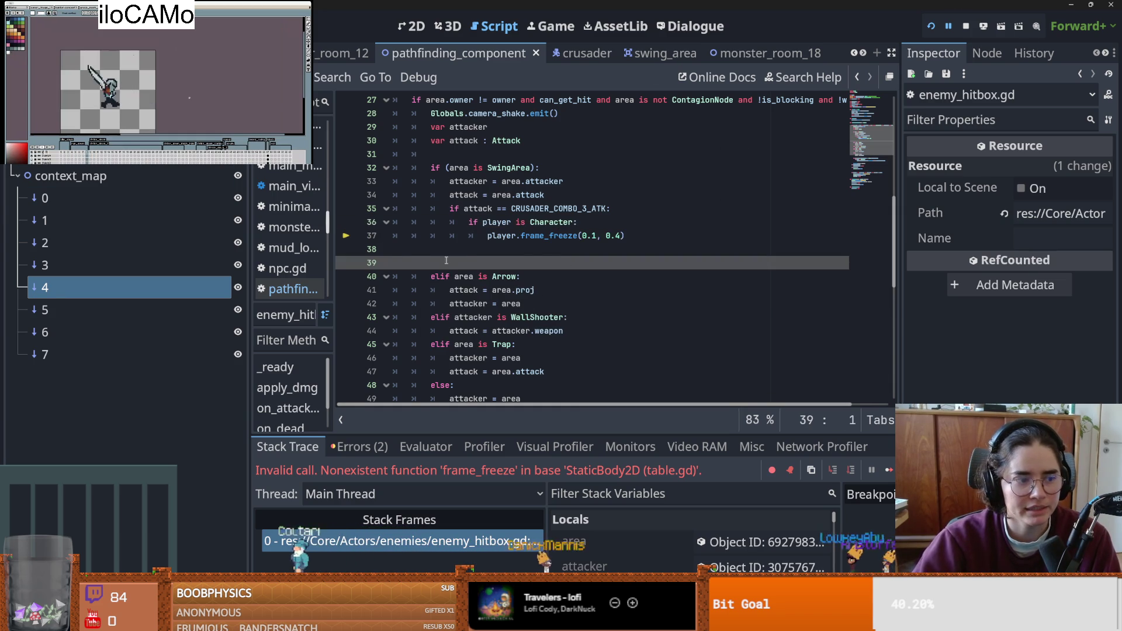
pyautogui.click(547, 251)
pyautogui.hotkey('ctrl', 's')
pyautogui.scroll(1, 545, 311)
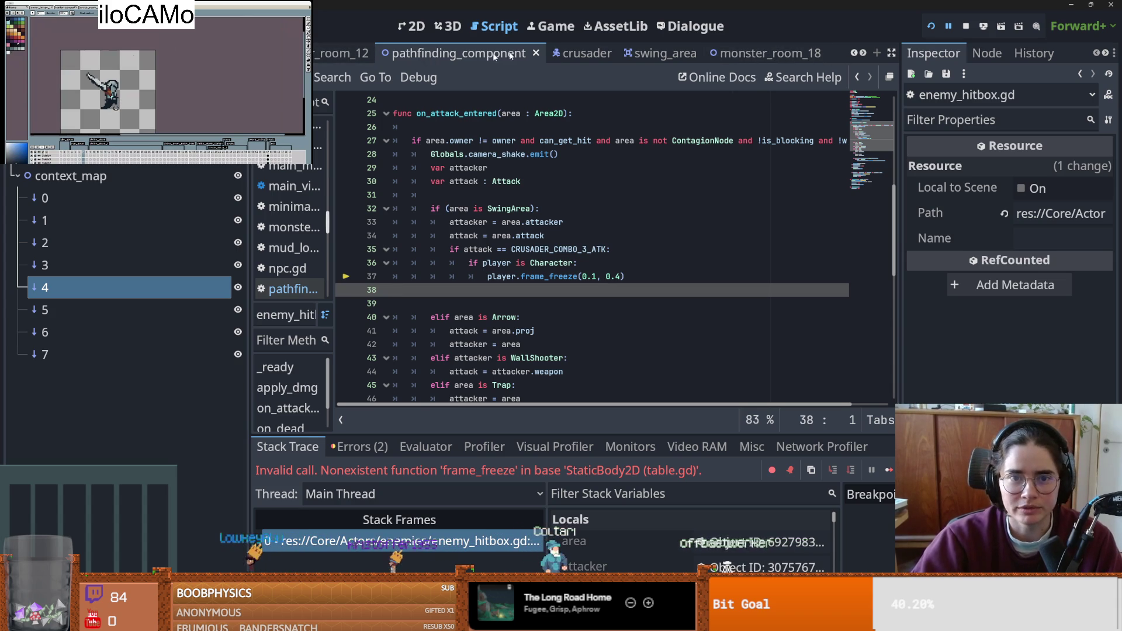
pyautogui.scroll(5, 851, 58)
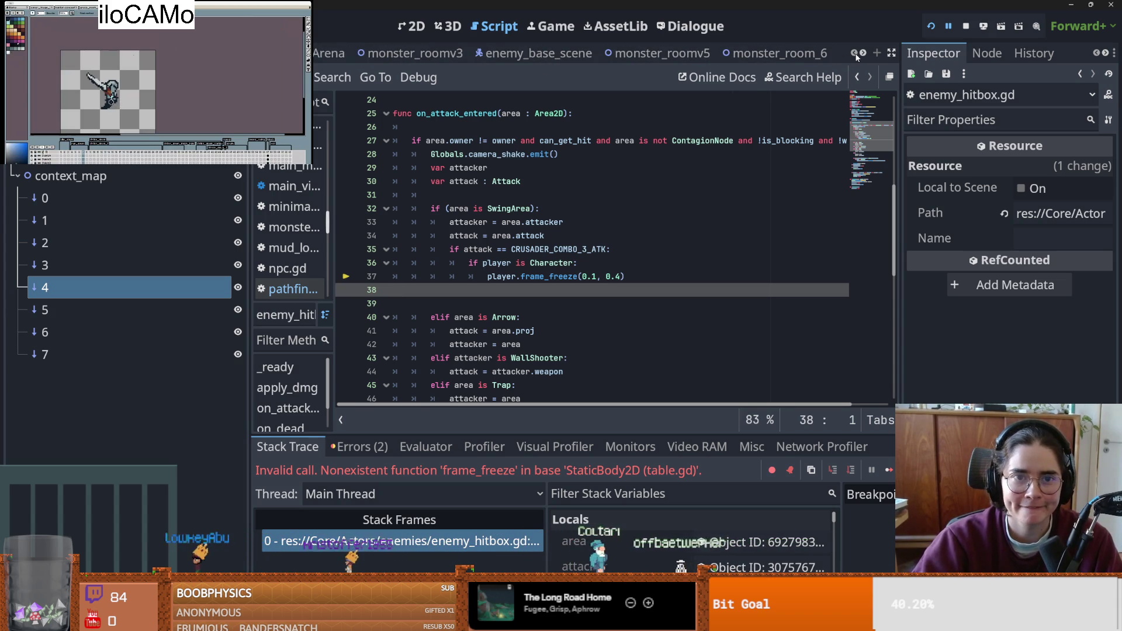
# - Set the Arena Camera2D's Random Strength to 1.5 and run the game with F5
pyautogui.click(320, 53)
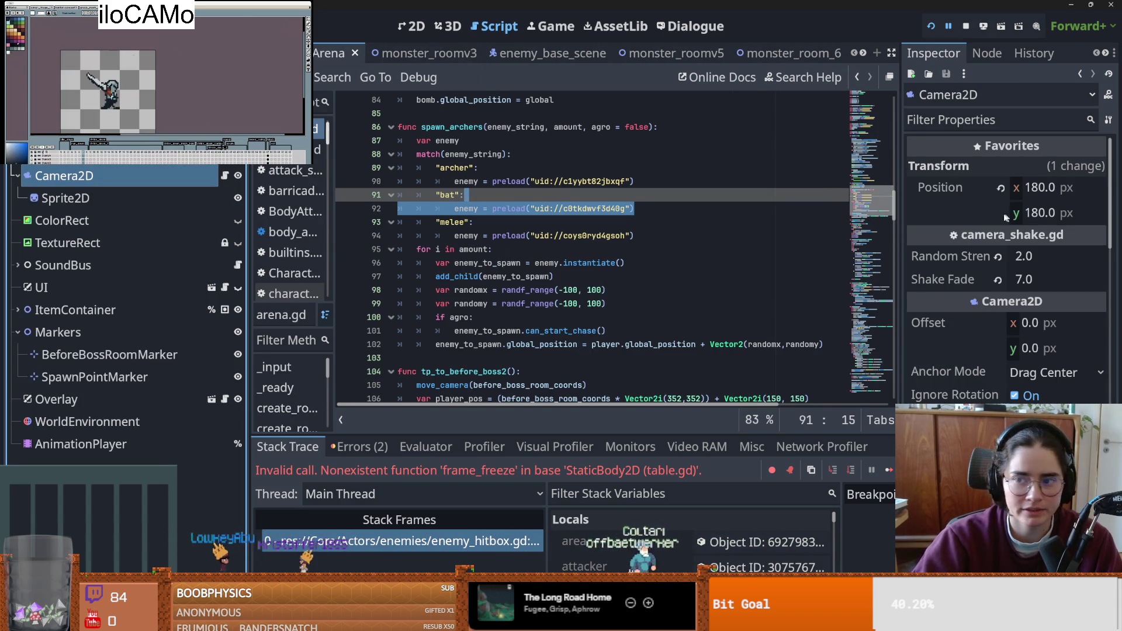
pyautogui.moveTo(888, 265); pyautogui.dragTo(671, 264)
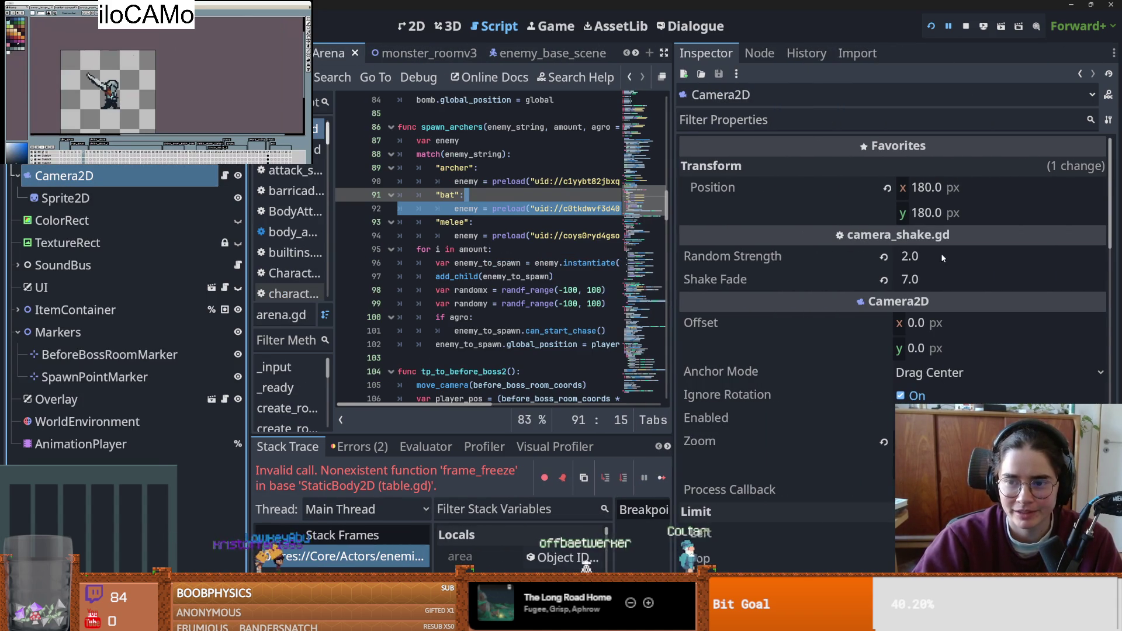
pyautogui.click(941, 255)
pyautogui.write('1.5')
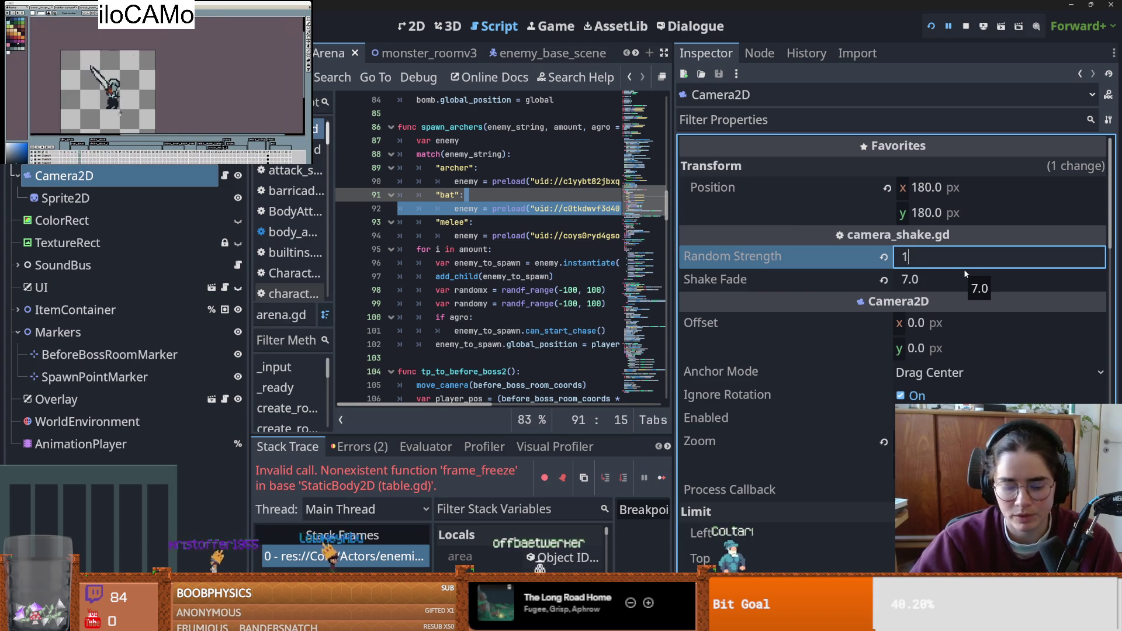
pyautogui.press('F5')
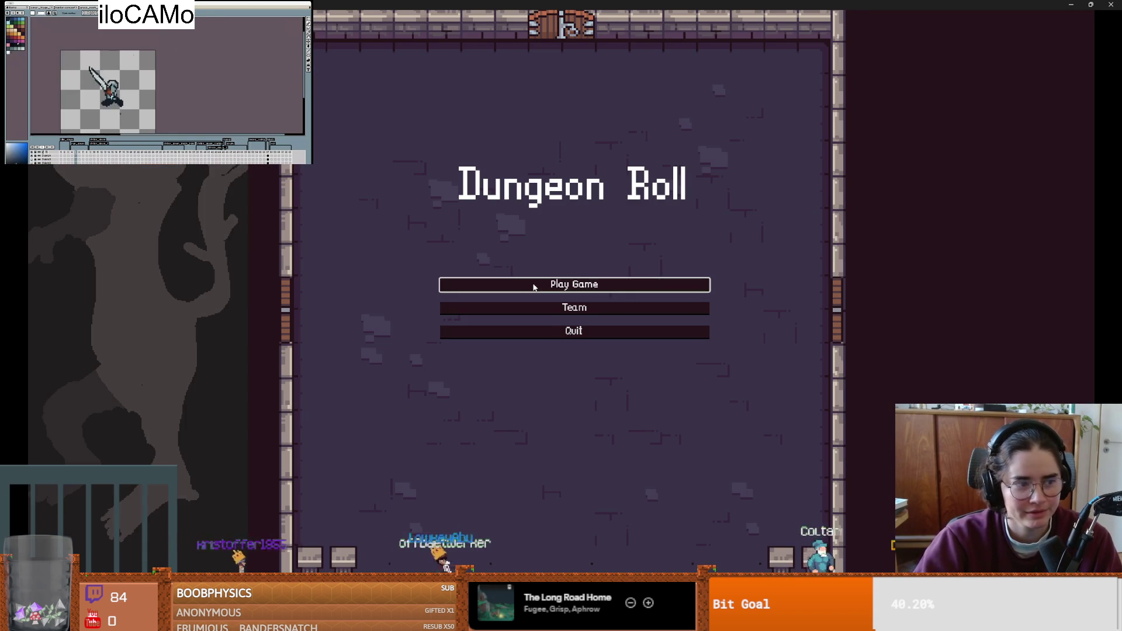
# - Start a new game as Crusader and hit the training dummies to test the shake
pyautogui.click(533, 287)
pyautogui.click(438, 200)
pyautogui.press('s')
pyautogui.press('d')
pyautogui.press('w')
pyautogui.press('d')
pyautogui.click(591, 245)
pyautogui.click(591, 242)
pyautogui.click(591, 242)
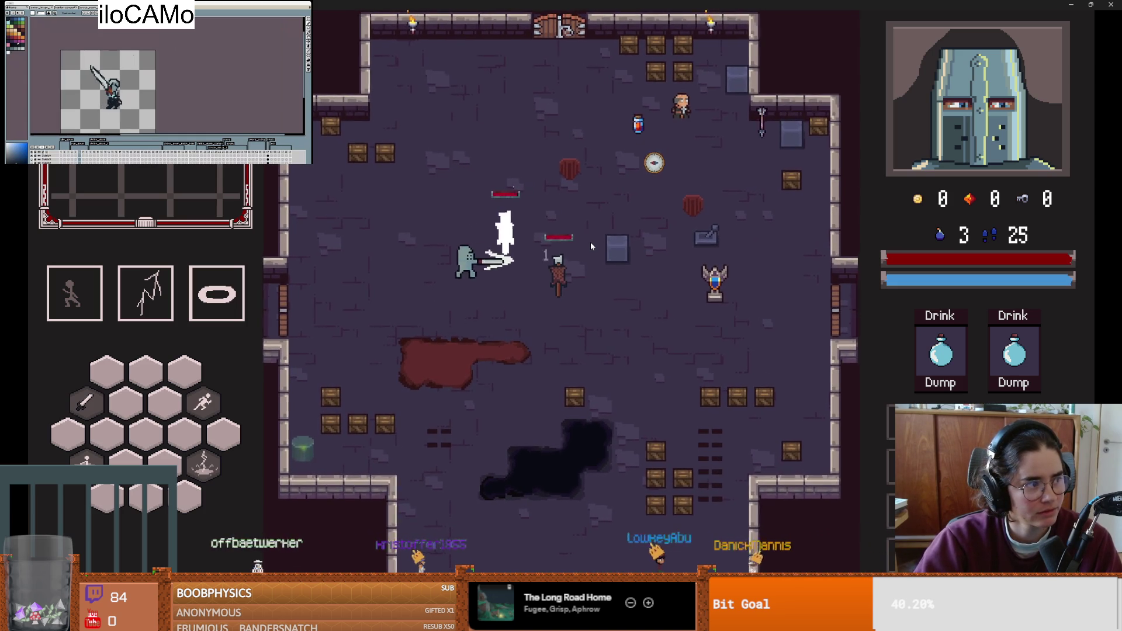
# - Stop the game, relaunch with Random Strength 1.2, and swing at the dummy again
pyautogui.press('super+Down')
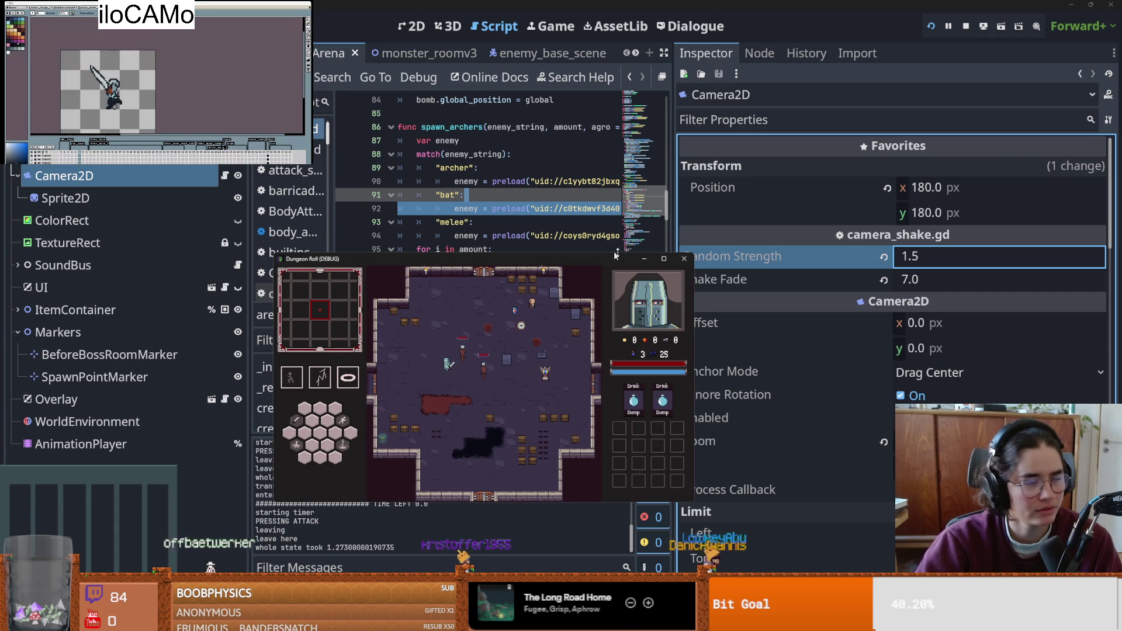
pyautogui.click(685, 259)
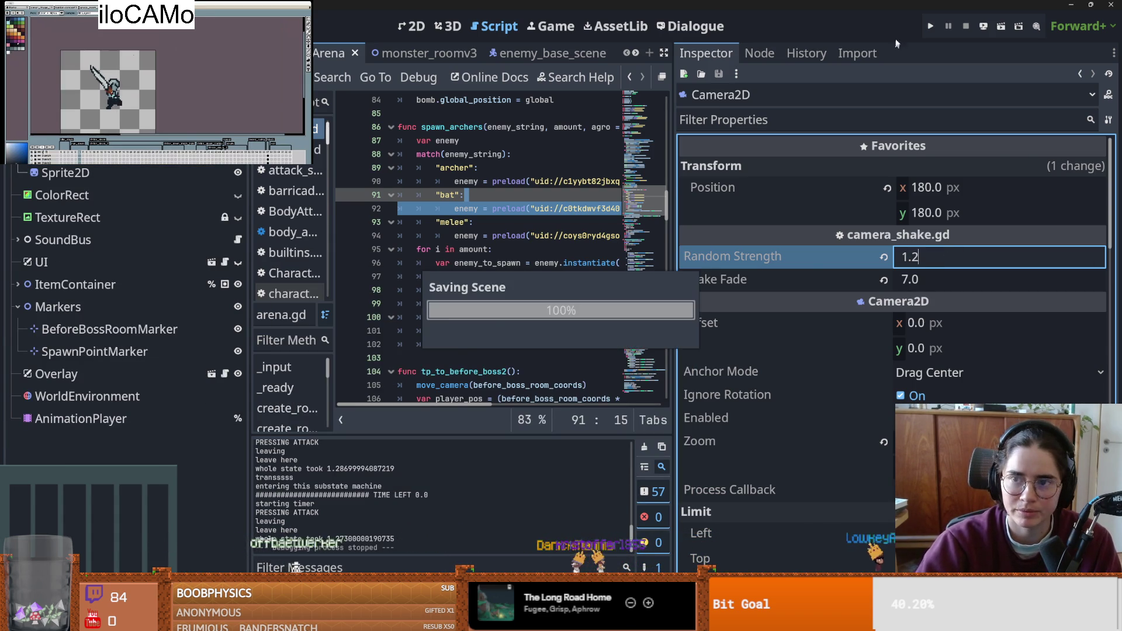
pyautogui.click(930, 26)
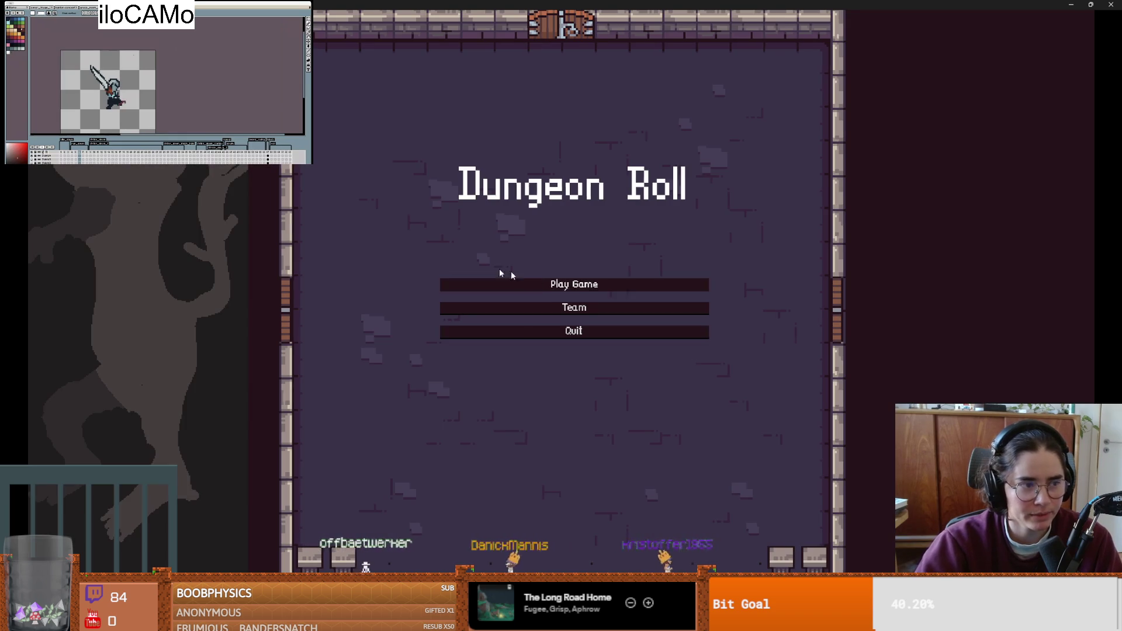
pyautogui.click(512, 282)
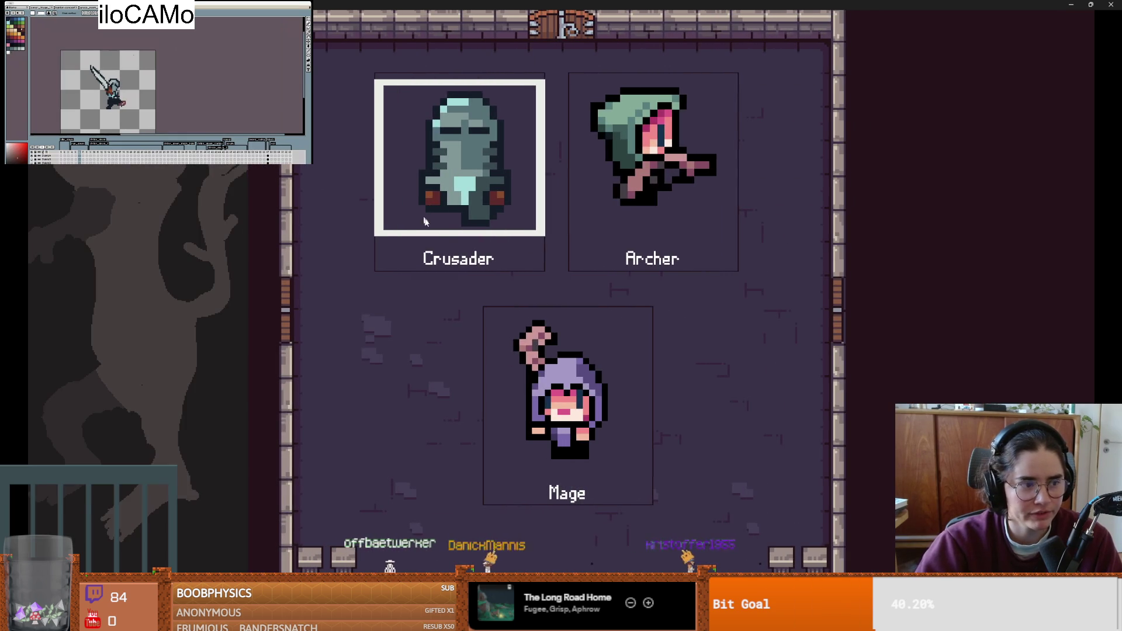
pyautogui.press('Return')
pyautogui.press('d')
pyautogui.click(583, 266)
pyautogui.press('F8')
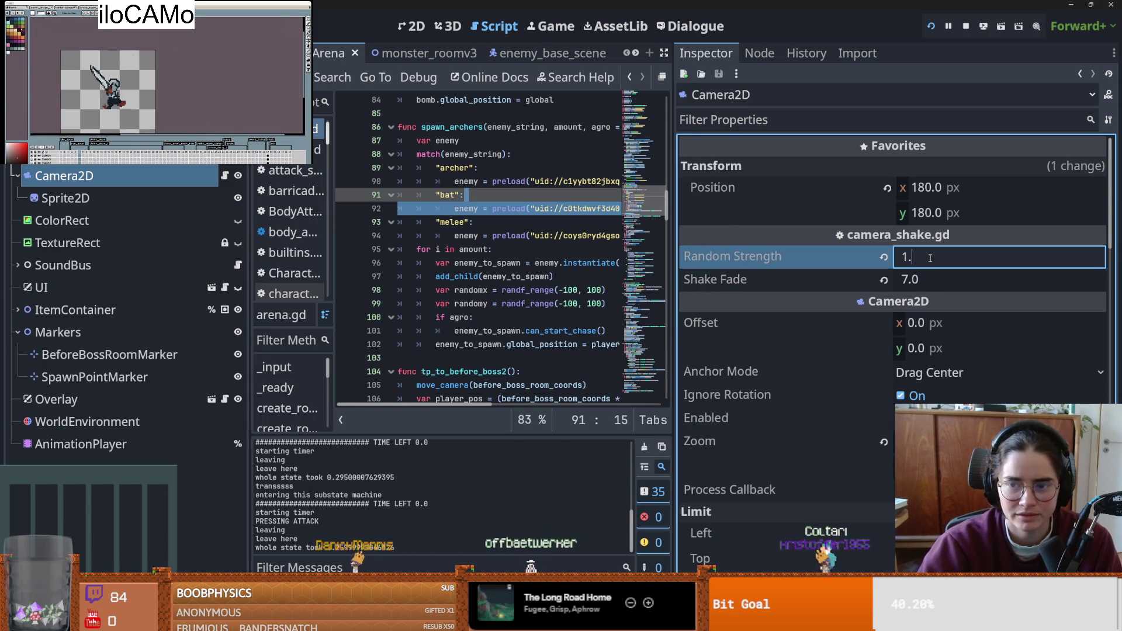
# - Lower the camera shake Random Strength to 1.0, then to 0.5
pyautogui.write('0')
pyautogui.press('Return')
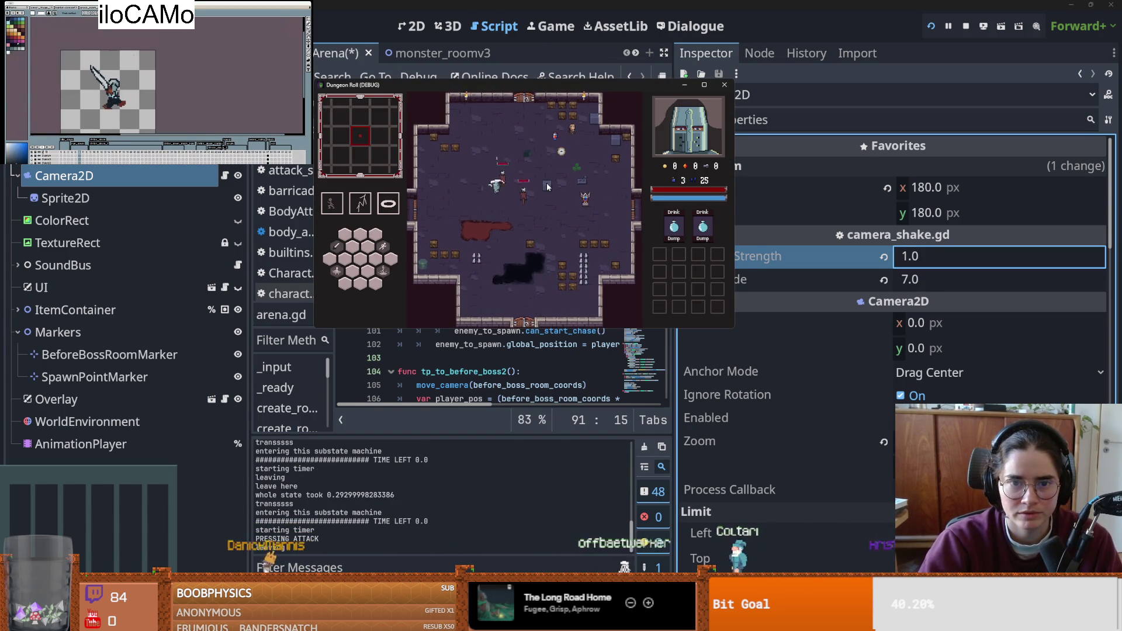
pyautogui.click(864, 232)
pyautogui.click(949, 260)
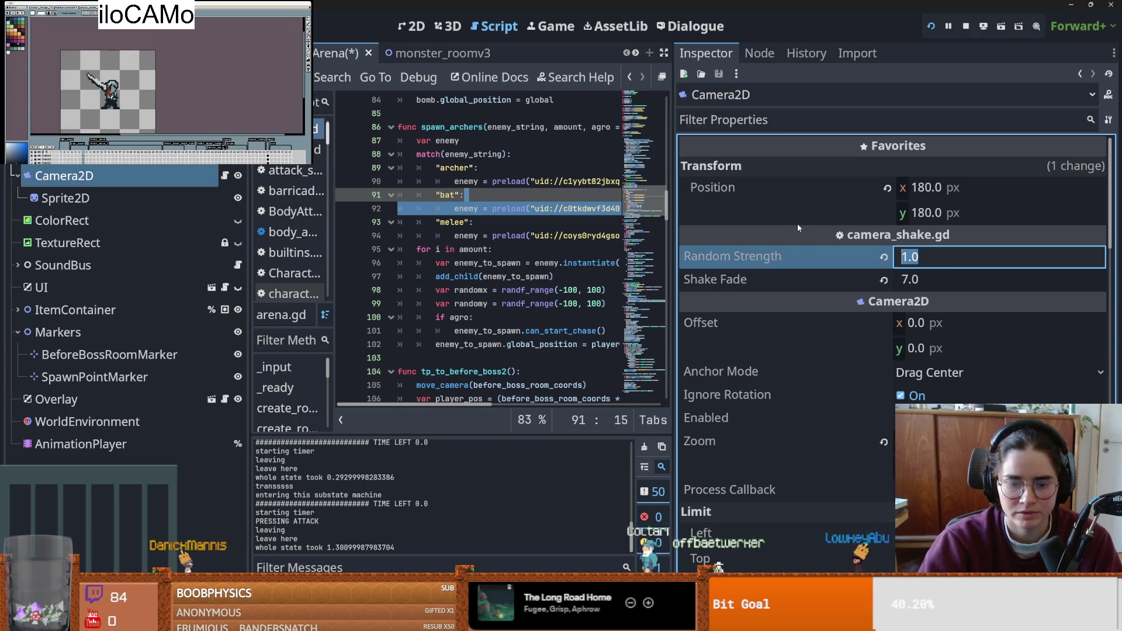
pyautogui.write('.50.5')
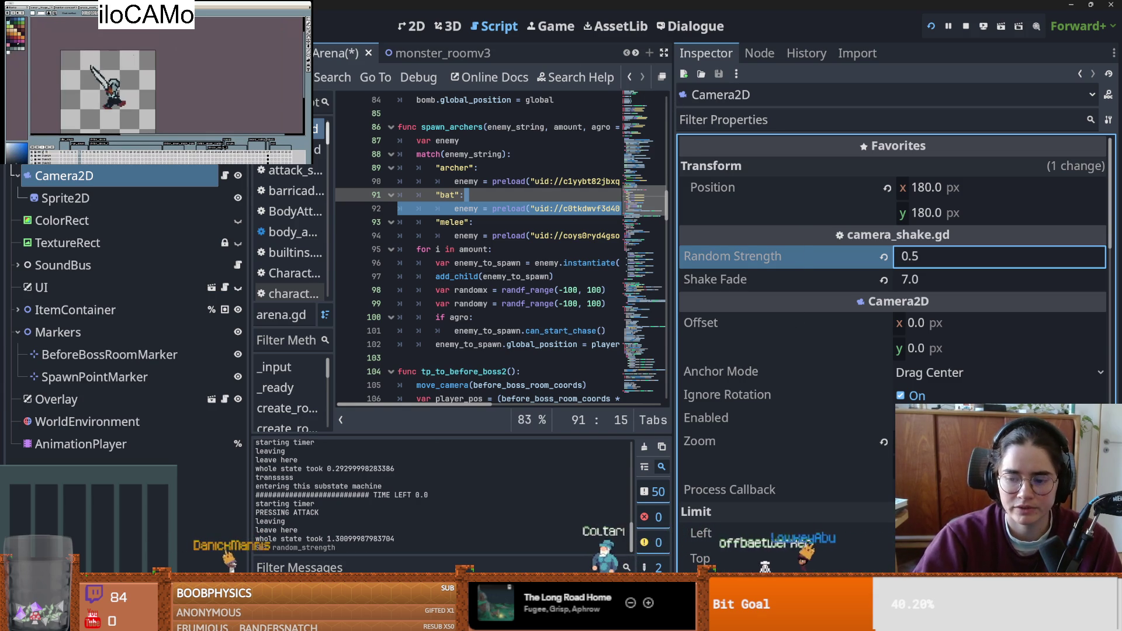
pyautogui.hotkey('alt', 'Tab')
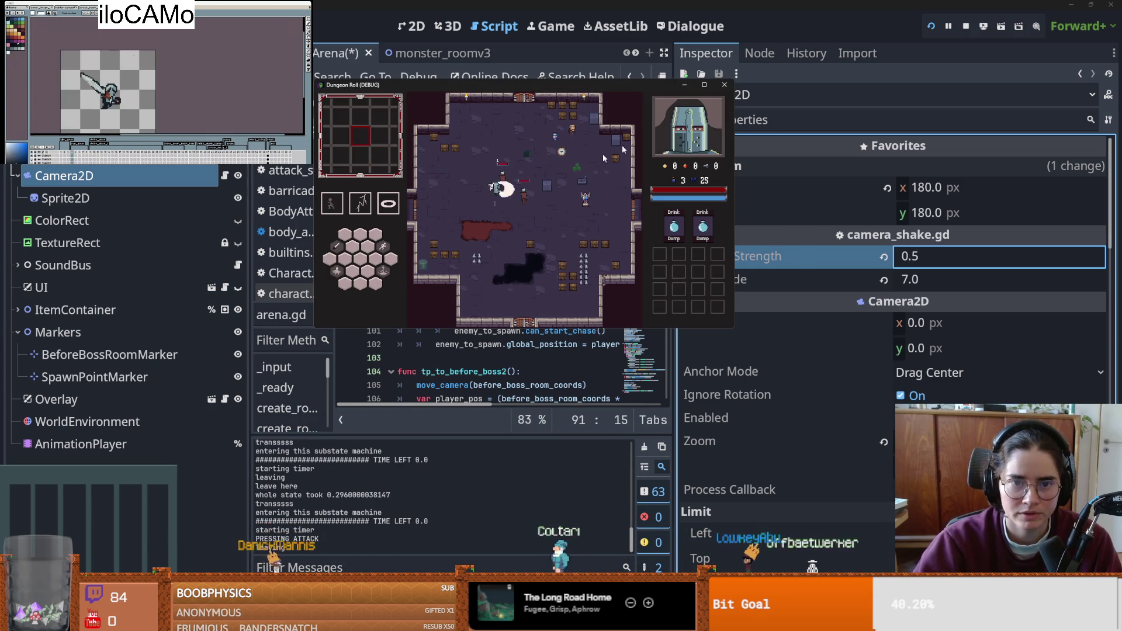
# - Test the 0.5 shake by hitting the training dummy in the maximized game
pyautogui.click(703, 86)
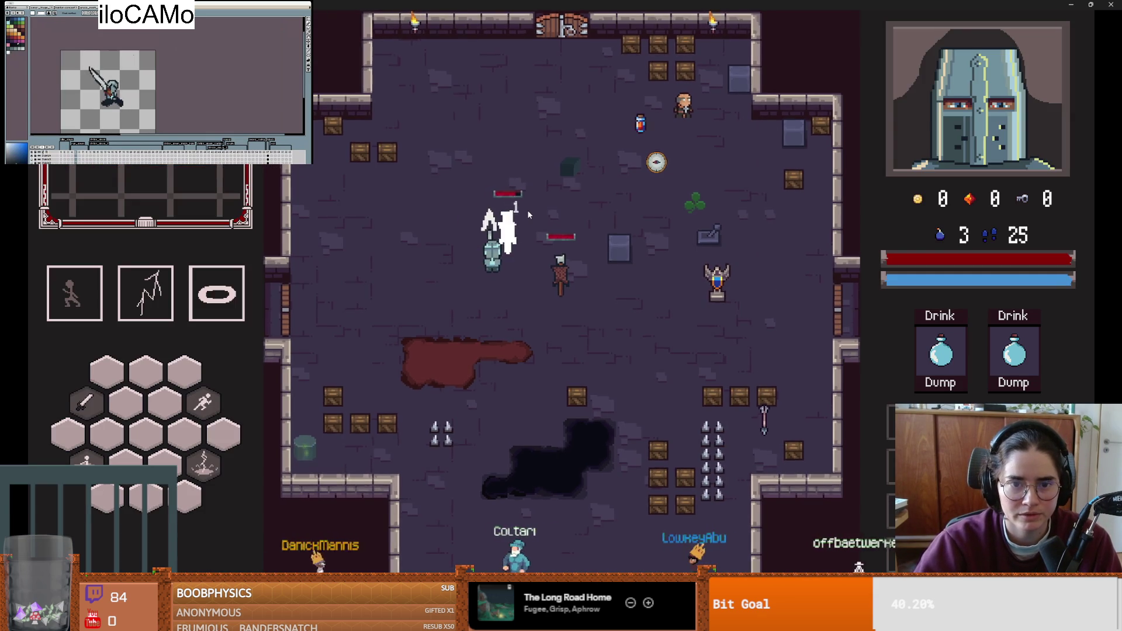
pyautogui.press('a')
pyautogui.press('w')
pyautogui.click(567, 246)
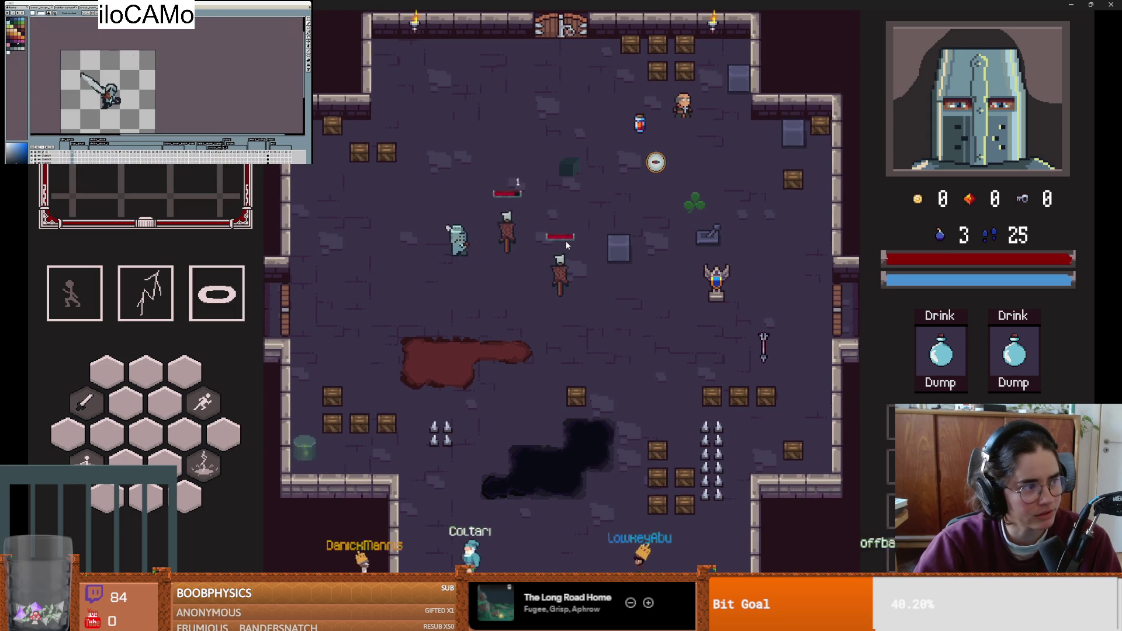
pyautogui.click(567, 246)
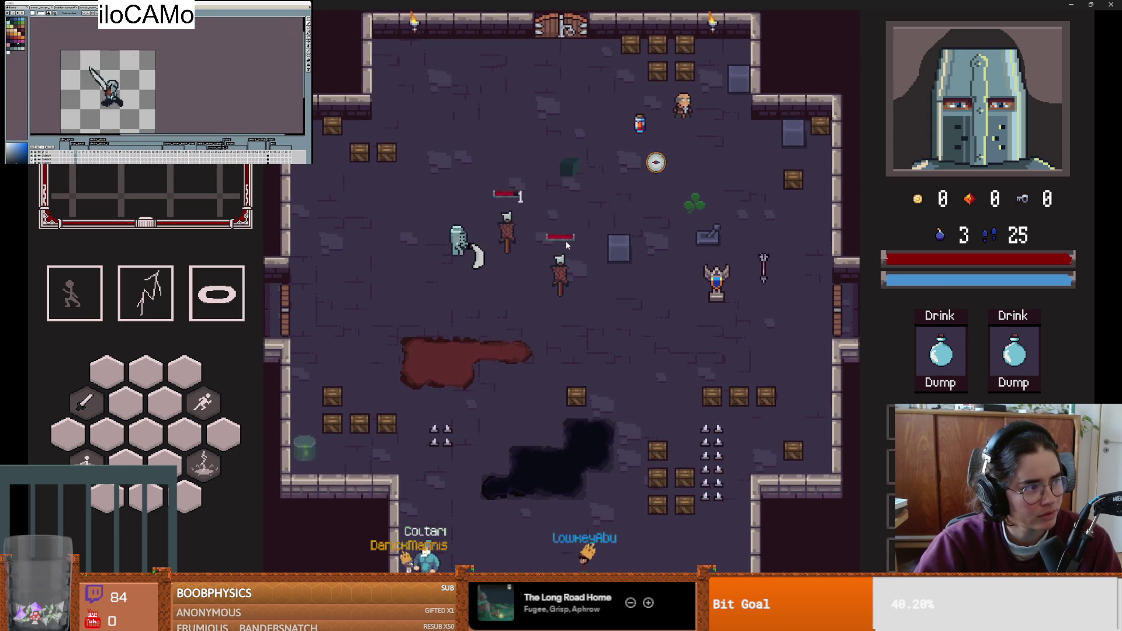
pyautogui.click(567, 246)
pyautogui.click(565, 241)
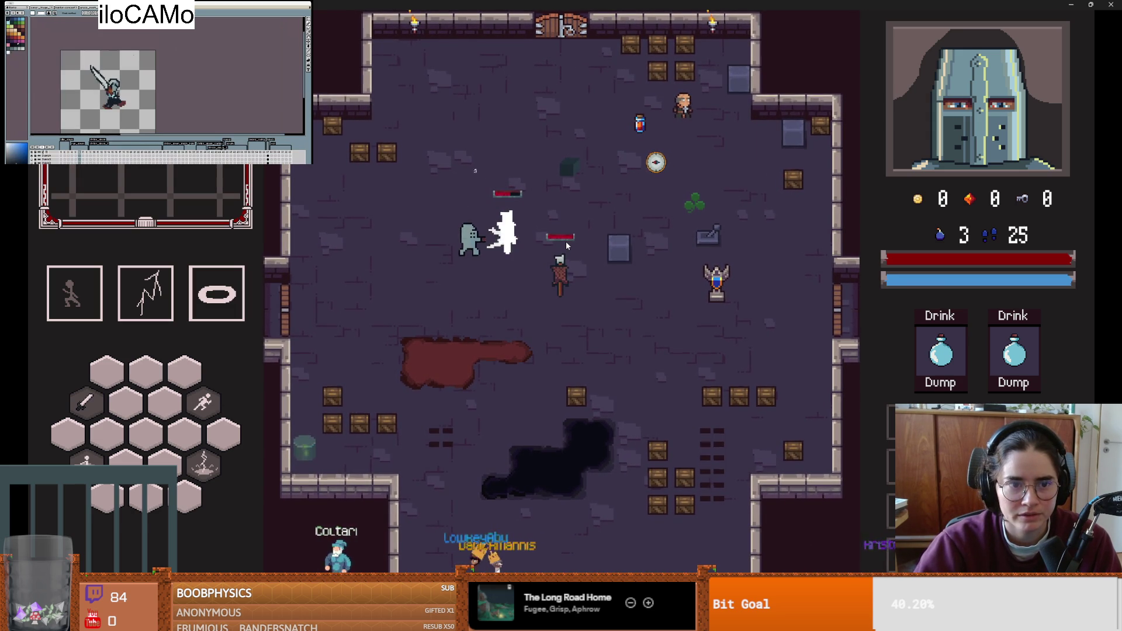
pyautogui.press('F11')
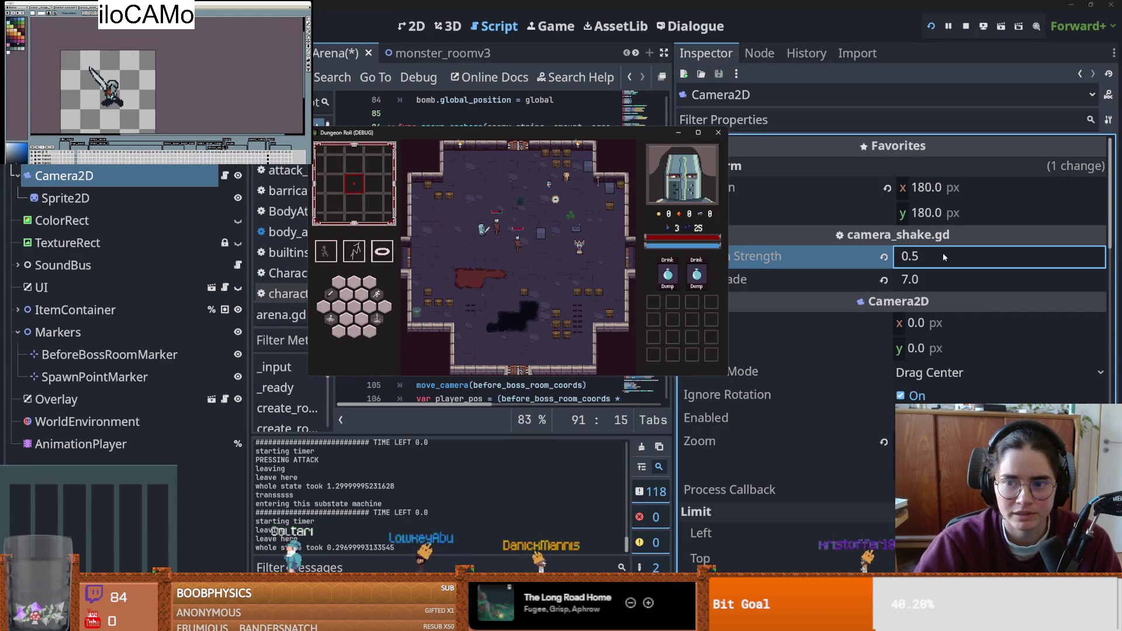
# - Commit Random Strength 0.3 and test the weaker shake on the training dummy
pyautogui.click(942, 255)
pyautogui.write('0.3')
pyautogui.press('Return')
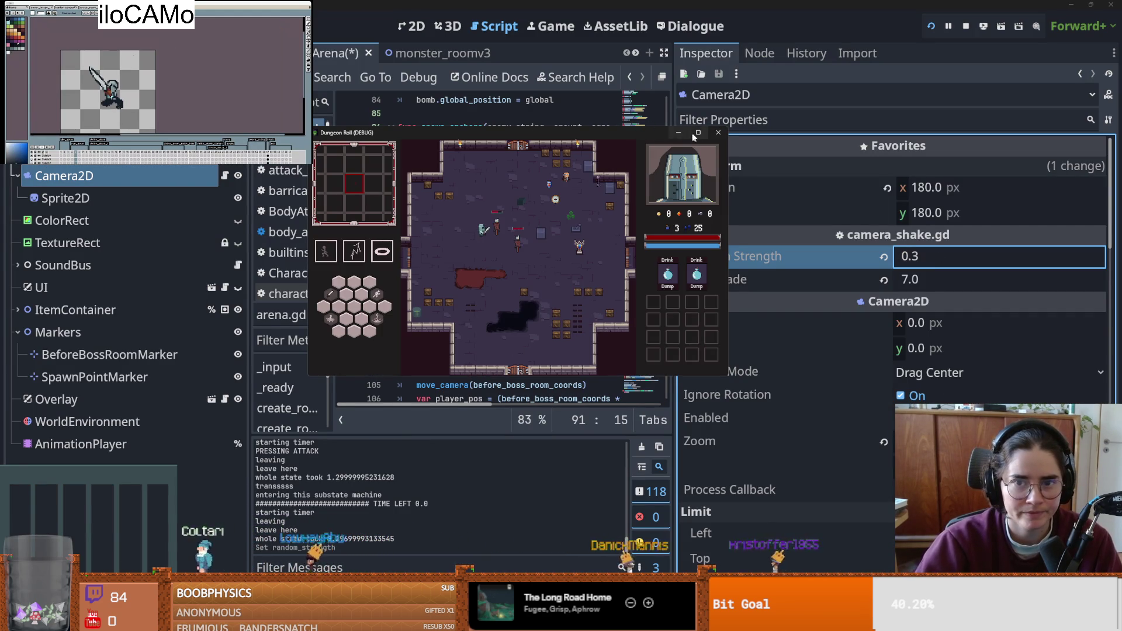
pyautogui.click(698, 133)
pyautogui.click(562, 202)
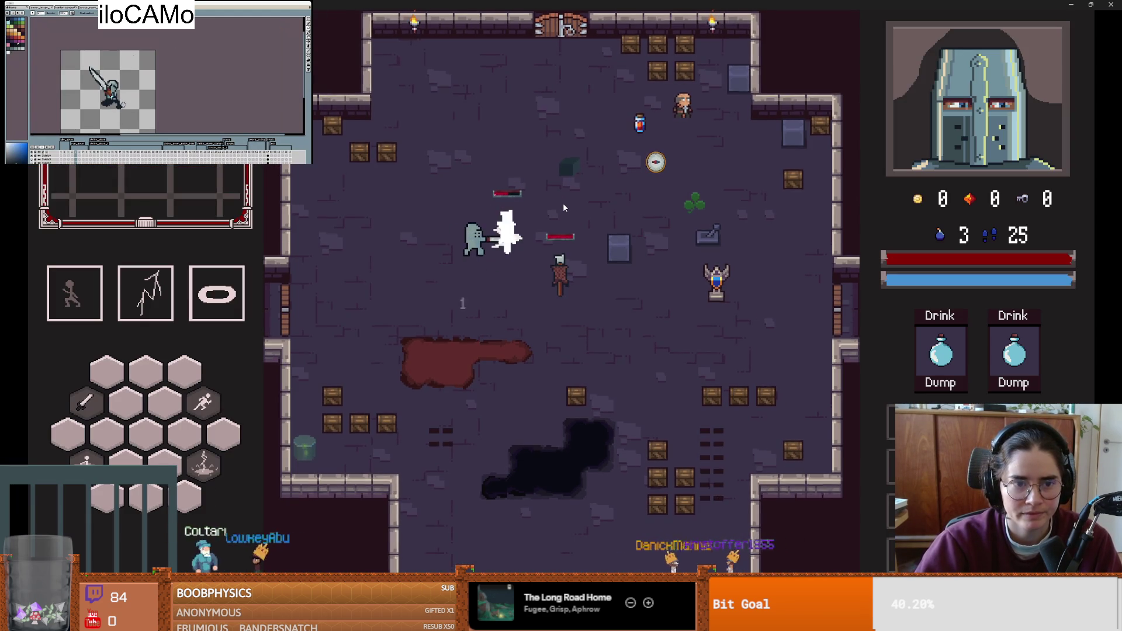
pyautogui.click(555, 212)
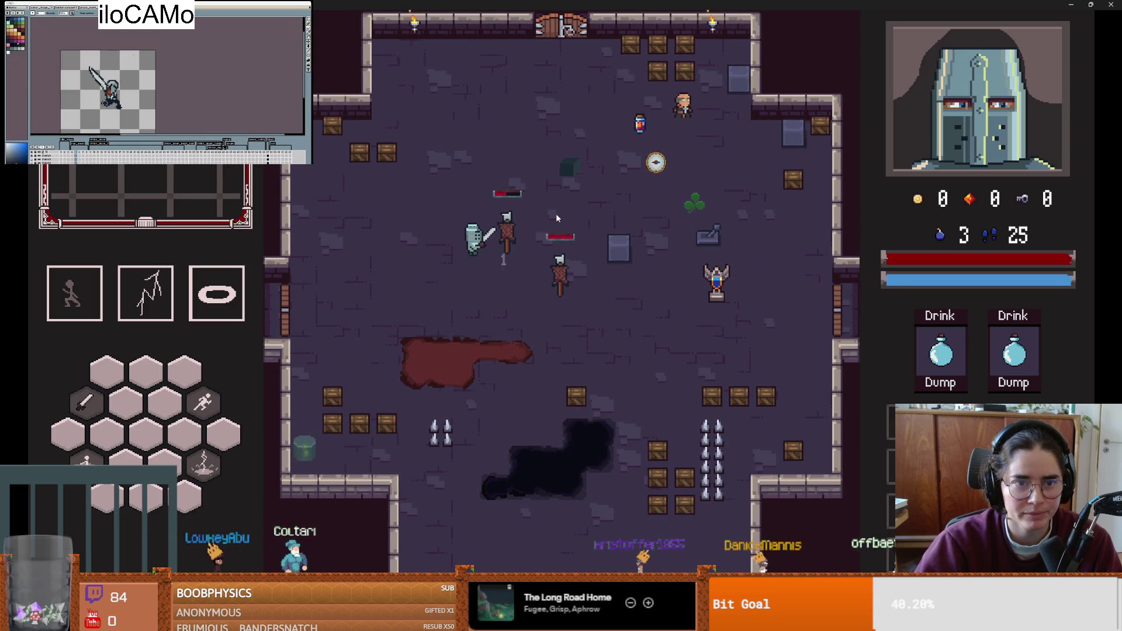
pyautogui.press('a')
pyautogui.press('w')
pyautogui.click(376, 131)
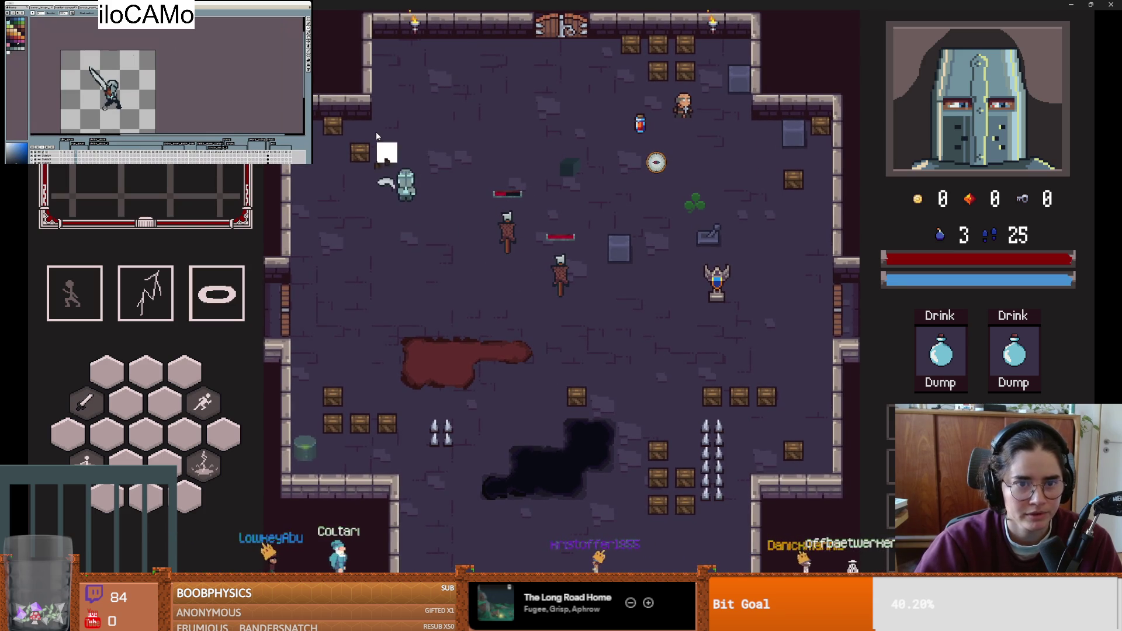
pyautogui.press('s')
pyautogui.press('d')
pyautogui.click(615, 243)
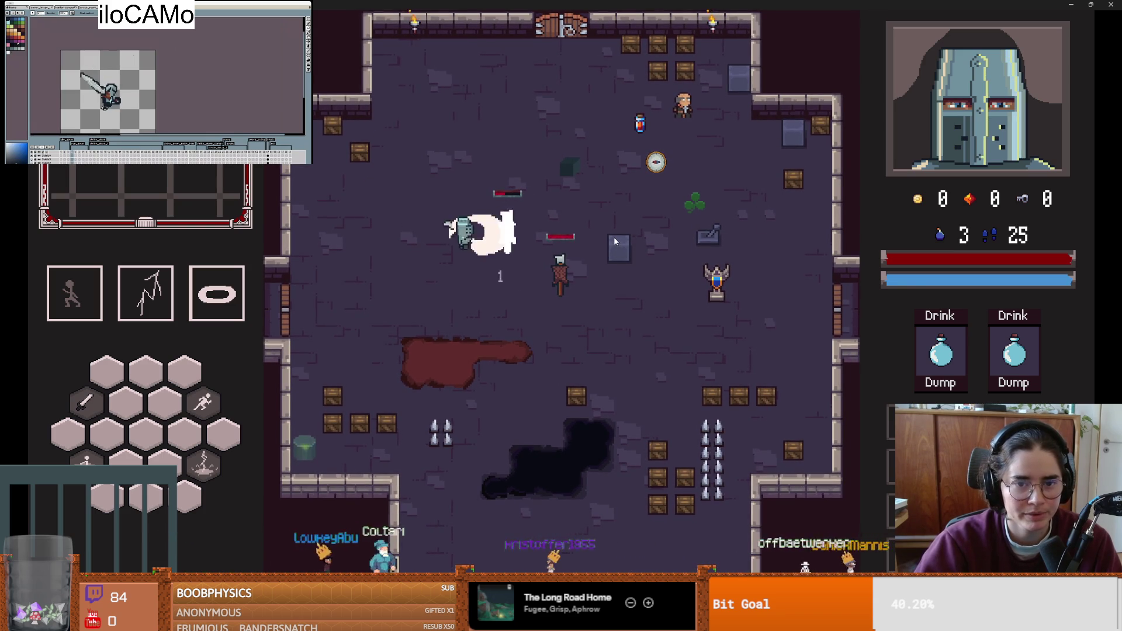
# - Save the scene with the 0.3 shake strength and adjust the panel widths
pyautogui.press('F11')
pyautogui.click(735, 203)
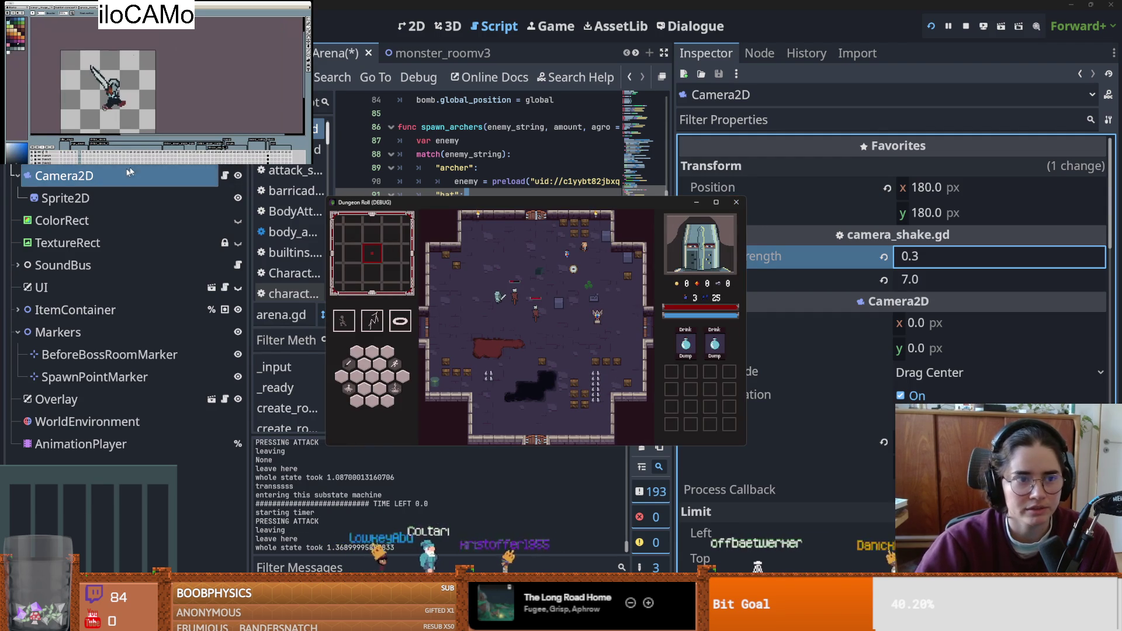
pyautogui.click(475, 168)
pyautogui.hotkey('ctrl', 's')
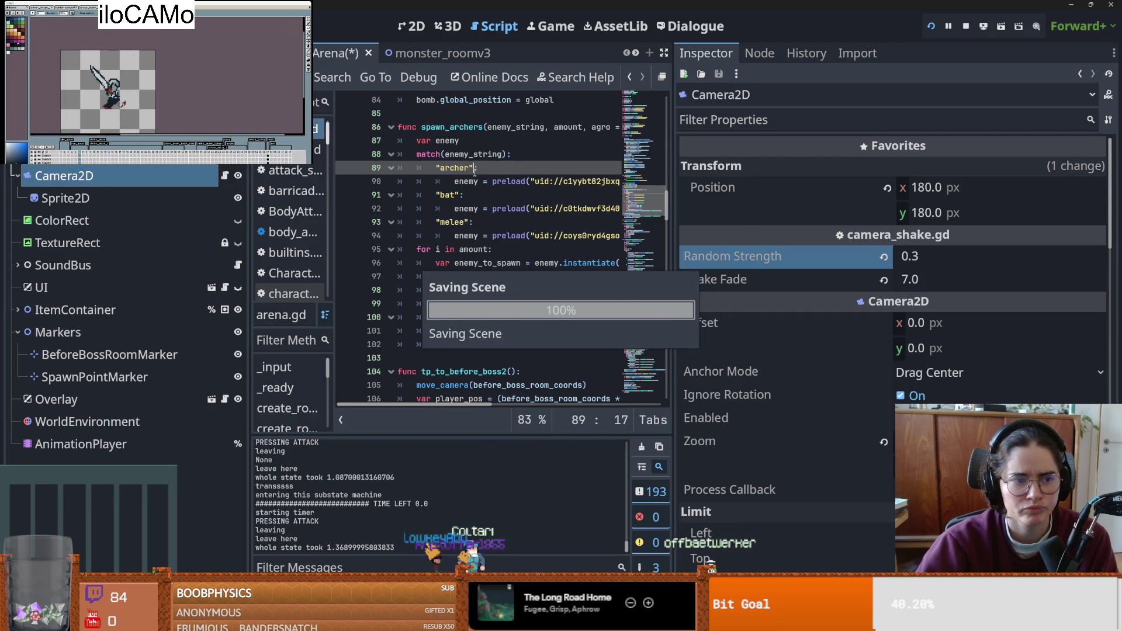
pyautogui.moveTo(557, 236)
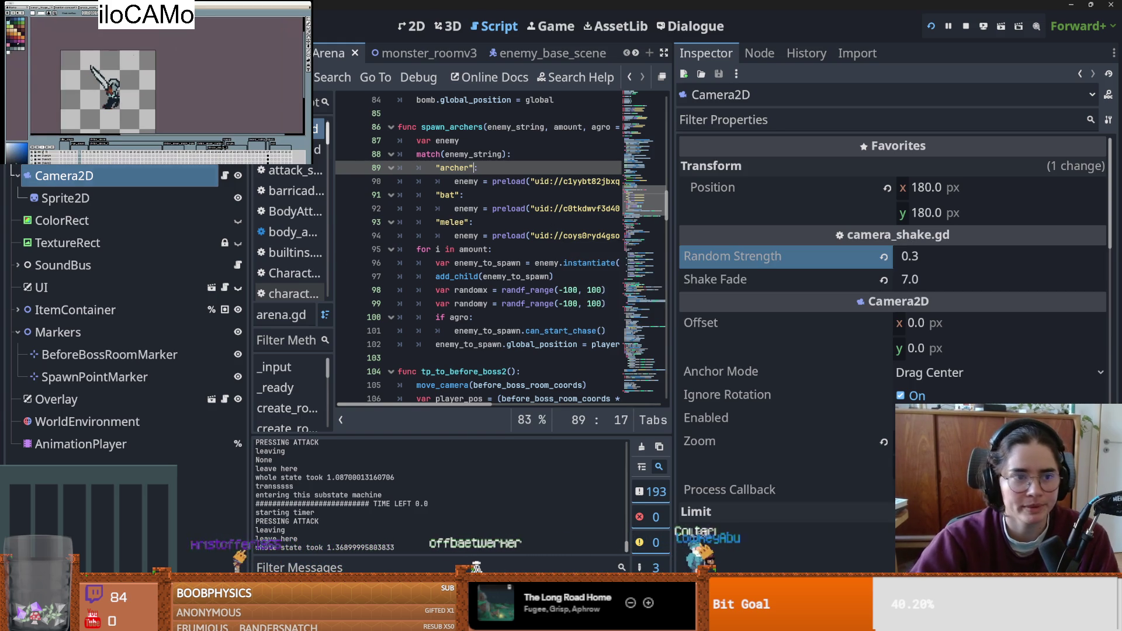
pyautogui.moveTo(669, 244); pyautogui.dragTo(903, 245)
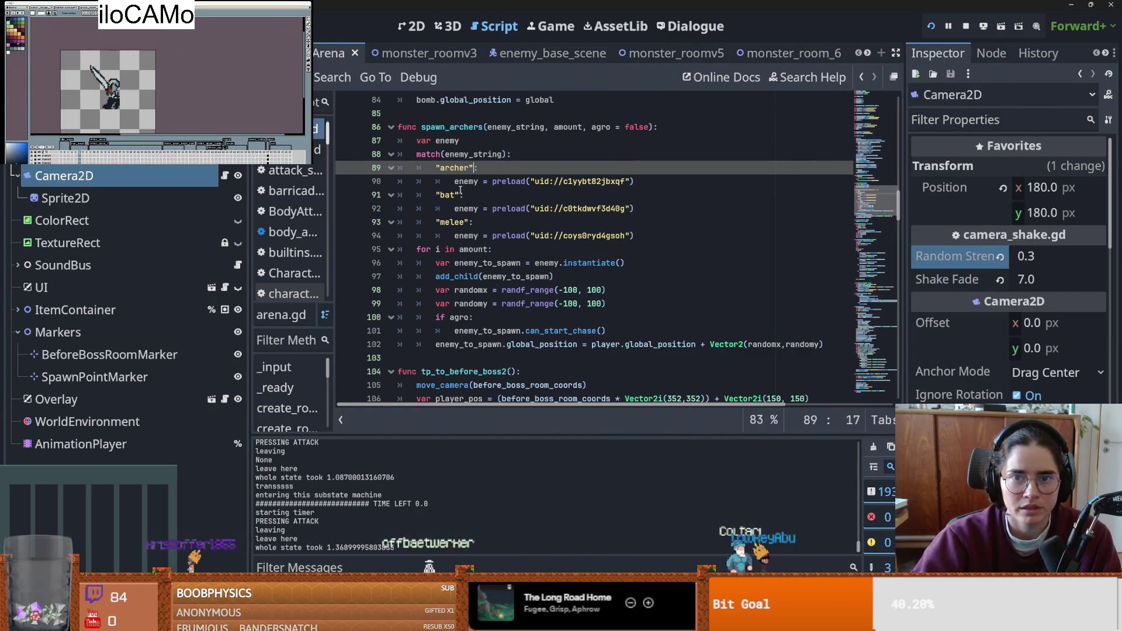
# - Switch through the scene tabs to the pathfinding_component script
pyautogui.click(546, 54)
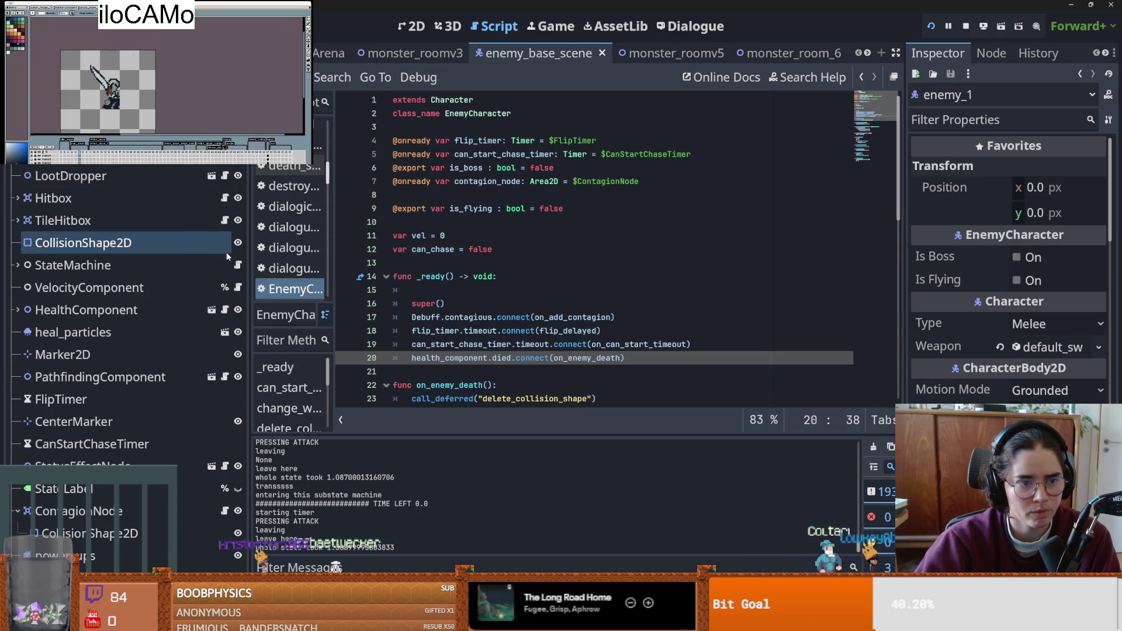
pyautogui.click(874, 52)
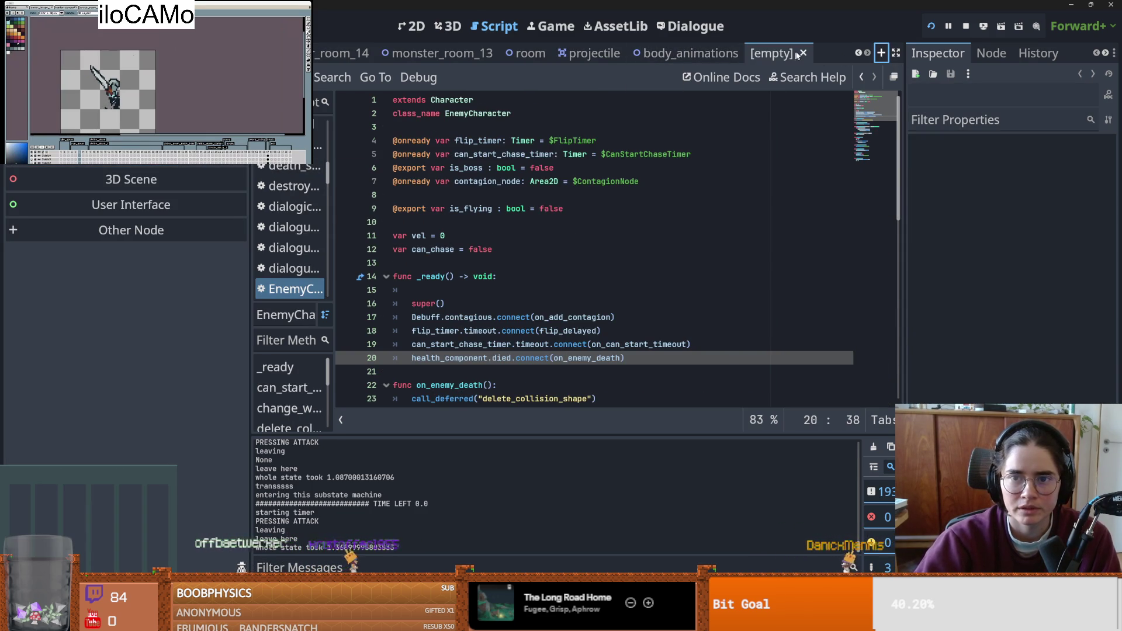
pyautogui.click(722, 52)
pyautogui.click(857, 53)
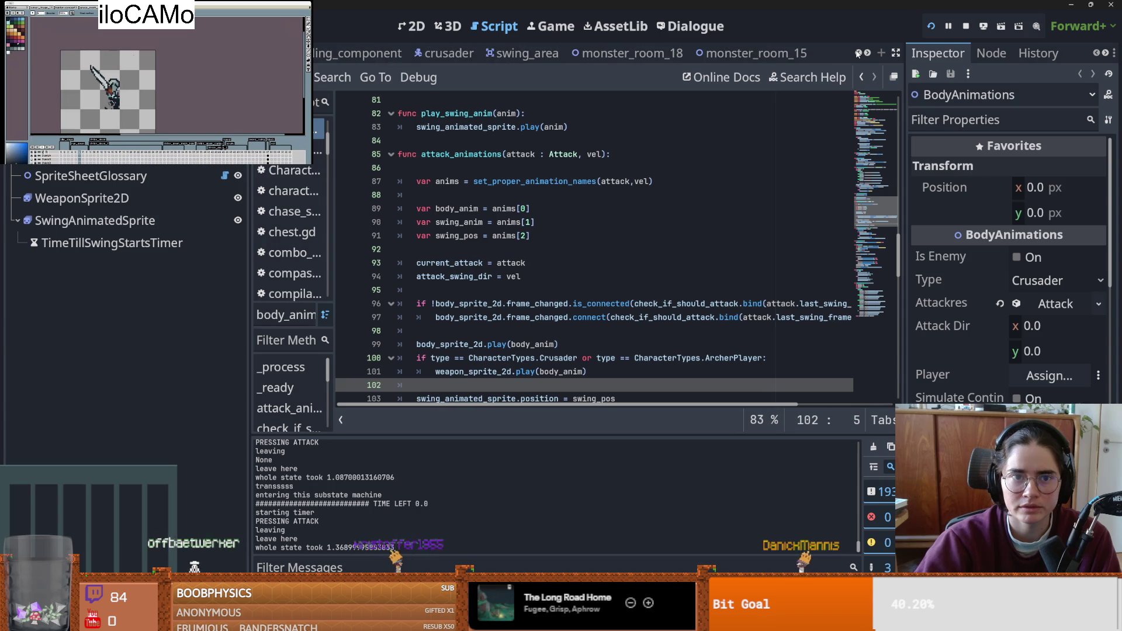
pyautogui.click(857, 53)
pyautogui.click(458, 54)
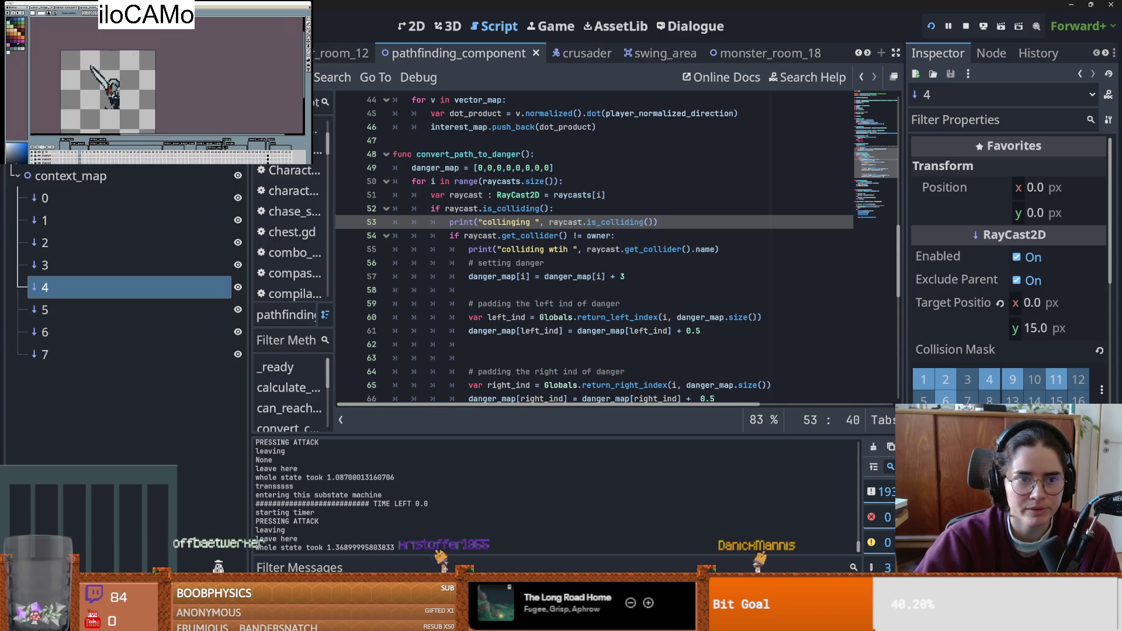
pyautogui.scroll(-1, 555, 298)
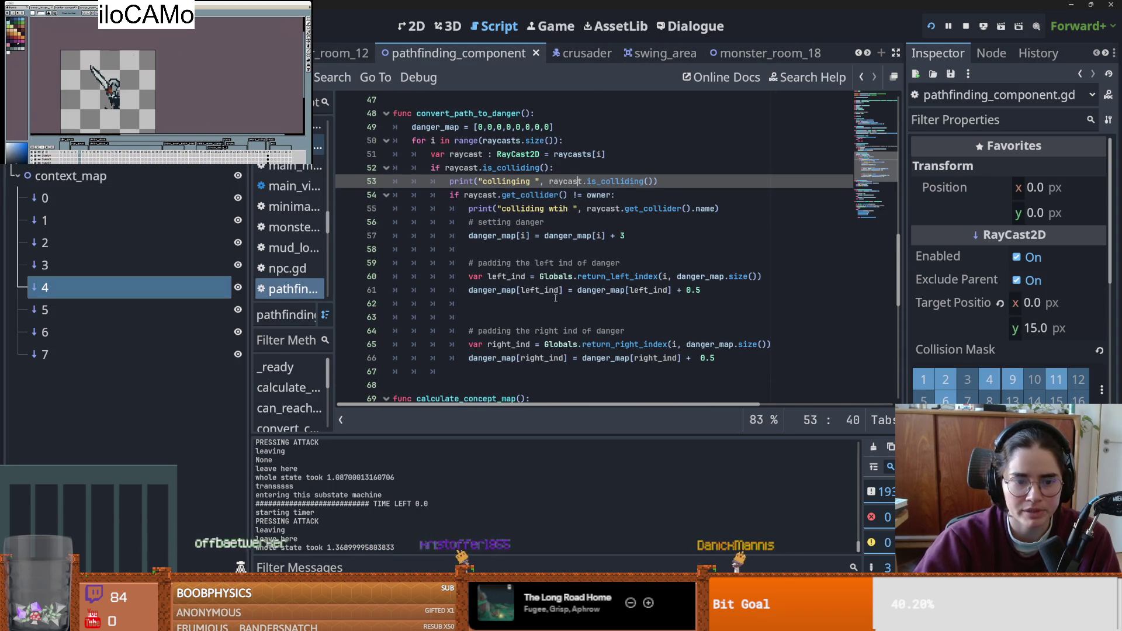
# - Add a space after 'collinging' in the line 53 debug print and return to the game
pyautogui.click(531, 181)
pyautogui.hotkey('ctrl', 'Right')
pyautogui.hotkey('ctrl', 'Right')
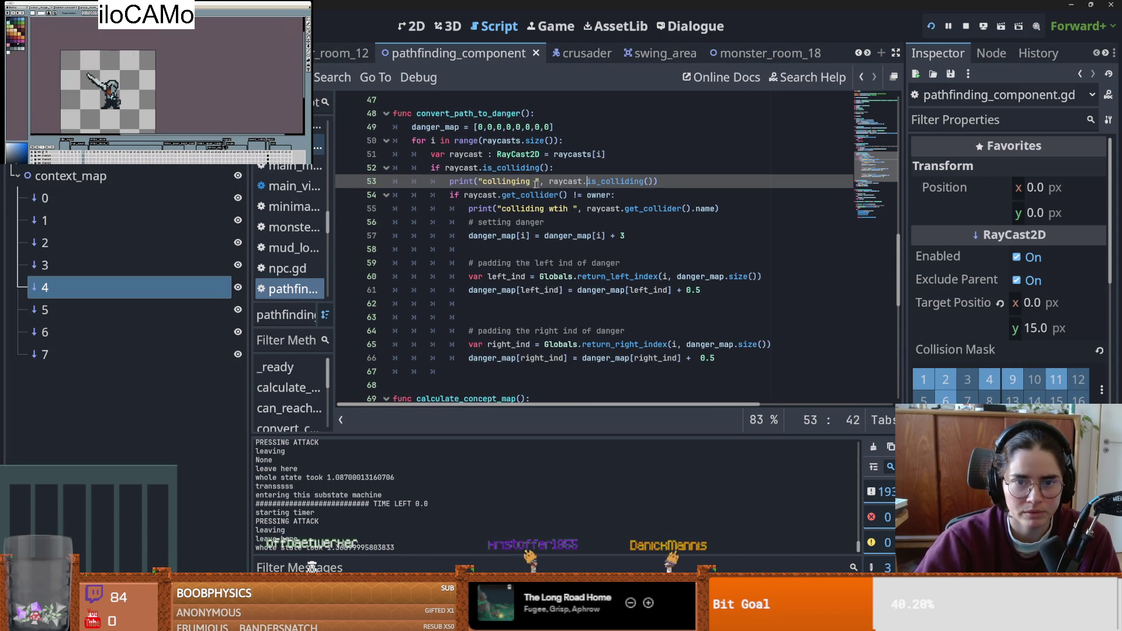
pyautogui.click(487, 195)
pyautogui.doubleClick(529, 194)
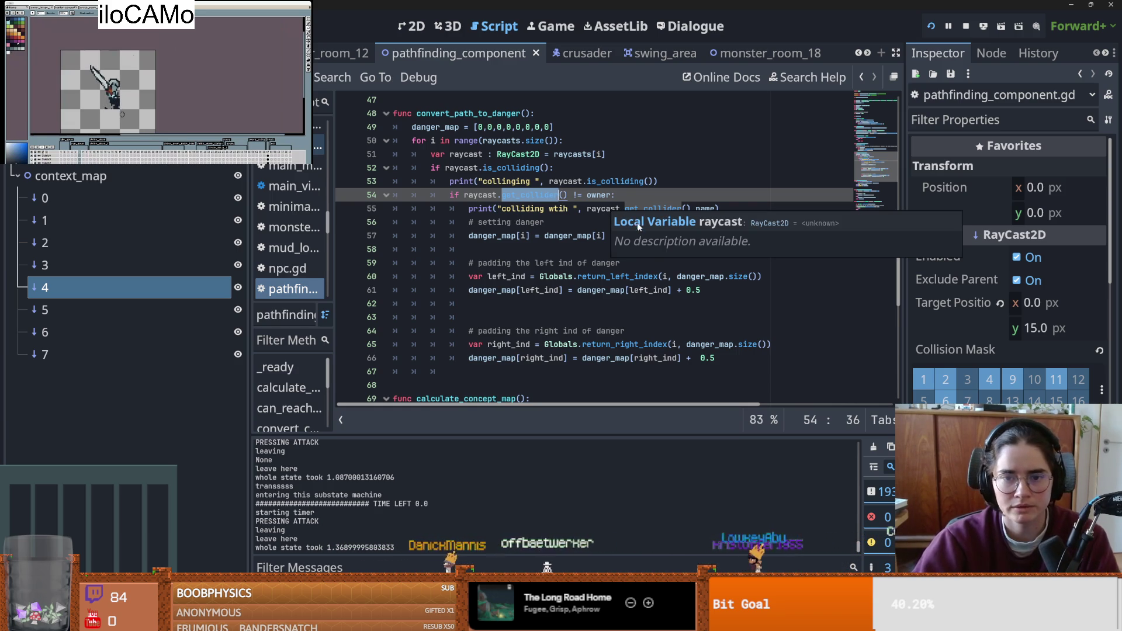
pyautogui.click(633, 197)
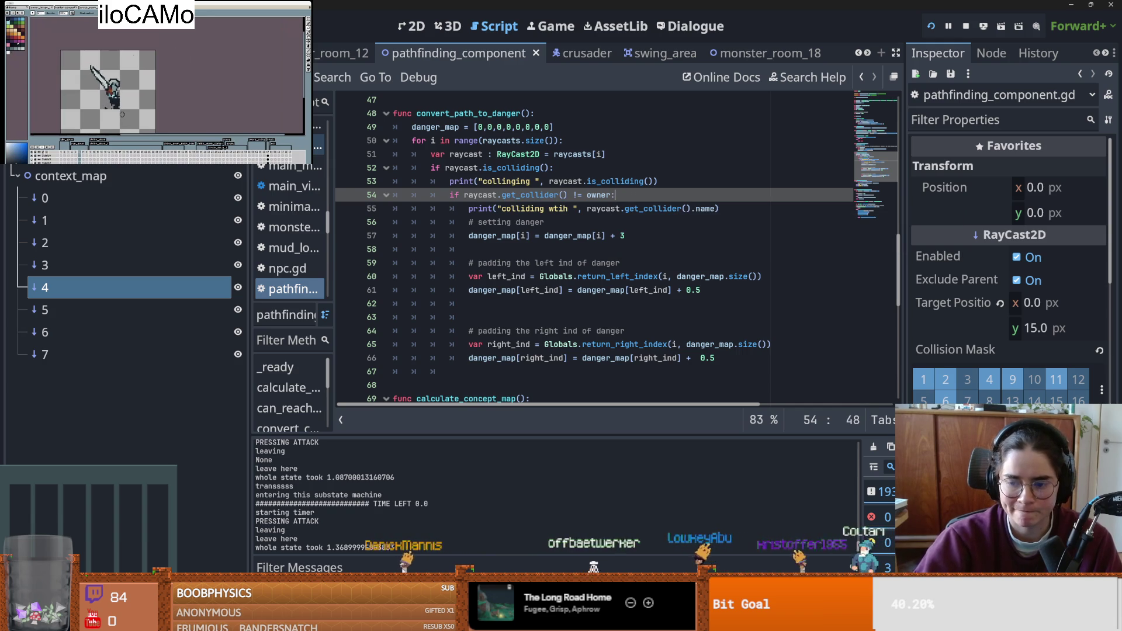
pyautogui.hotkey('alt', 'Tab')
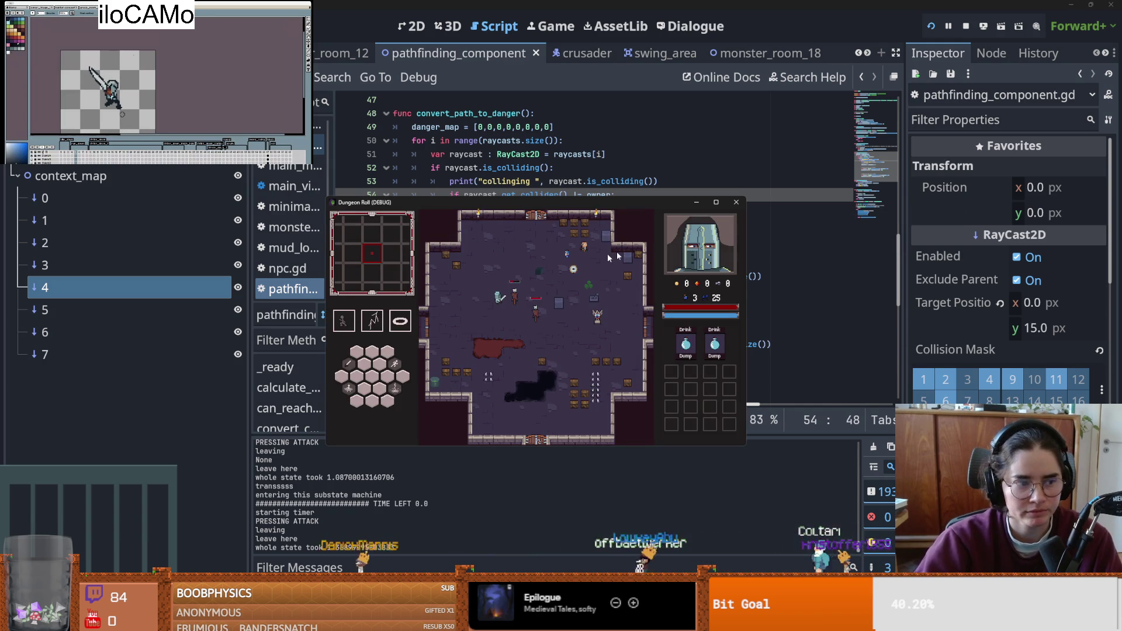
# - Load a debug room full screen, walk the knight near the sword enemy, then close the game
pyautogui.doubleClick(524, 203)
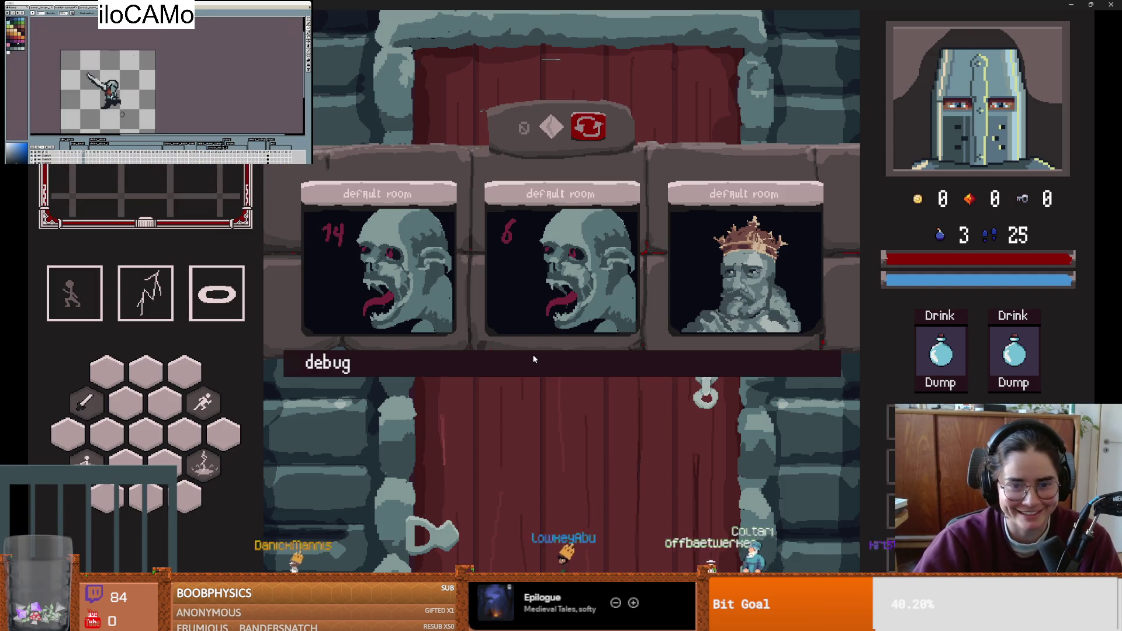
pyautogui.click(532, 357)
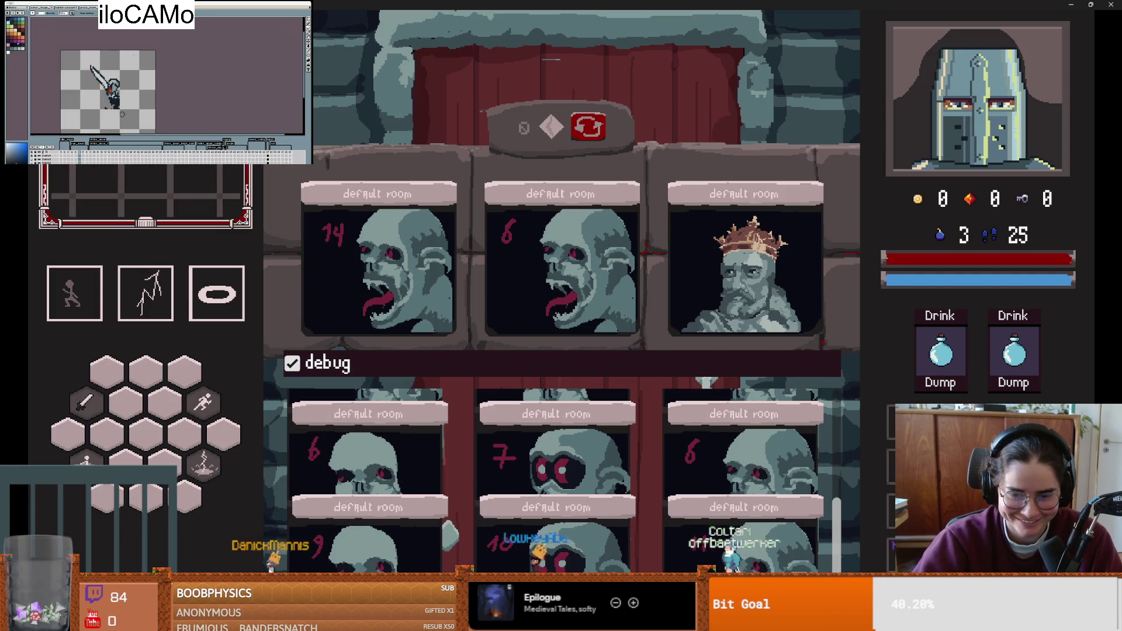
pyautogui.click(554, 425)
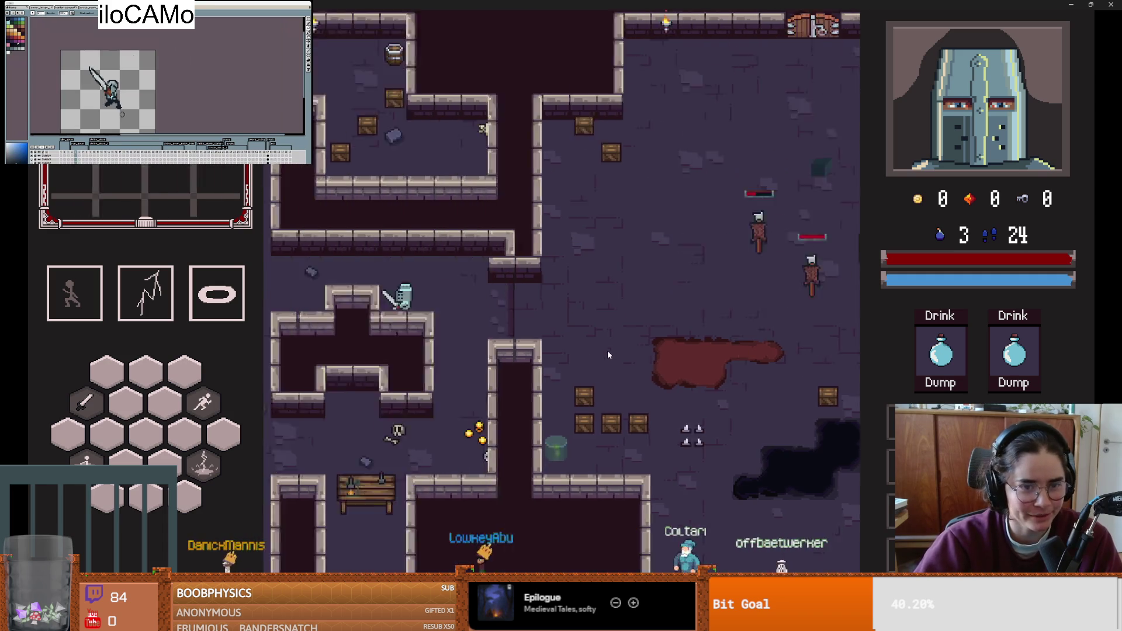
pyautogui.press('d')
pyautogui.press('s')
pyautogui.press('s')
pyautogui.press('a')
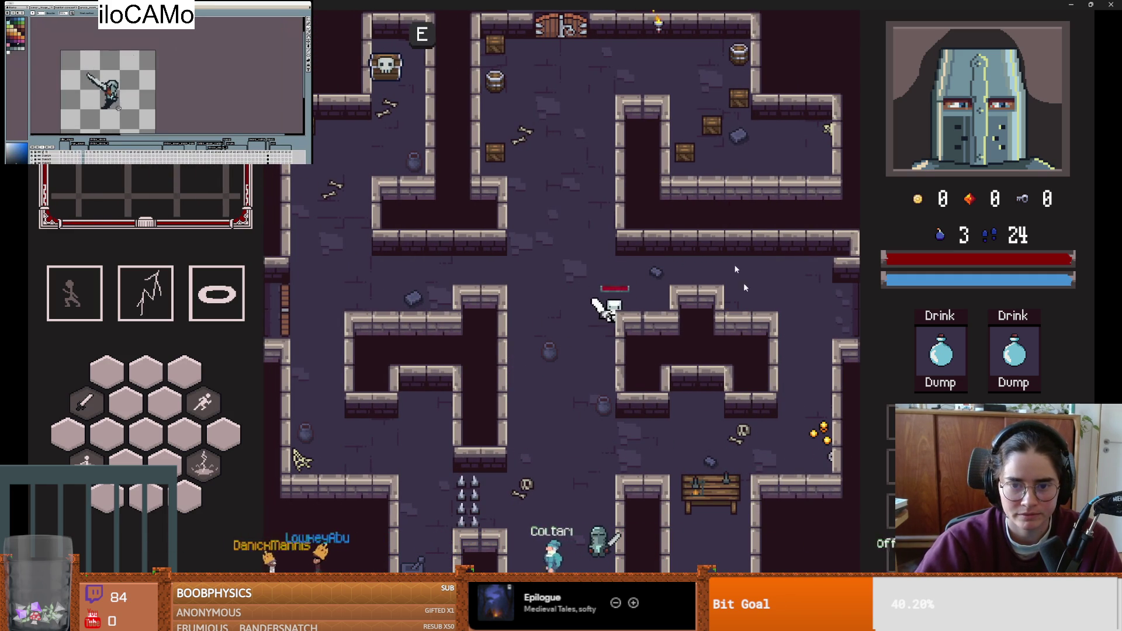
pyautogui.press('F11')
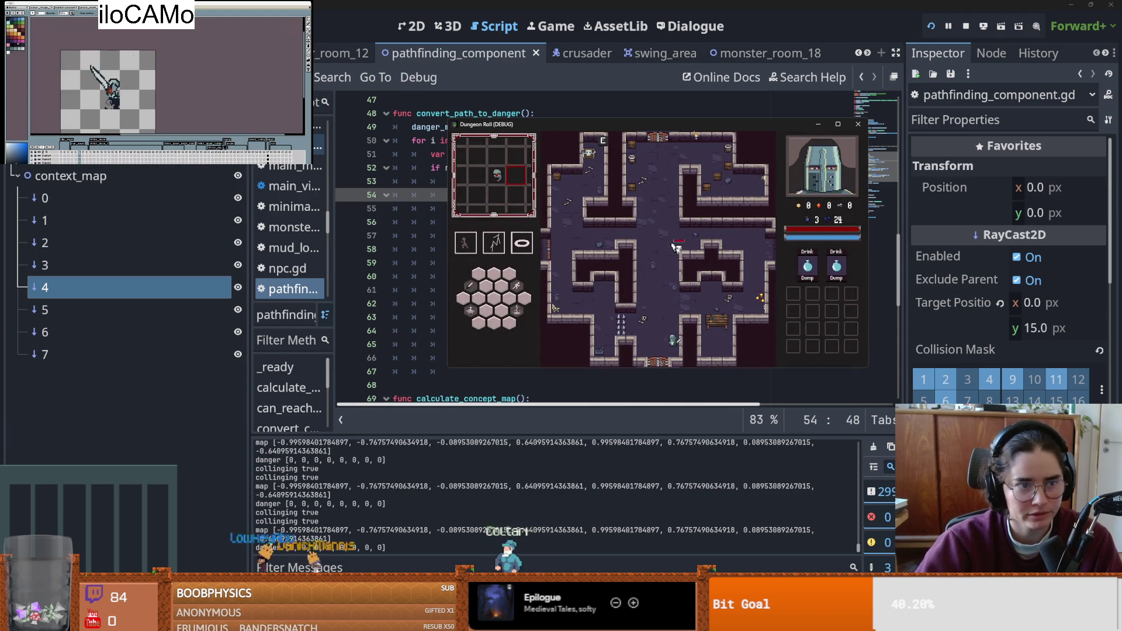
pyautogui.press('F8')
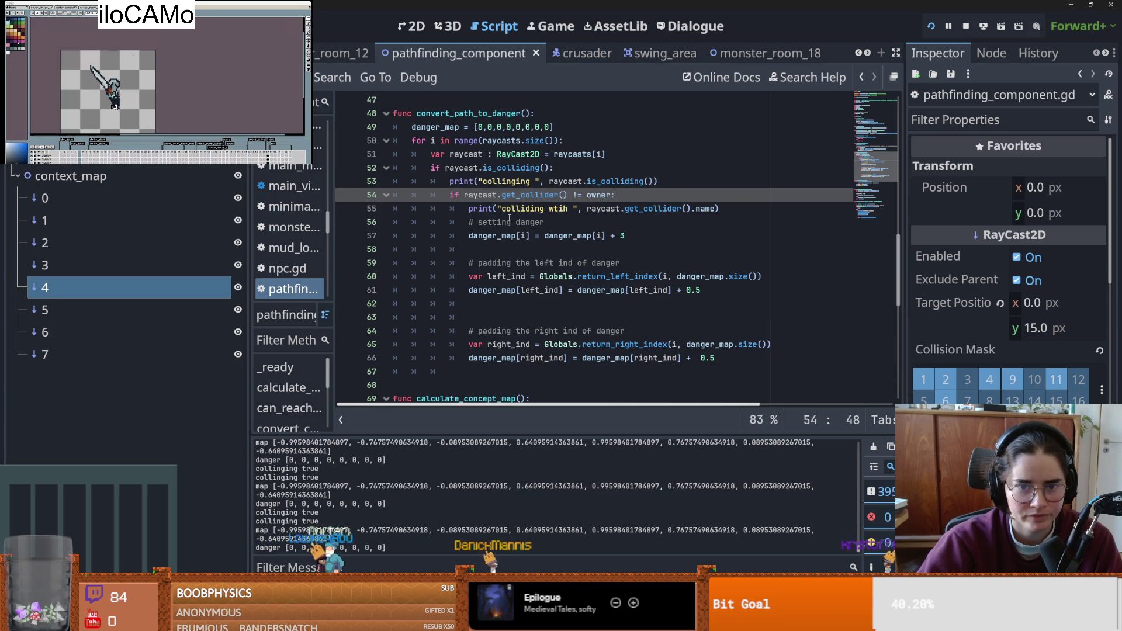
# - Append .name to the collision call in the line 53 debug print and save
pyautogui.click(489, 181)
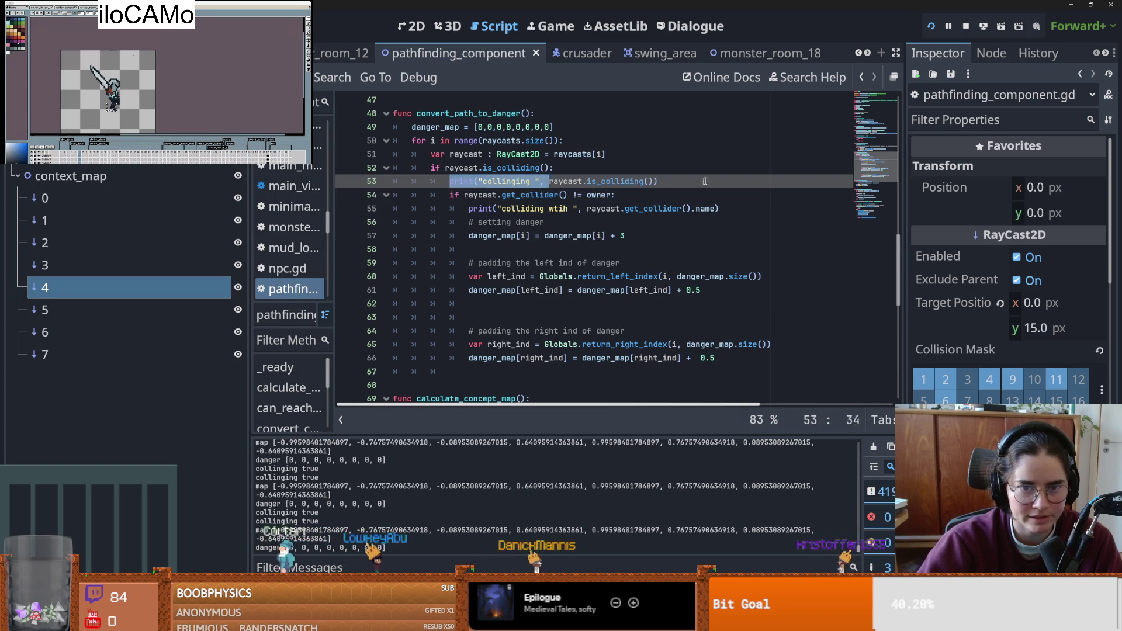
pyautogui.moveTo(477, 209); pyautogui.dragTo(720, 209)
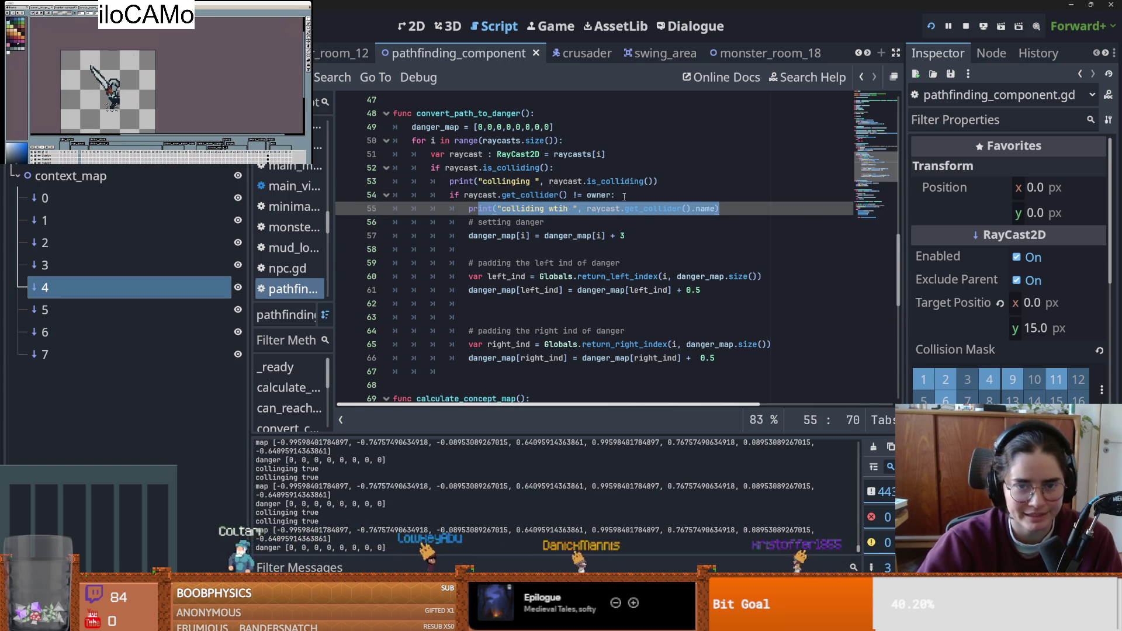
pyautogui.click(573, 195)
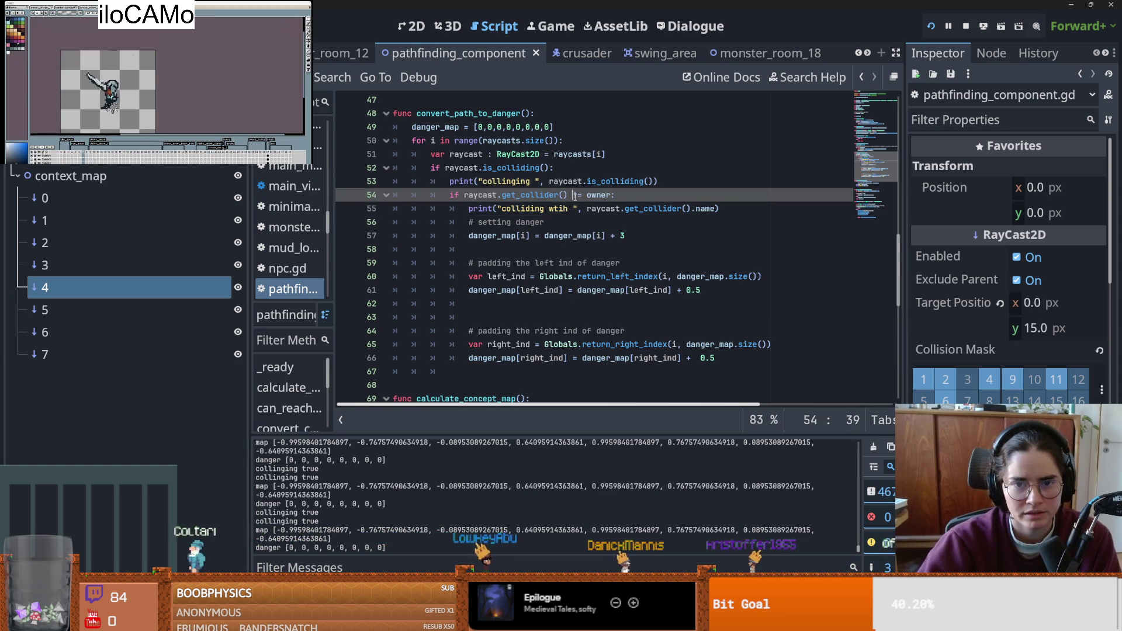
pyautogui.moveTo(575, 196); pyautogui.dragTo(586, 195)
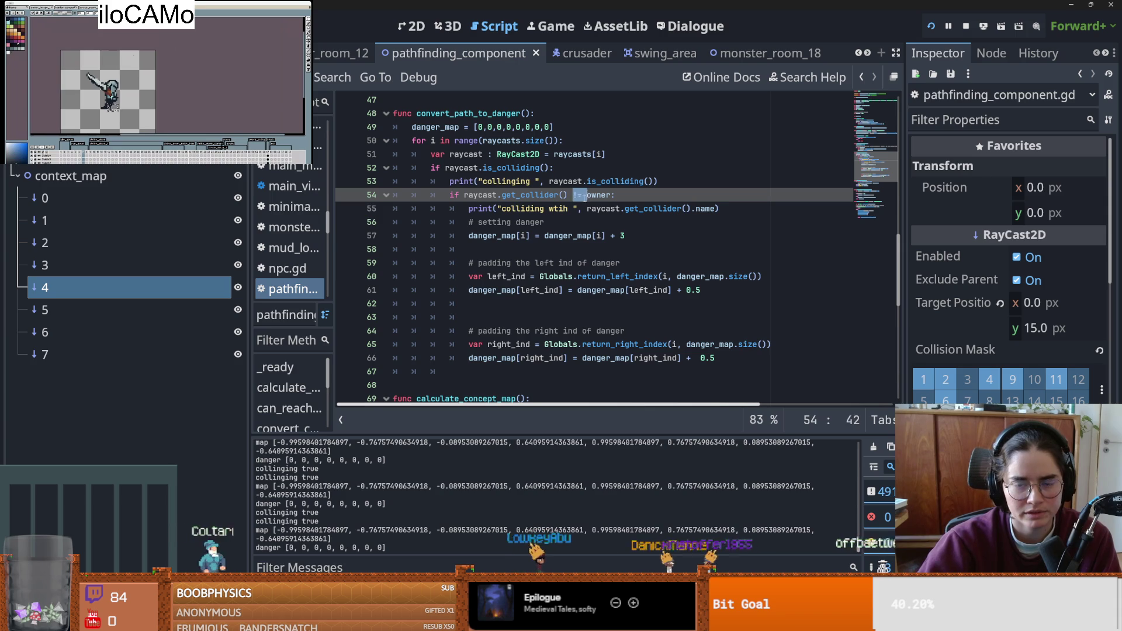
pyautogui.doubleClick(617, 182)
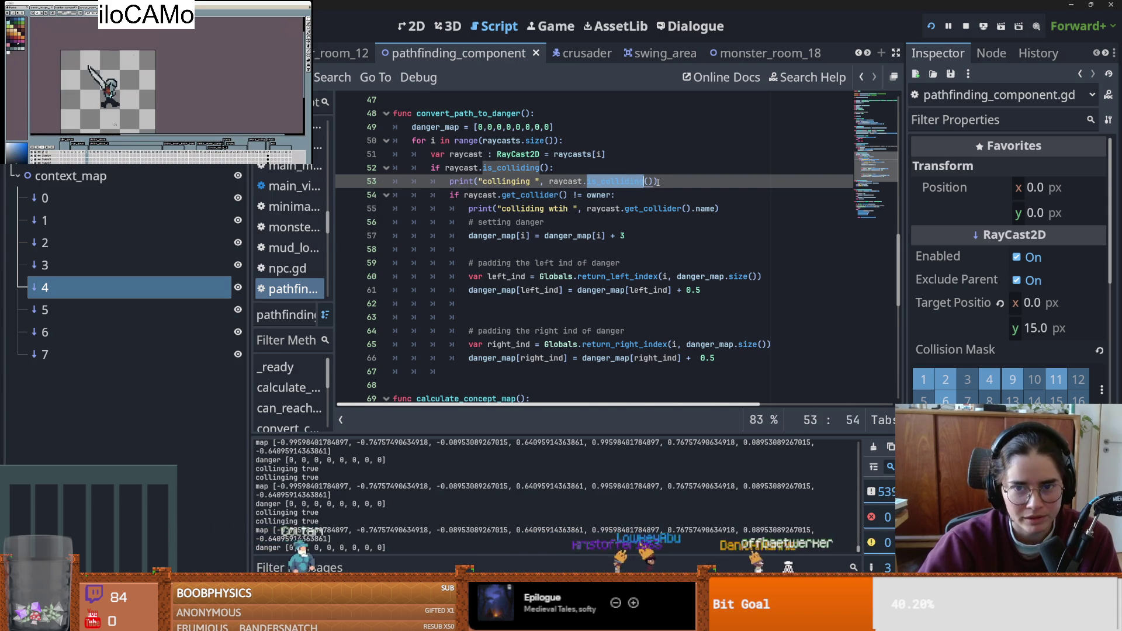
pyautogui.click(655, 183)
pyautogui.write('.name')
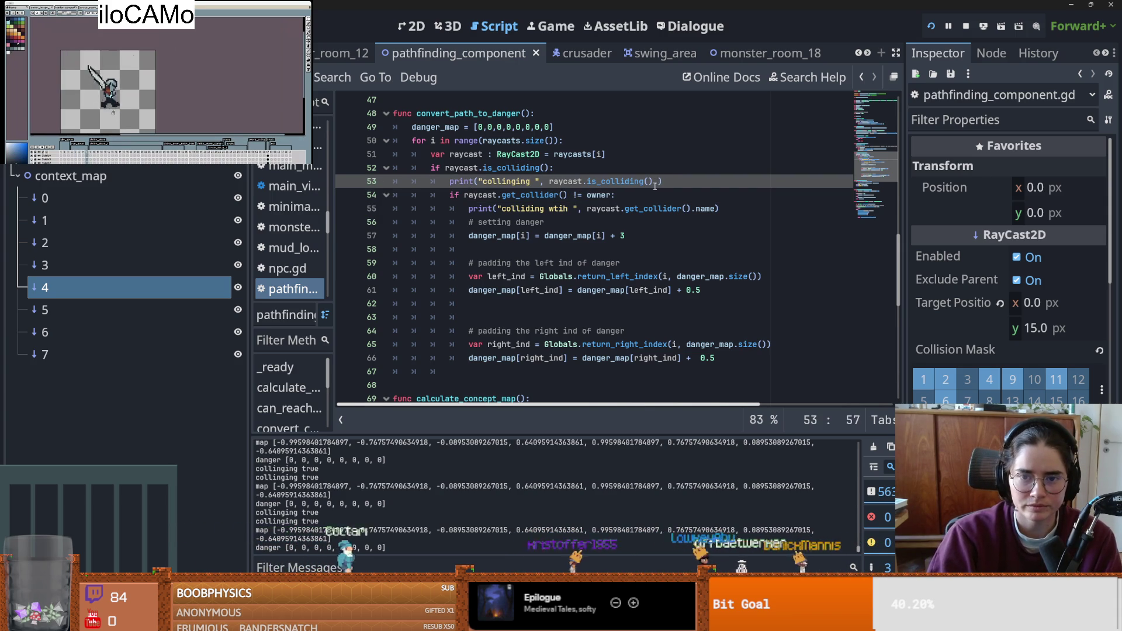
pyautogui.hotkey('ctrl', 's')
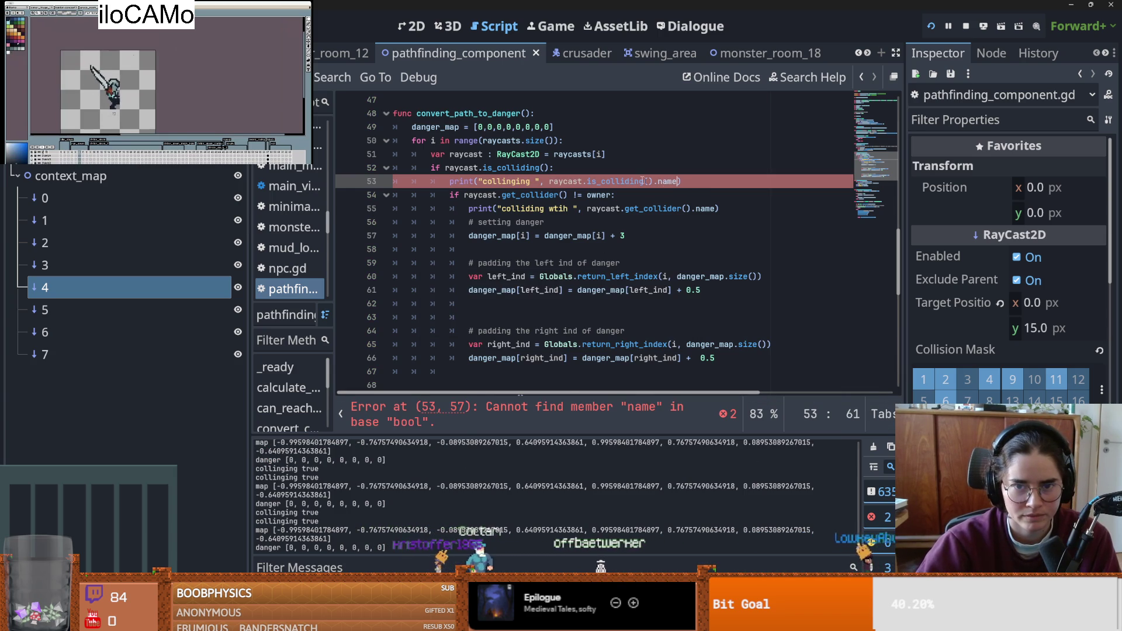
# - Replace is_colliding() with get_collider() on line 53 and save the script
pyautogui.click(653, 206)
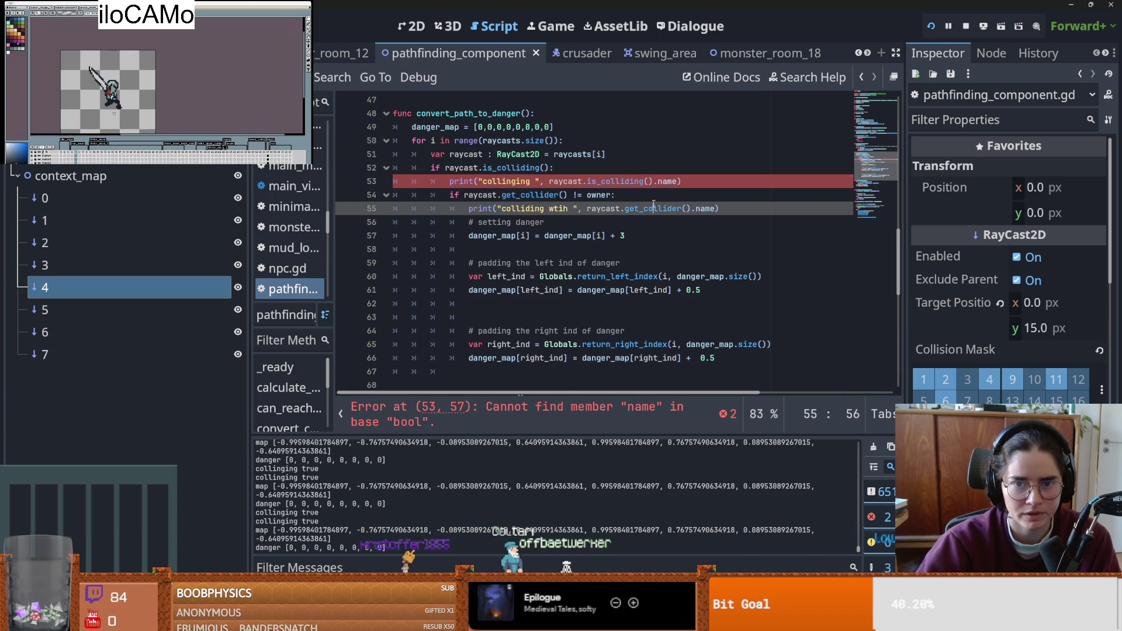
pyautogui.doubleClick(620, 181)
pyautogui.hotkey('ctrl', 'v')
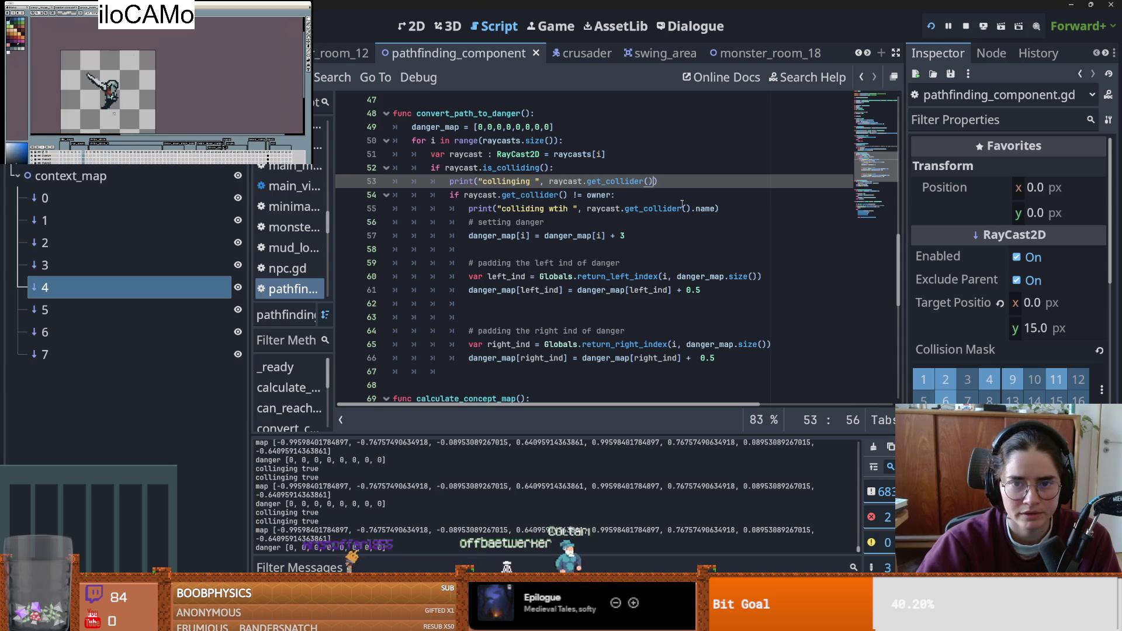
pyautogui.press('BackSpace')
pyautogui.hotkey('ctrl', 's')
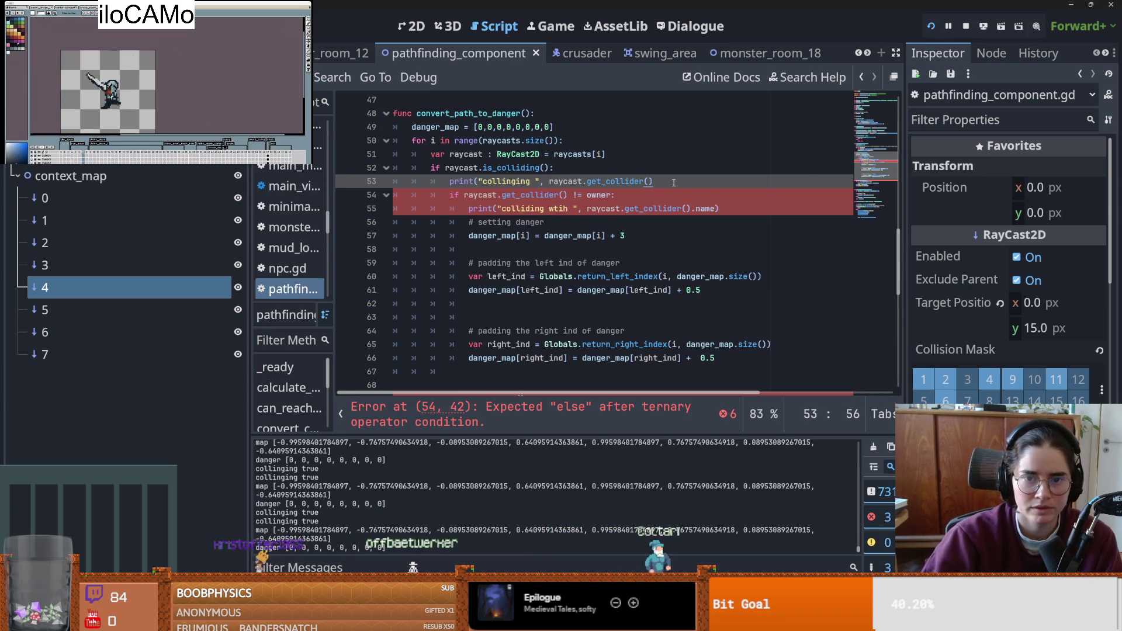
pyautogui.write(')')
pyautogui.hotkey('ctrl', 's')
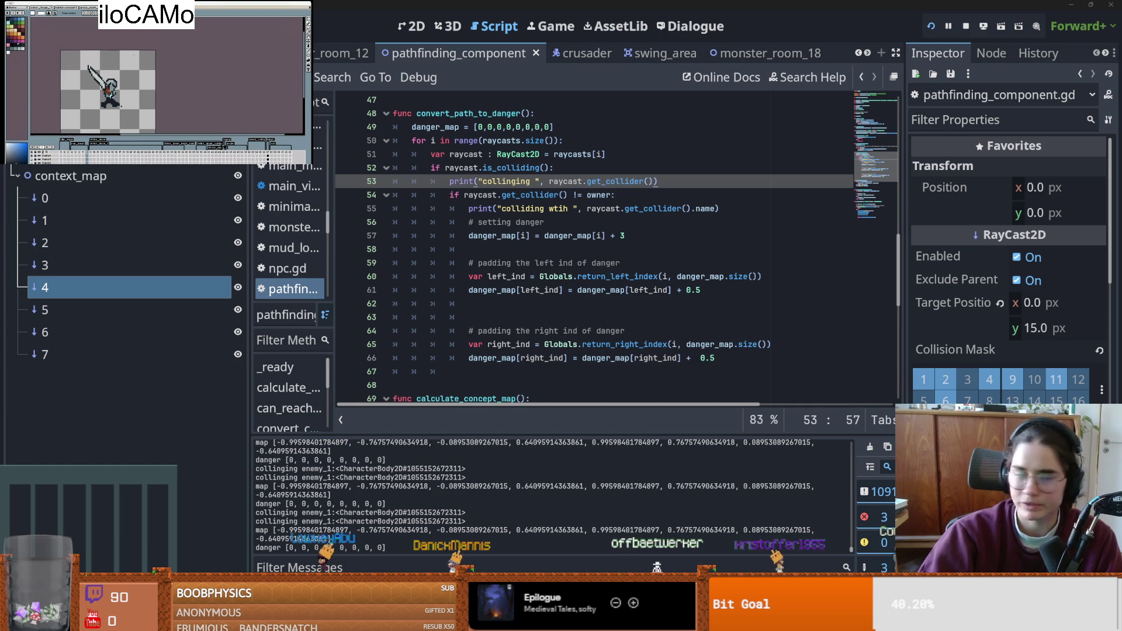
pyautogui.hotkey('alt', 'Tab')
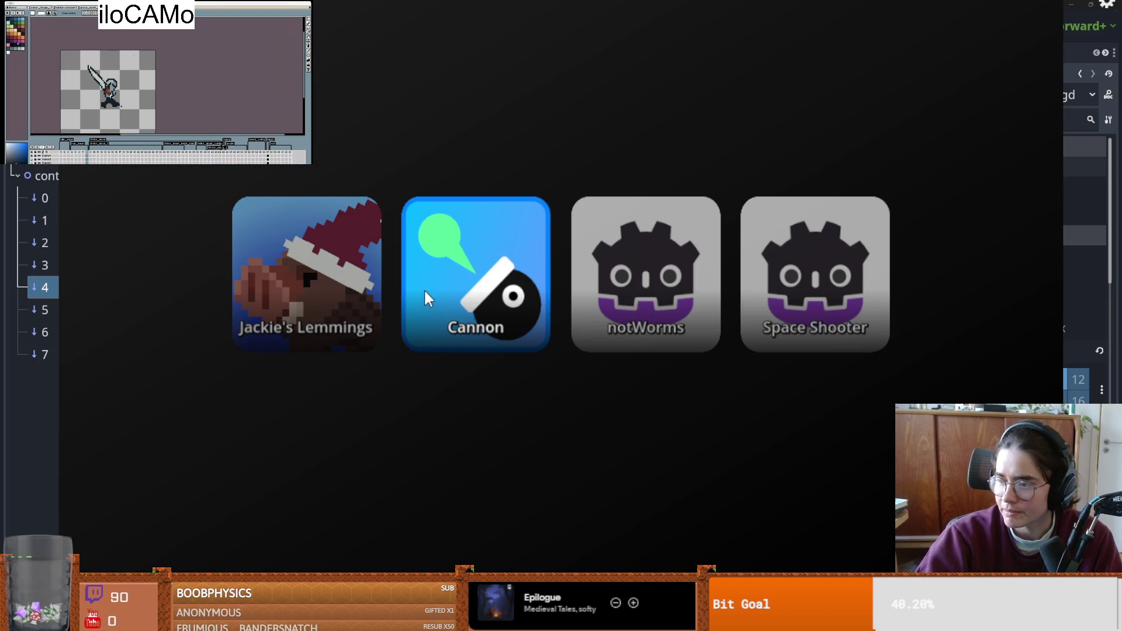
# - Start the Cannon game from the launcher
pyautogui.press('Return')
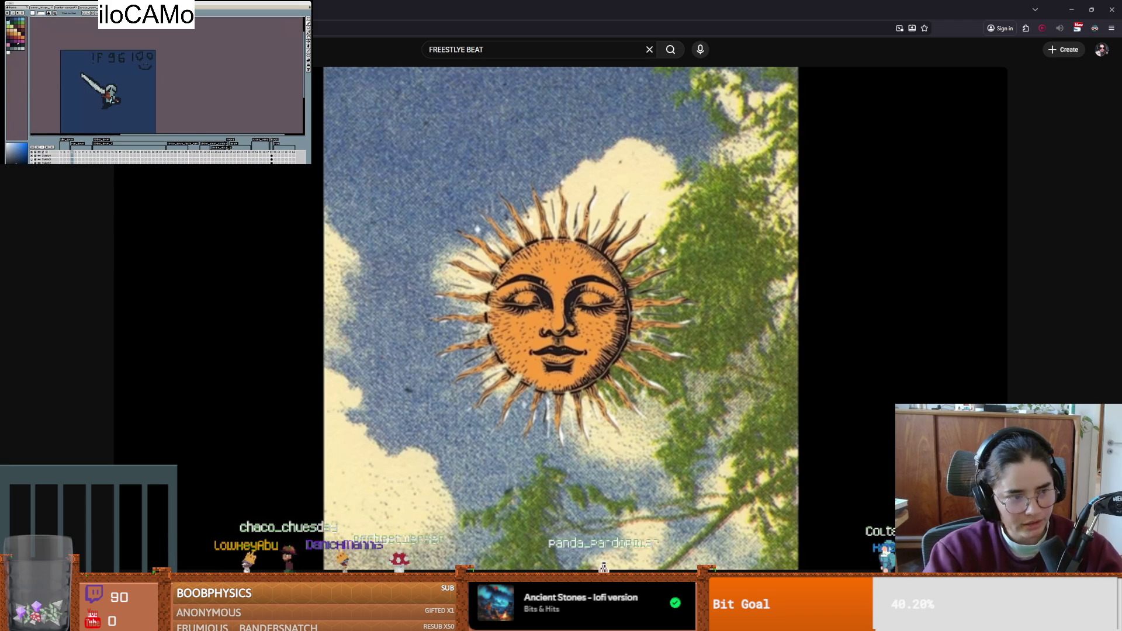
# - Get the freestyle beat video playing
pyautogui.press('space')
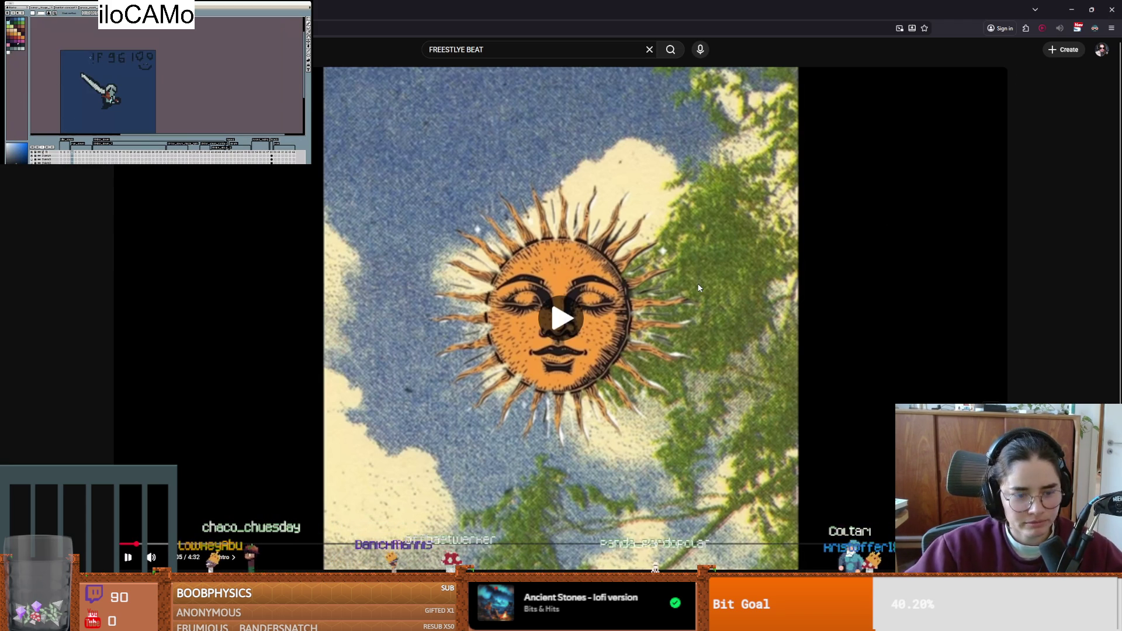
pyautogui.click(736, 504)
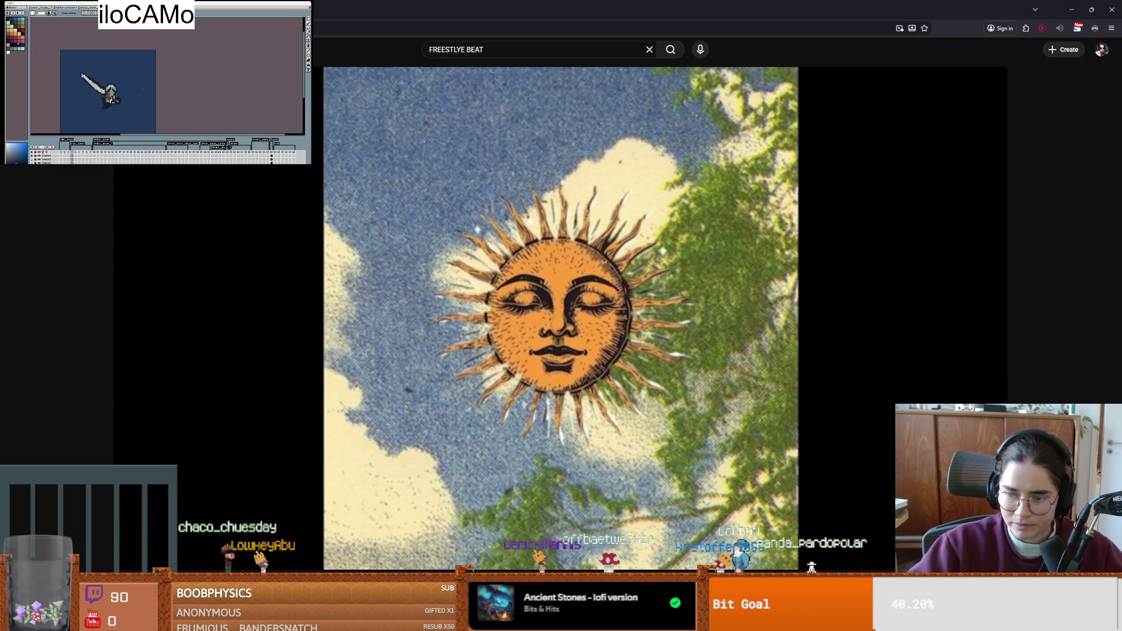
pyautogui.click(582, 421)
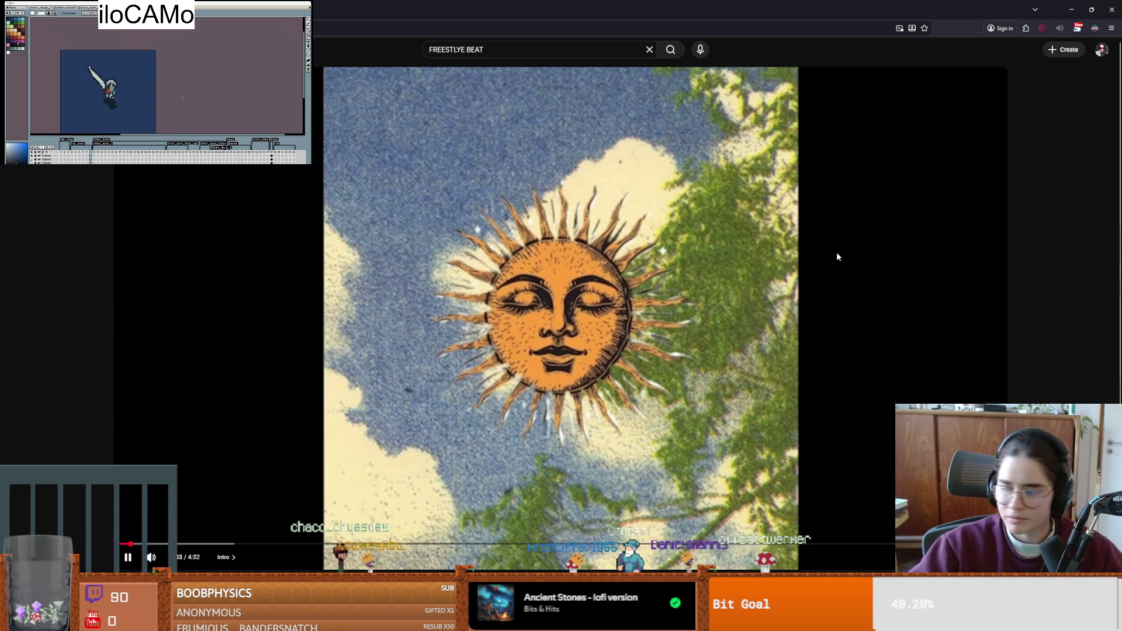
# - Boost the tab volume to 340% with the 600% Sound Volume extension
pyautogui.click(1060, 28)
pyautogui.moveTo(937, 156); pyautogui.dragTo(996, 157)
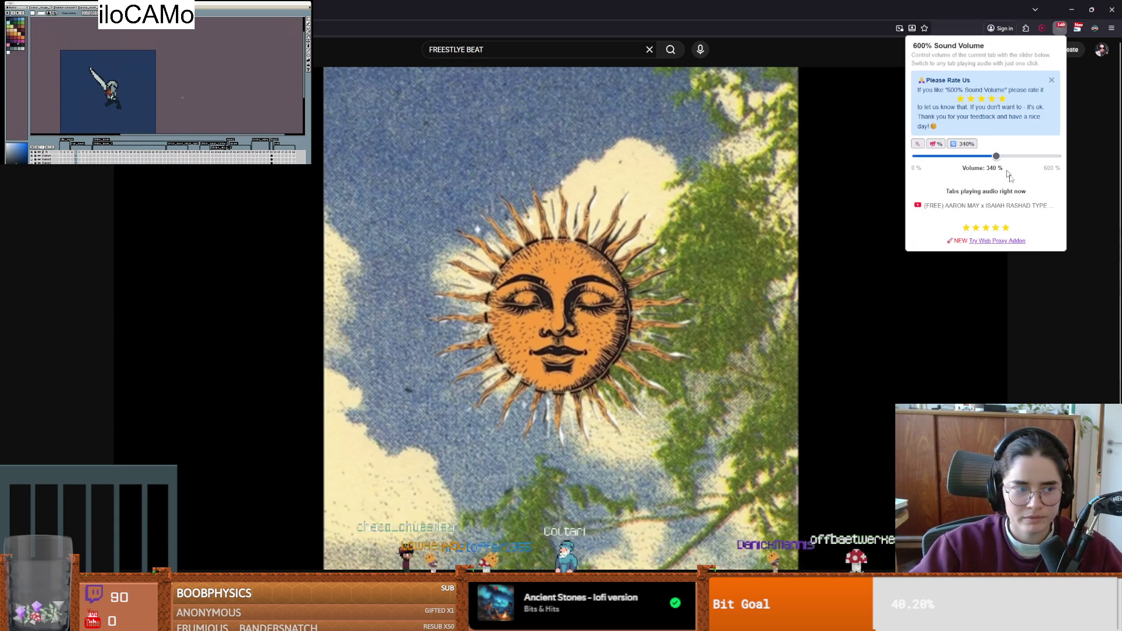
pyautogui.click(1091, 329)
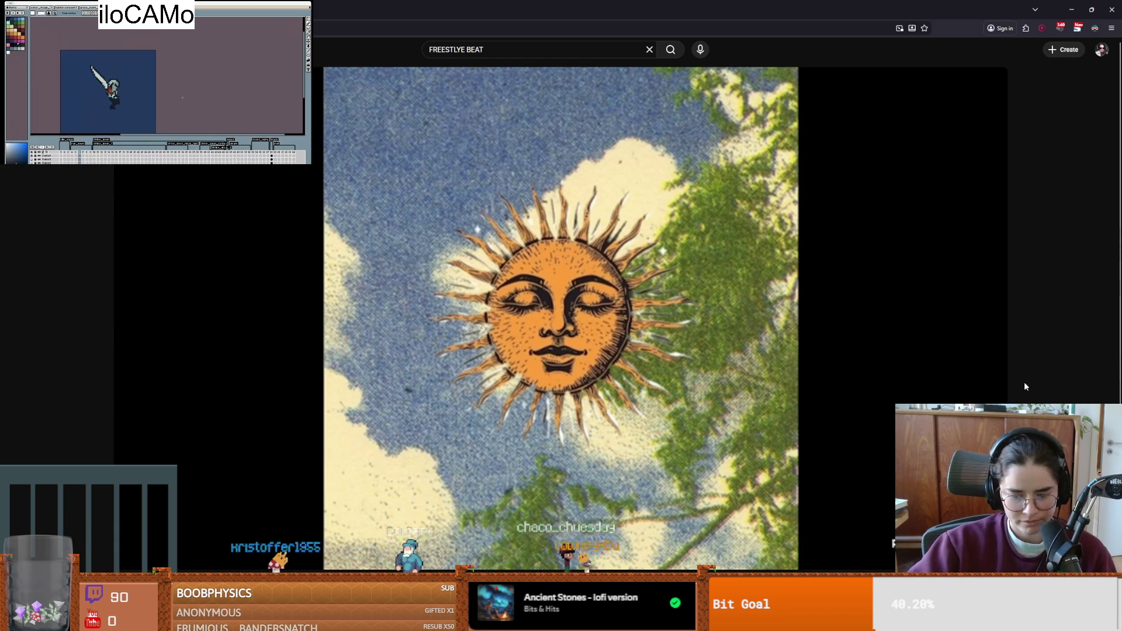
# - Rewind the freestyle beat from about 0:19 to 0:11 and resume playback
pyautogui.moveTo(695, 414)
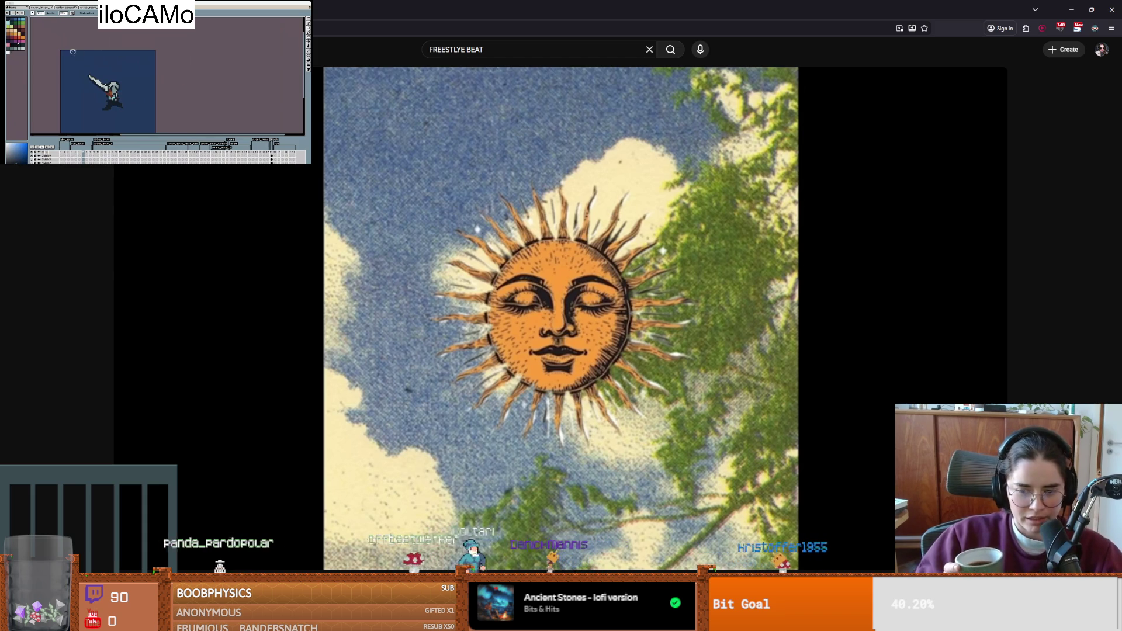
pyautogui.press('b')
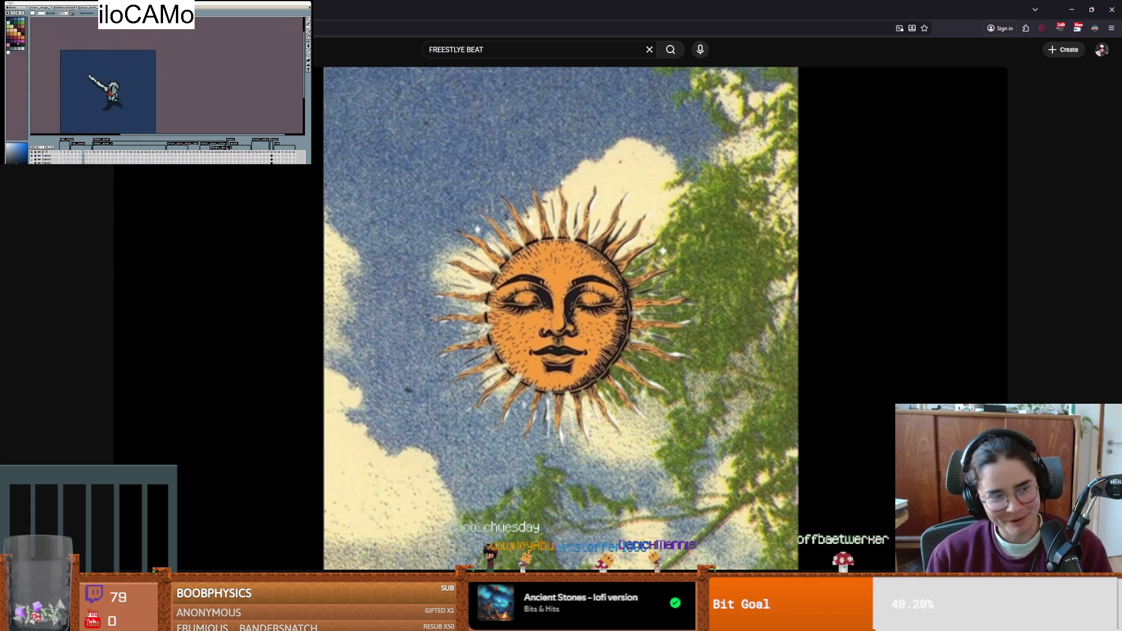
pyautogui.click(881, 316)
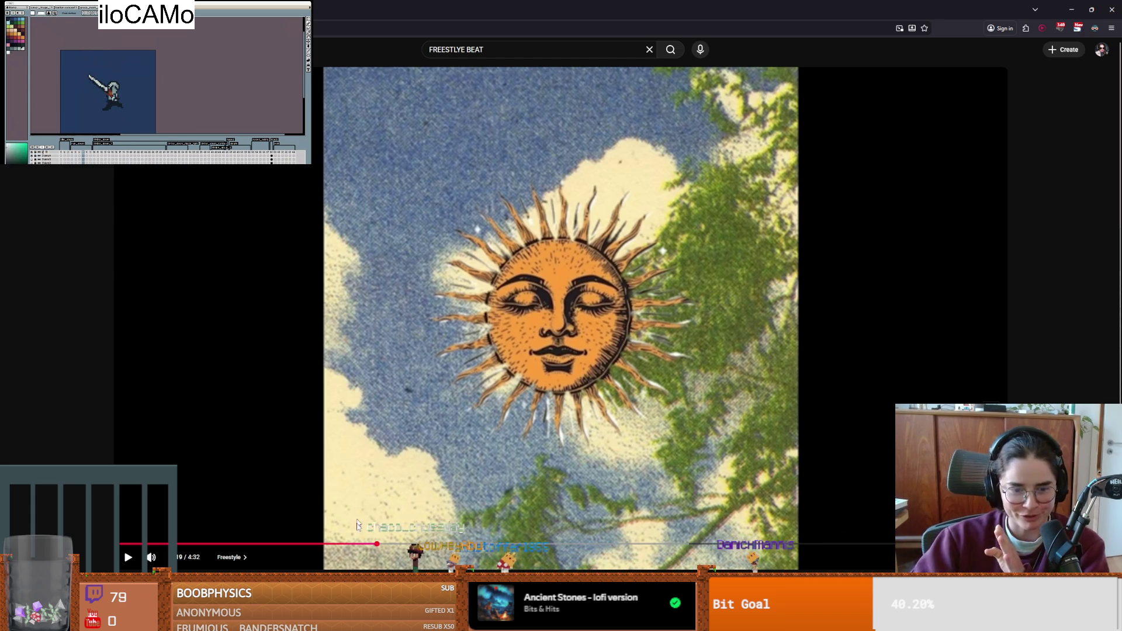
pyautogui.click(352, 544)
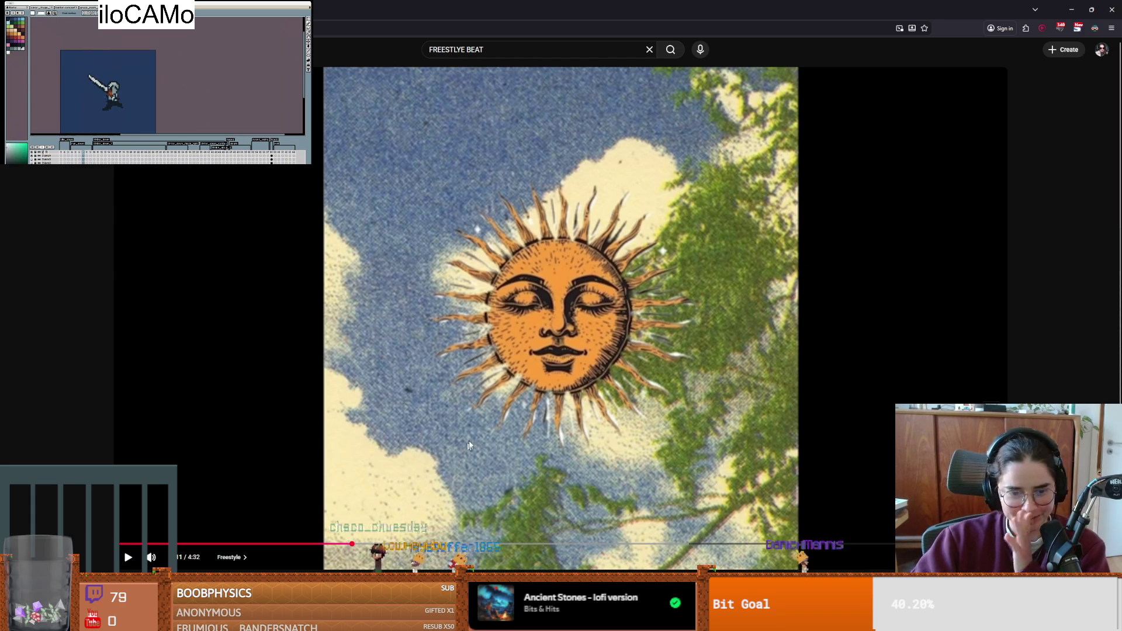
pyautogui.click(576, 383)
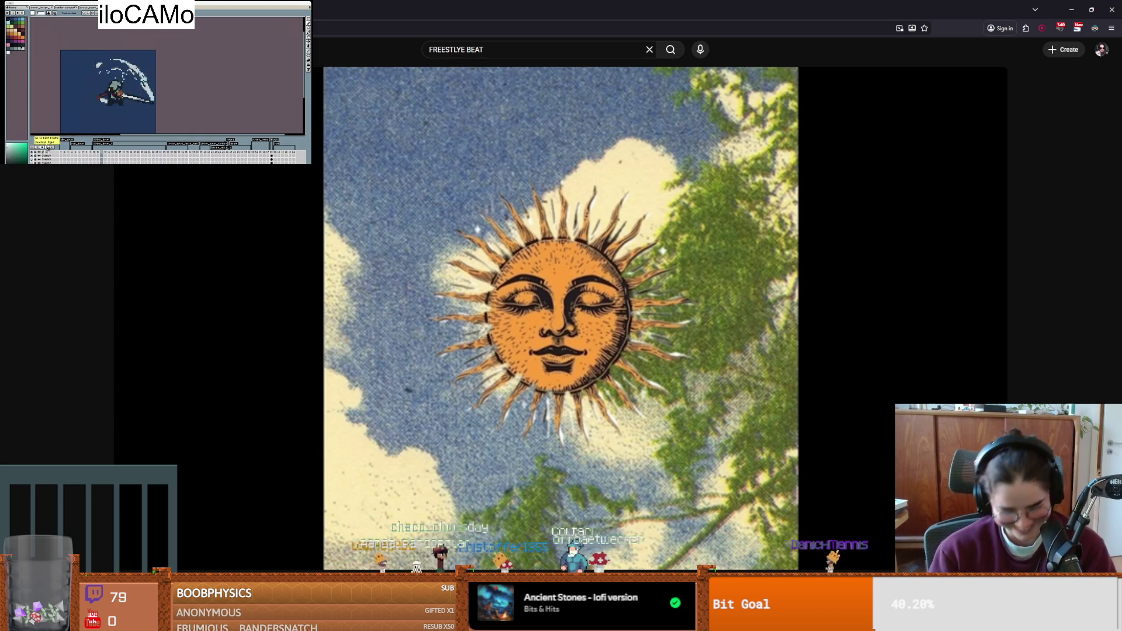
pyautogui.rightClick(44, 149)
pyautogui.click(58, 156)
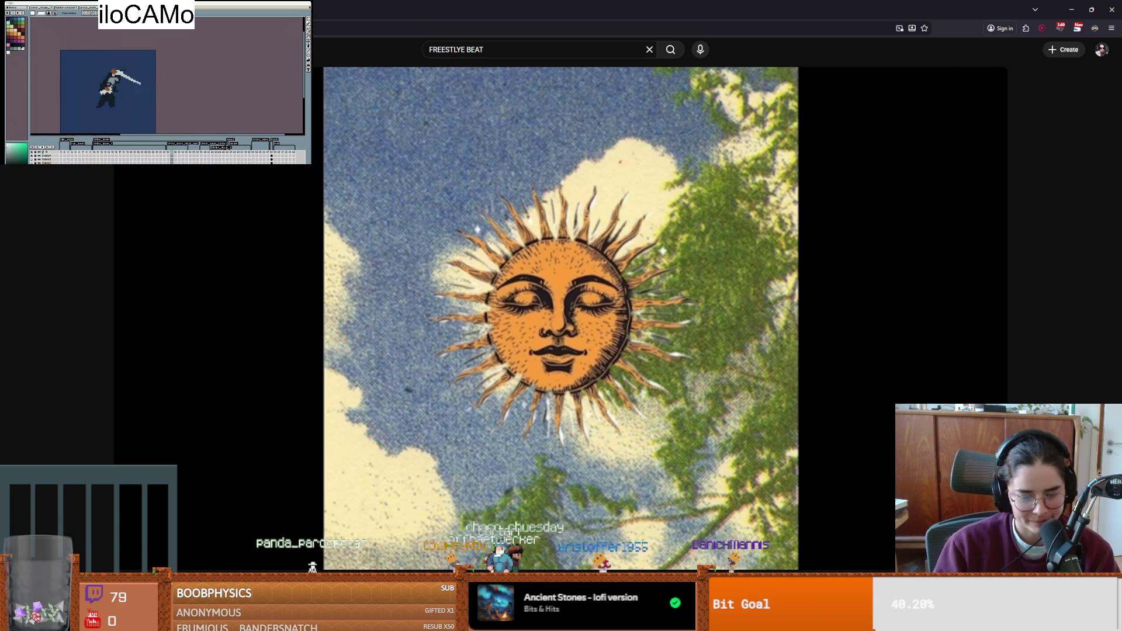
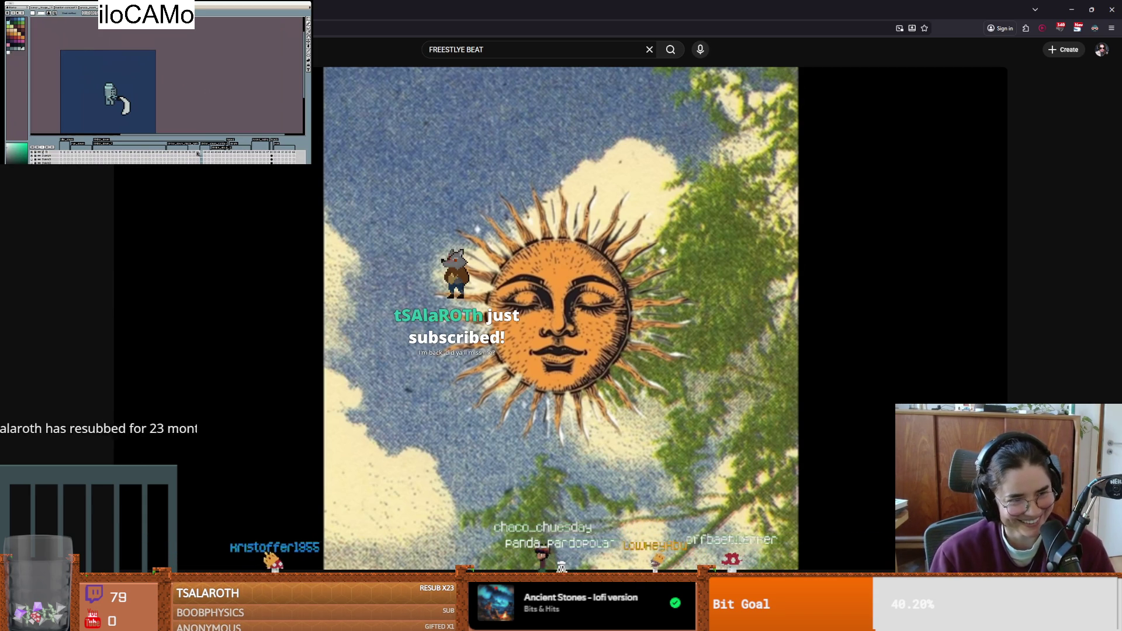
# - Pause the YouTube freestyle beat video and minimize the browser to get back to Godot
pyautogui.moveTo(597, 287)
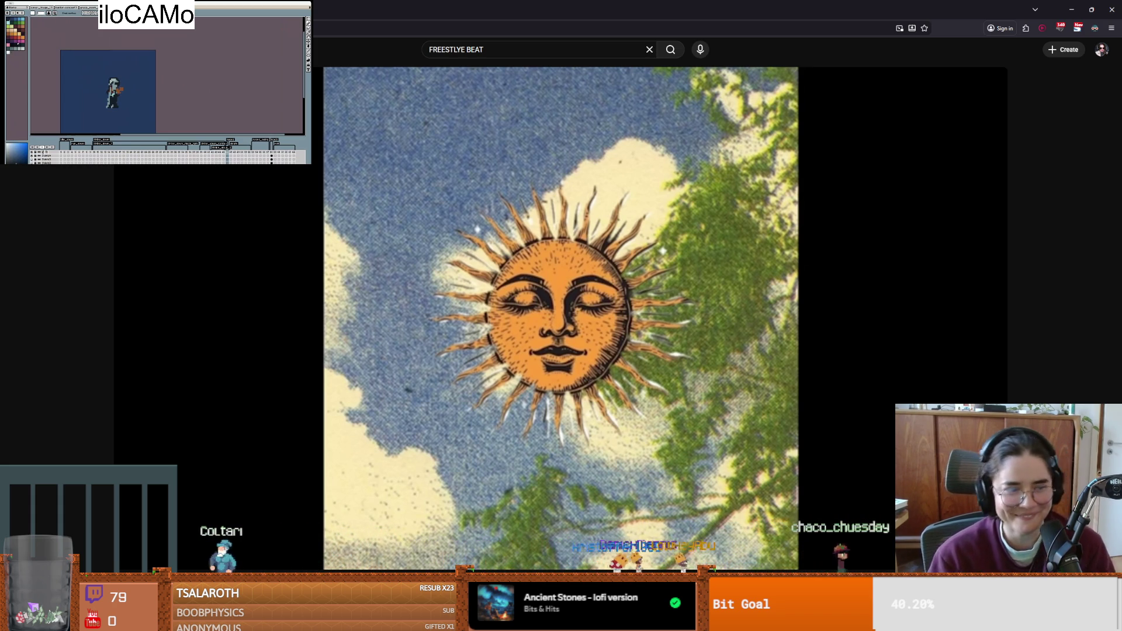
pyautogui.moveTo(702, 312)
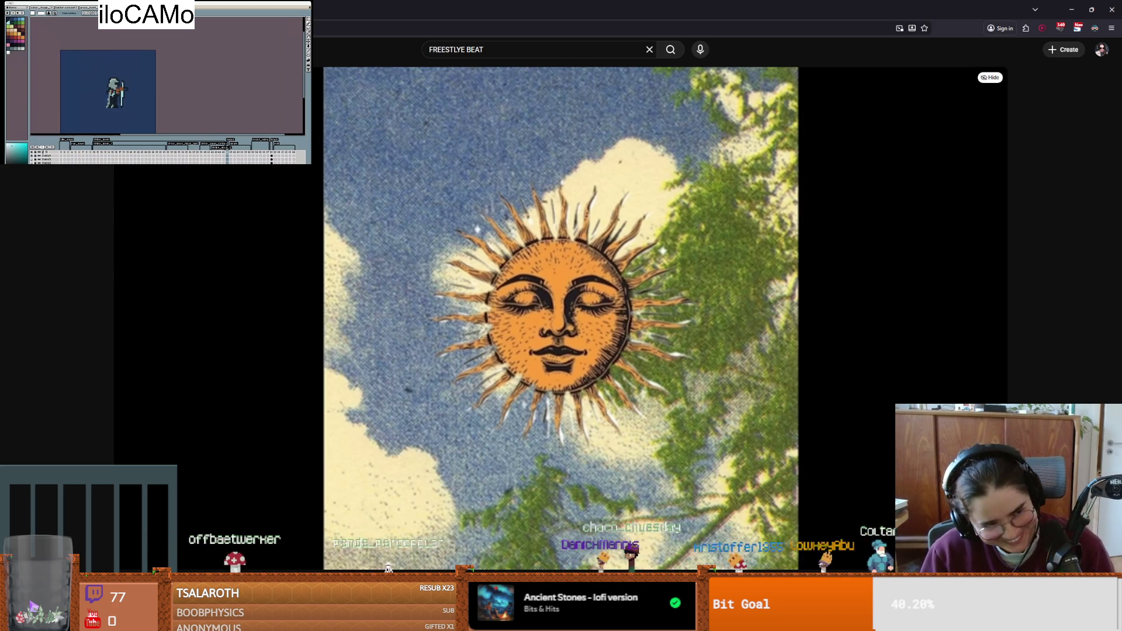
pyautogui.click(619, 342)
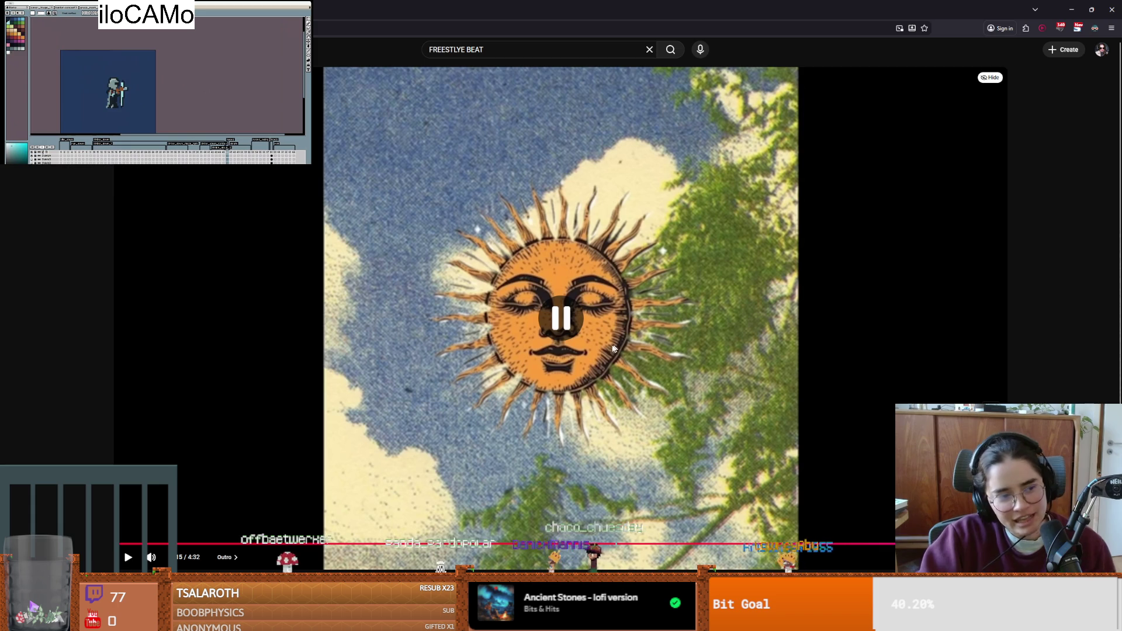
pyautogui.click(594, 361)
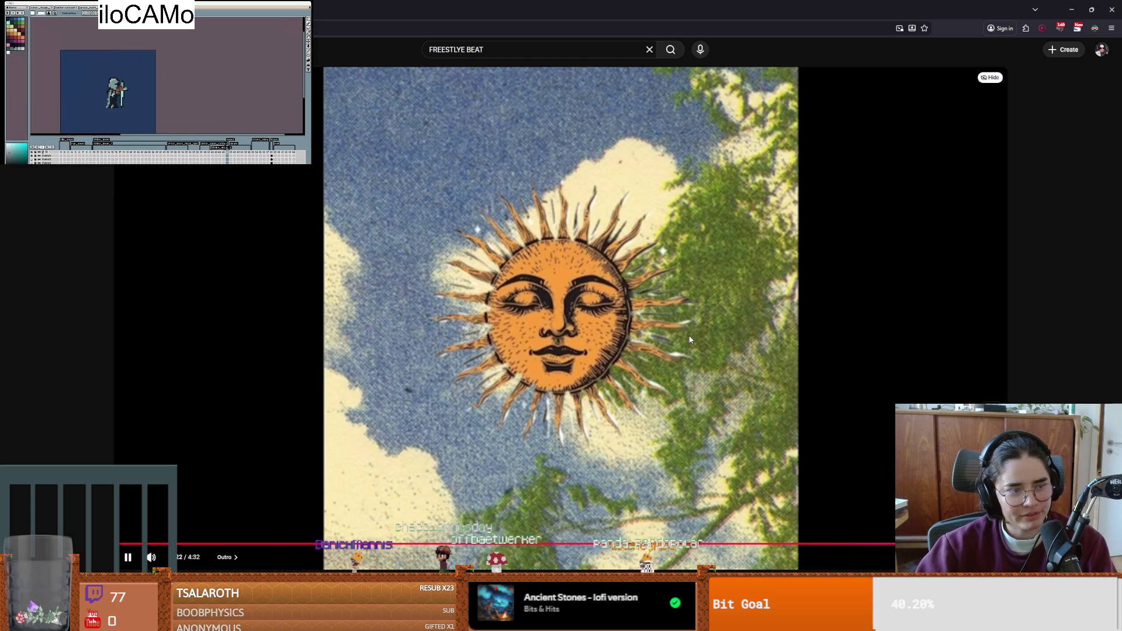
pyautogui.click(831, 131)
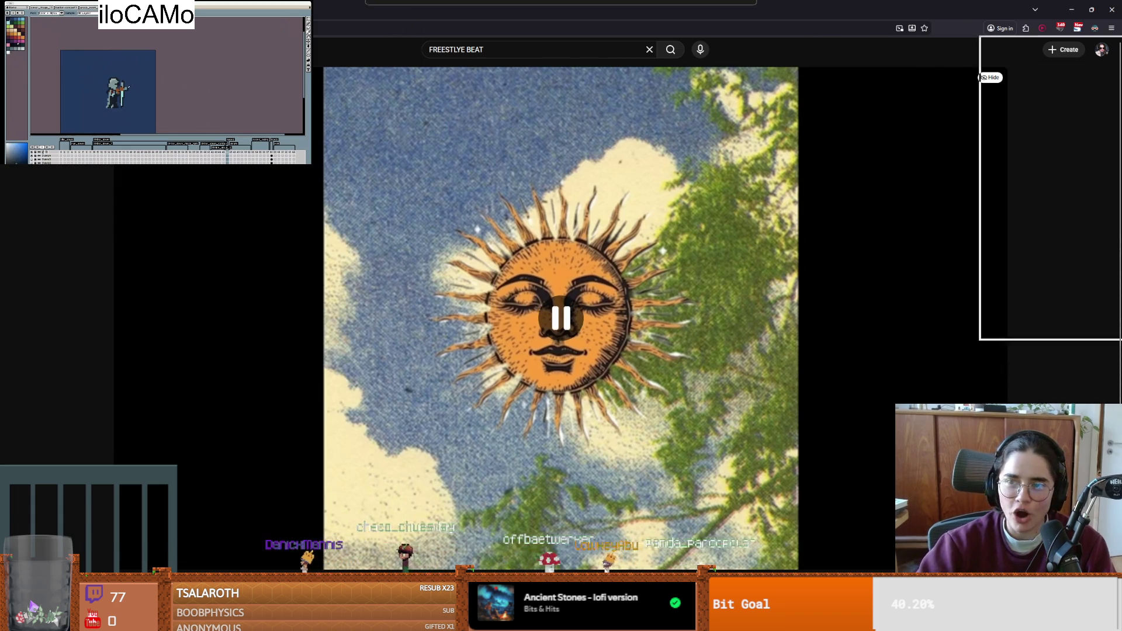
pyautogui.click(1071, 9)
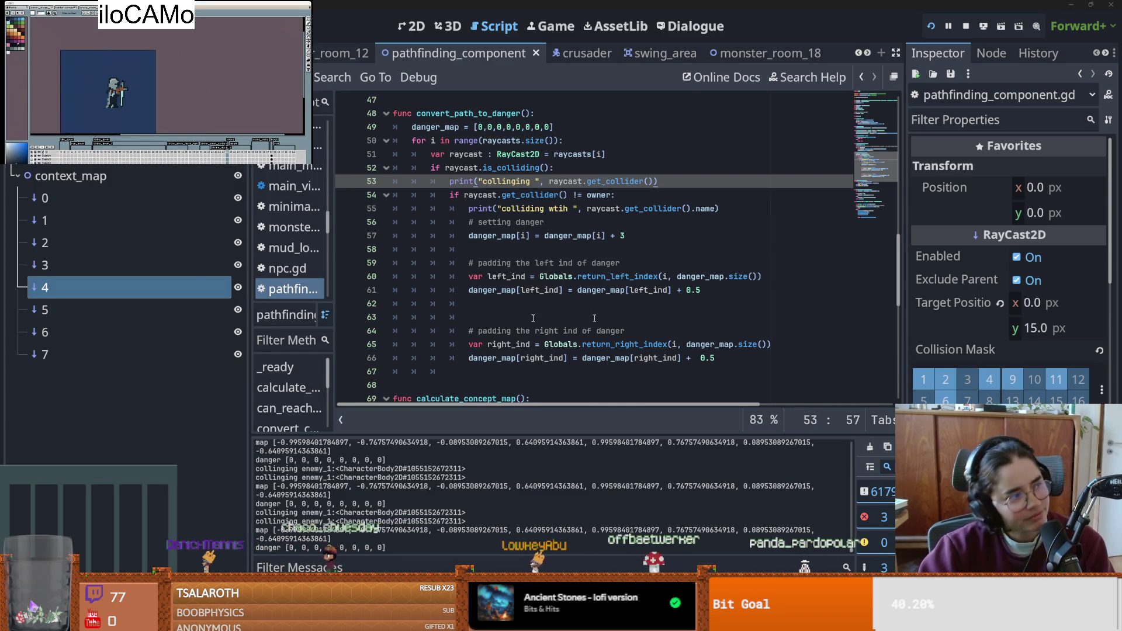
# - Look over convert_path_to_danger in pathfinding_component.gd, placing the caret on line 50, and save the script
pyautogui.scroll(2, 598, 268)
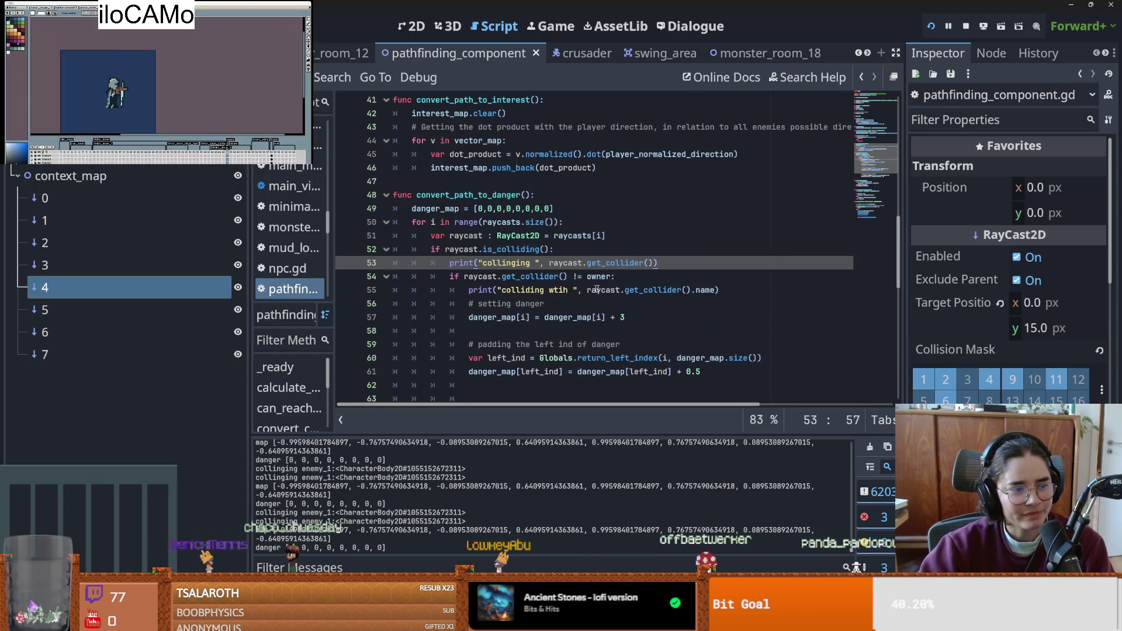
pyautogui.scroll(-3, 593, 290)
pyautogui.scroll(4, 624, 288)
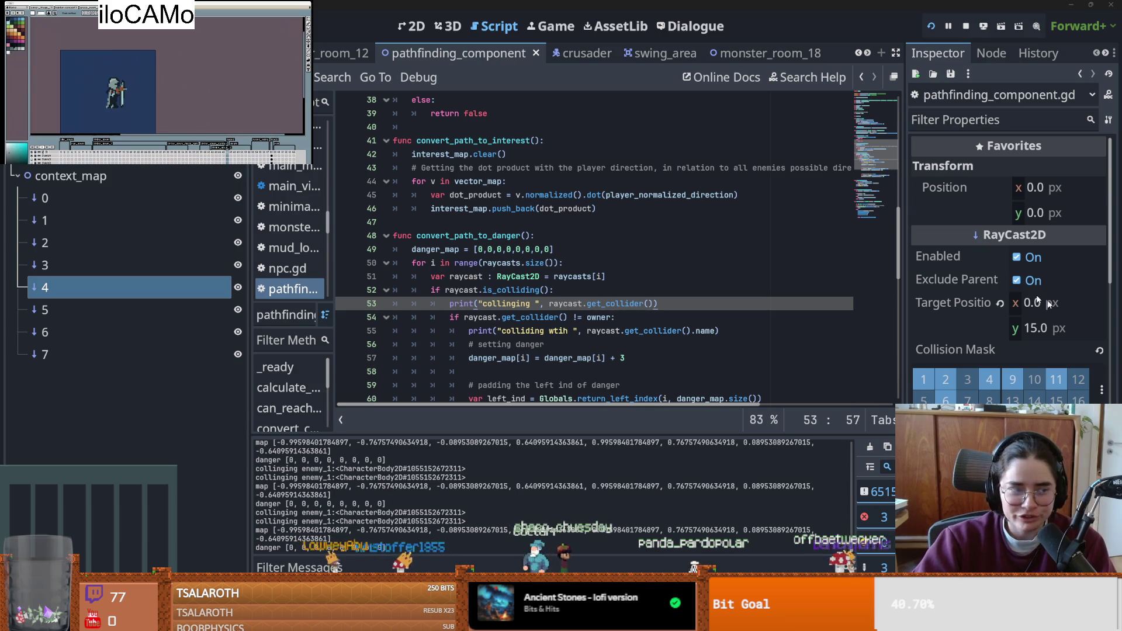
pyautogui.scroll(-2, 916, 275)
pyautogui.scroll(2, 915, 276)
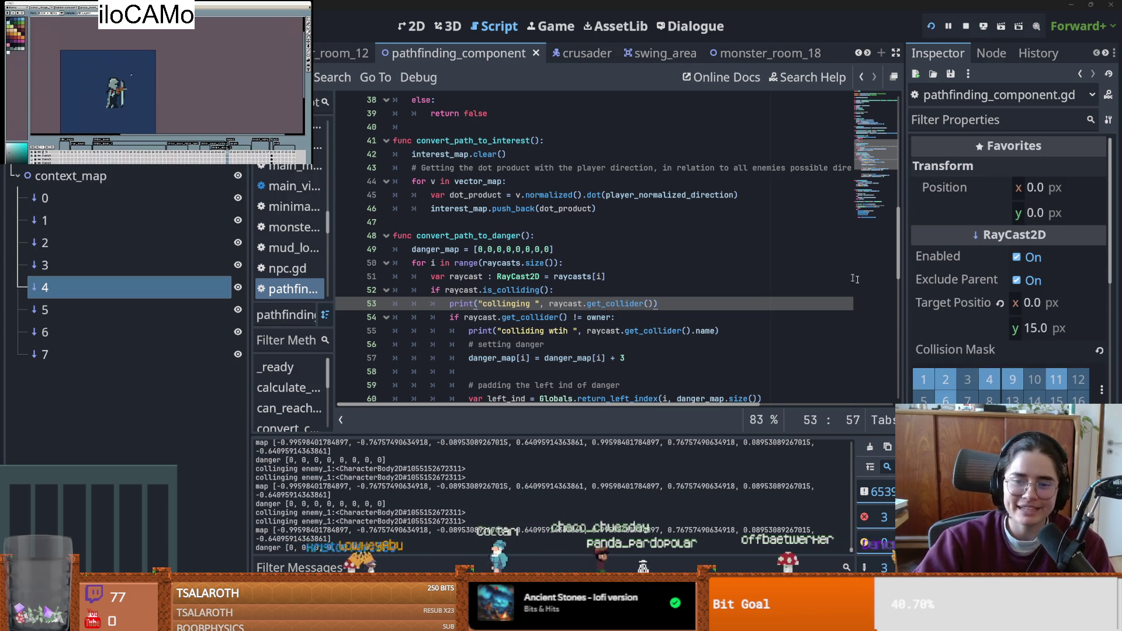
pyautogui.hotkey('ctrl', 's')
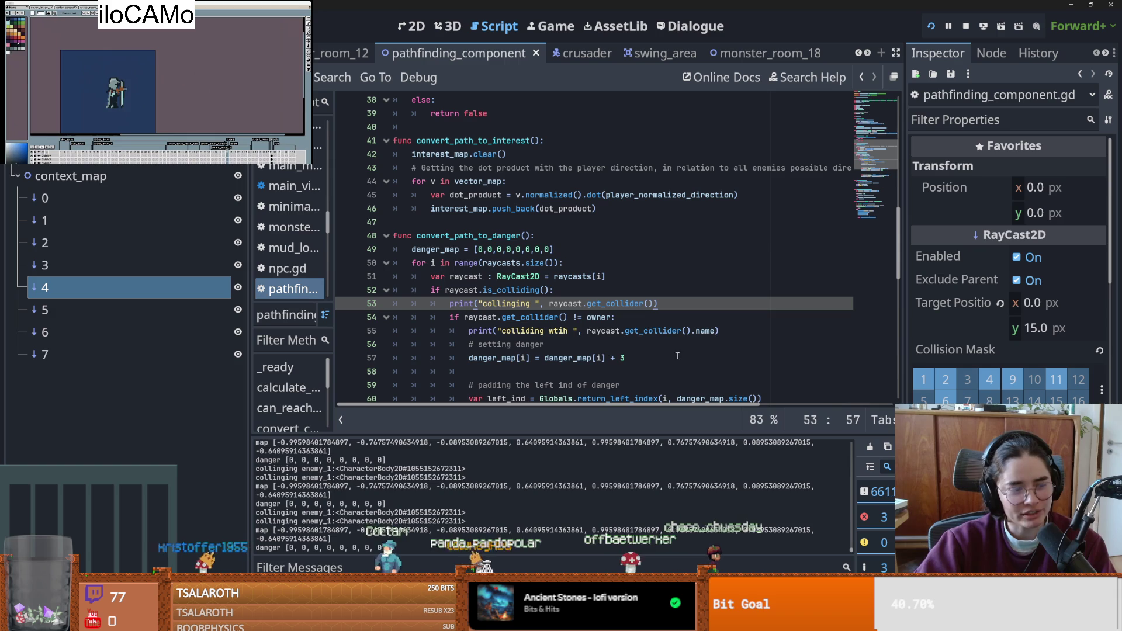
pyautogui.hotkey('ctrl', 's')
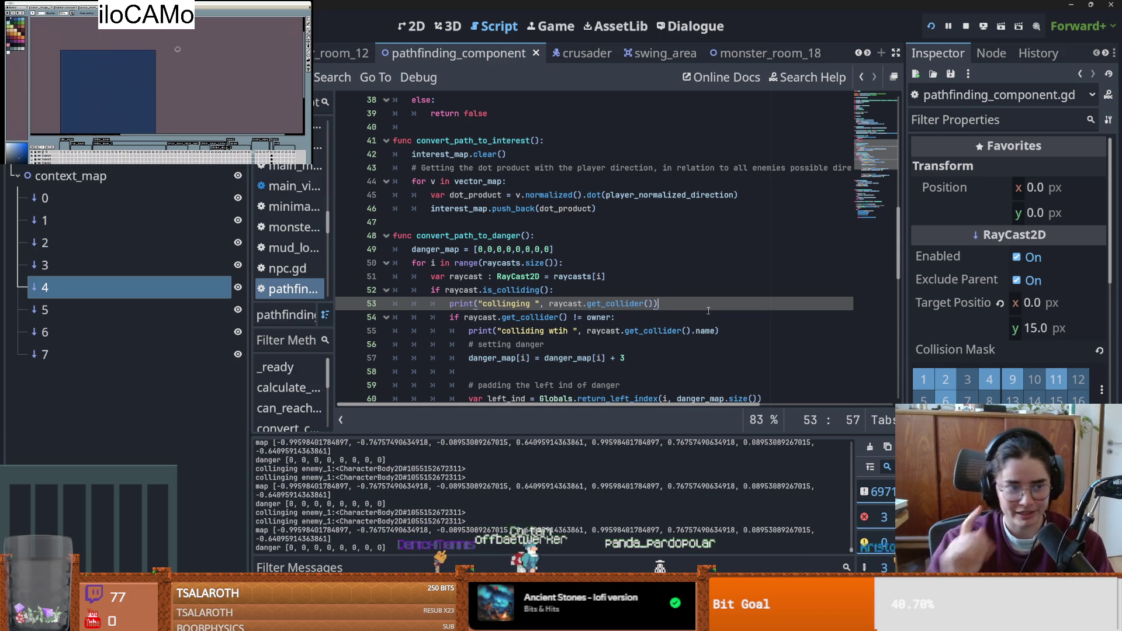
pyautogui.click(572, 267)
pyautogui.hotkey('ctrl', 's')
pyautogui.scroll(12, 555, 304)
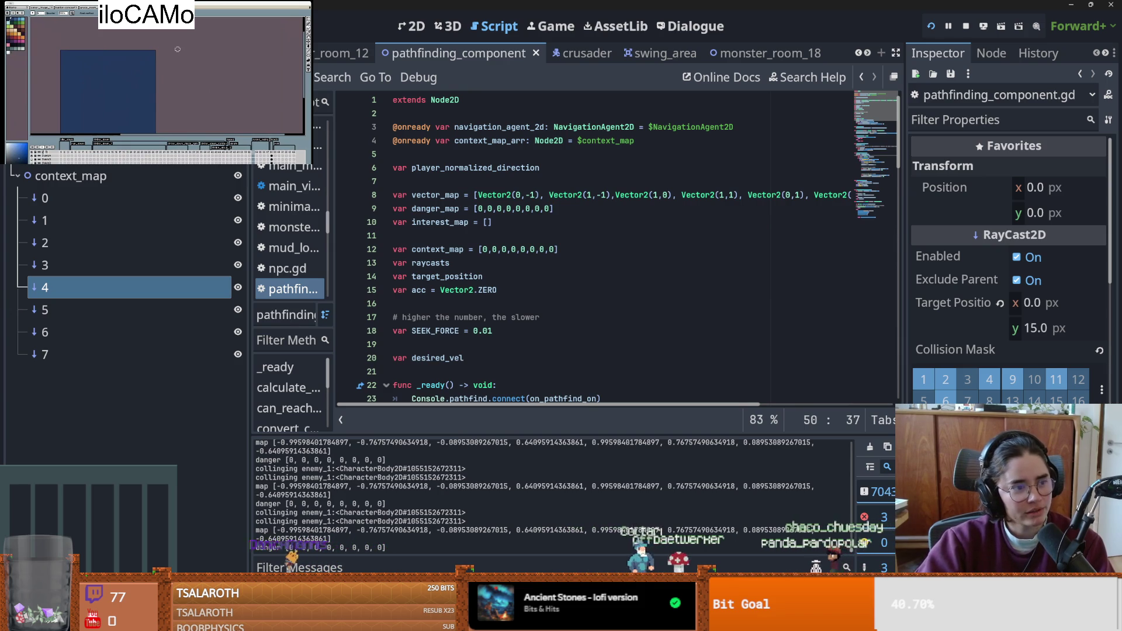
# - Check the raycast setup around lines 13 and 39 and save pathfinding_component.gd
pyautogui.click(645, 268)
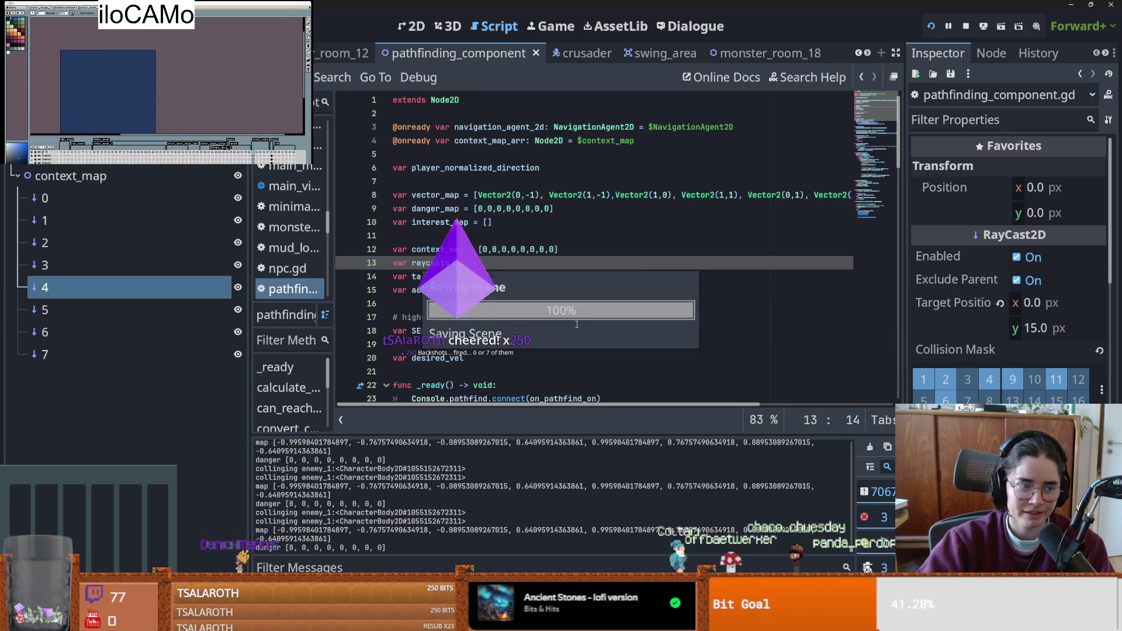
pyautogui.scroll(-7, 631, 273)
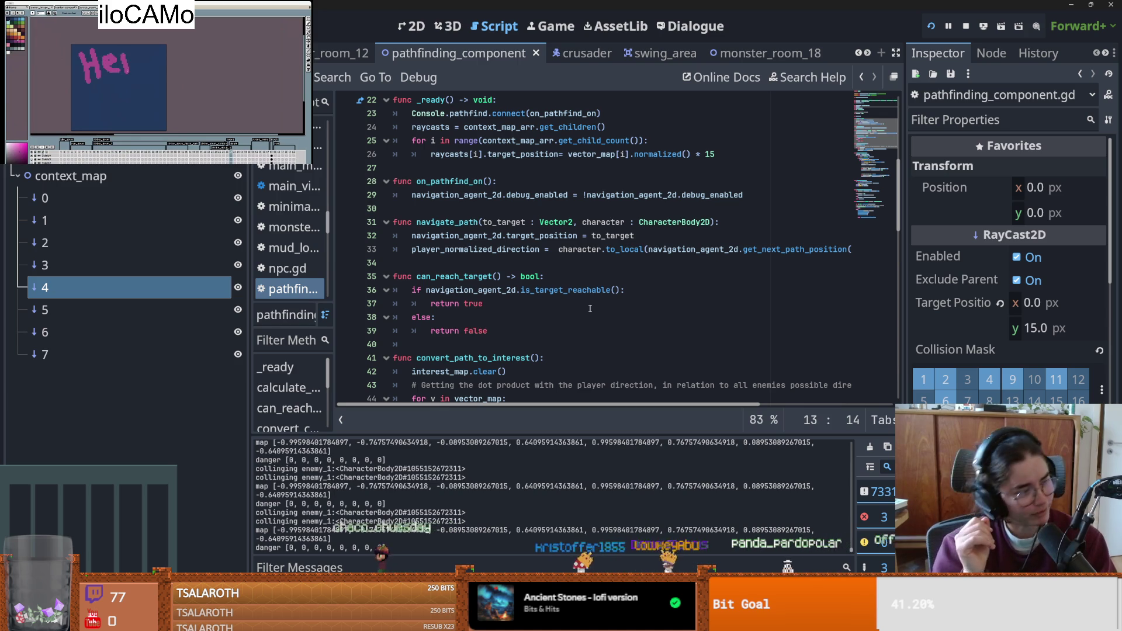
pyautogui.click(532, 331)
pyautogui.hotkey('ctrl', 's')
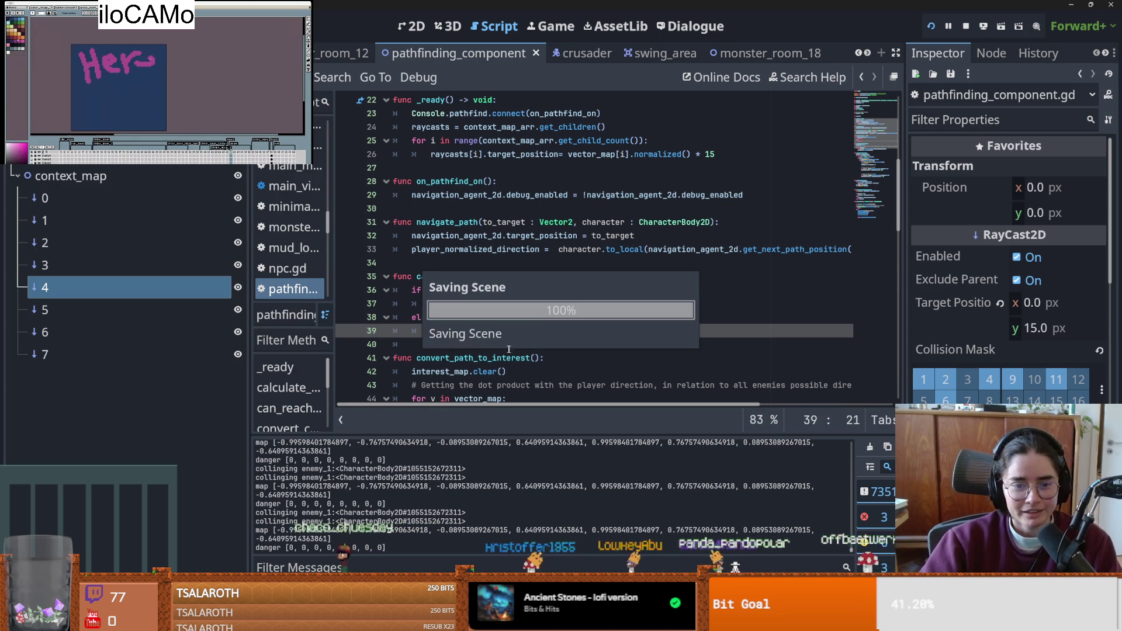
pyautogui.scroll(3, 502, 348)
pyautogui.hotkey('ctrl', 's')
pyautogui.scroll(3, 526, 344)
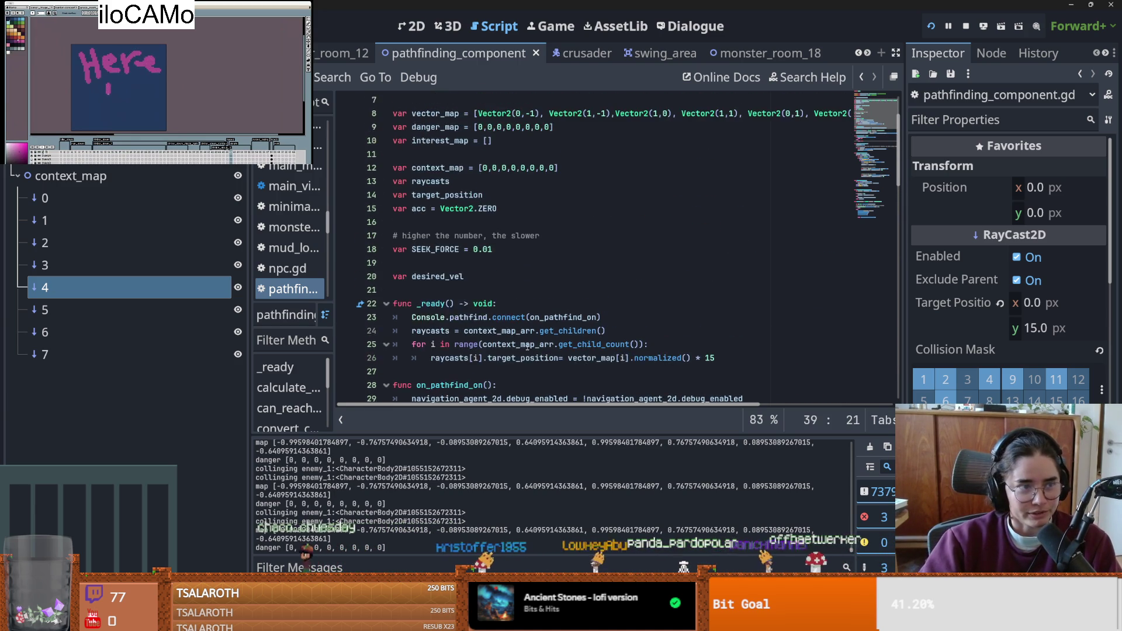
pyautogui.scroll(-8, 557, 343)
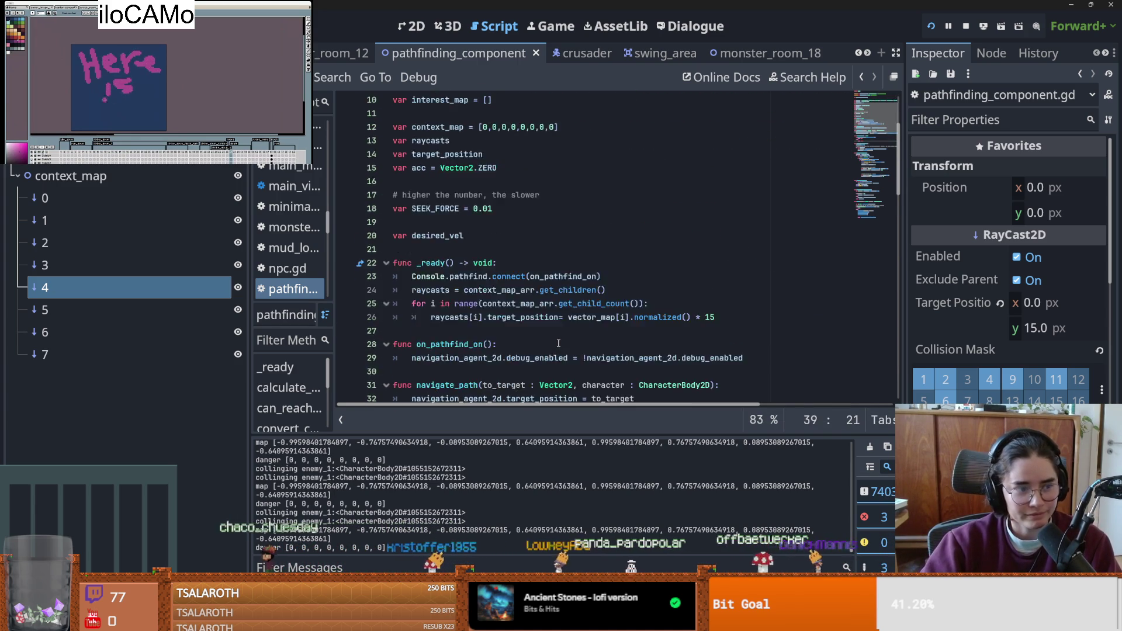
pyautogui.scroll(2, 557, 344)
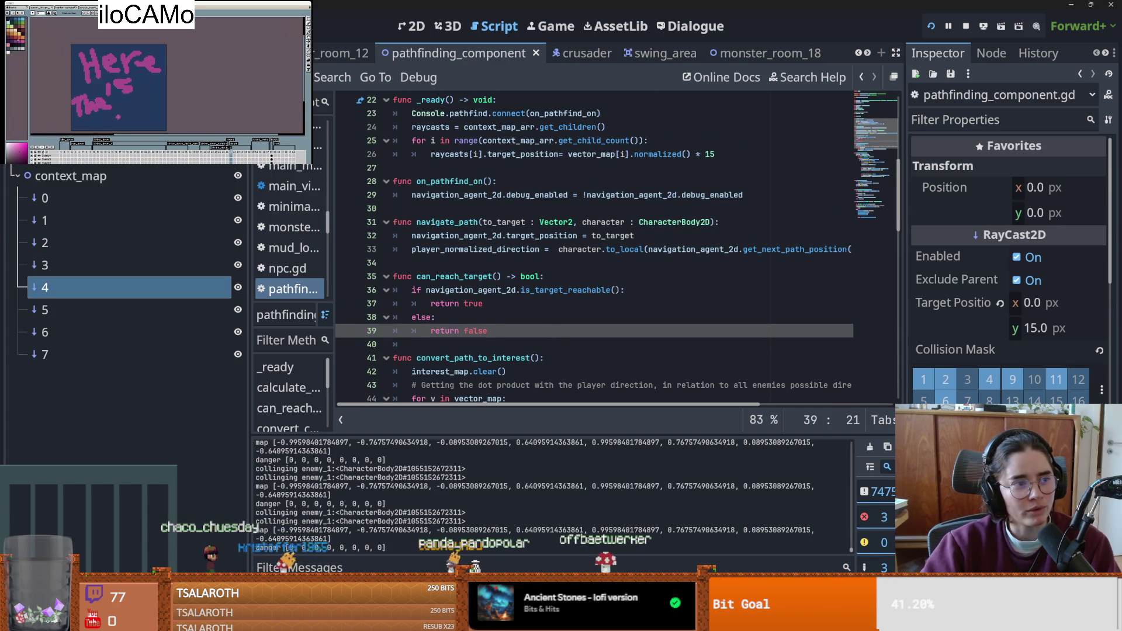
# - Review the danger-map padding code at lines 34, 63 and 53, saving the script again
pyautogui.click(608, 263)
pyautogui.hotkey('ctrl', 's')
pyautogui.scroll(-6, 612, 290)
pyautogui.scroll(-4, 612, 290)
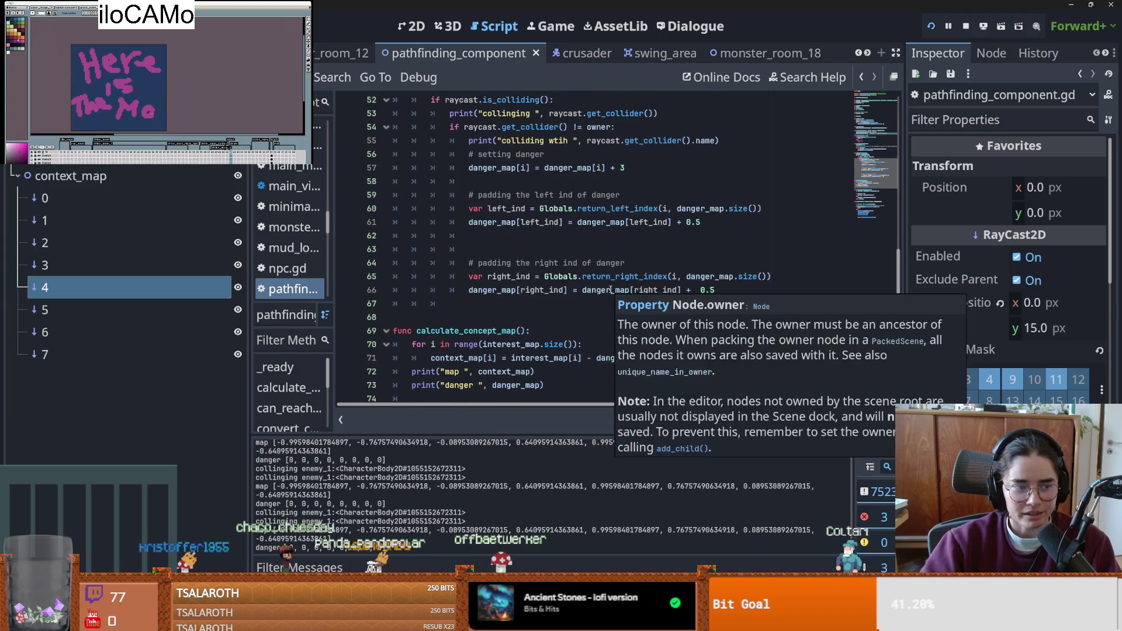
pyautogui.scroll(1, 611, 289)
pyautogui.scroll(2, 610, 290)
pyautogui.click(611, 290)
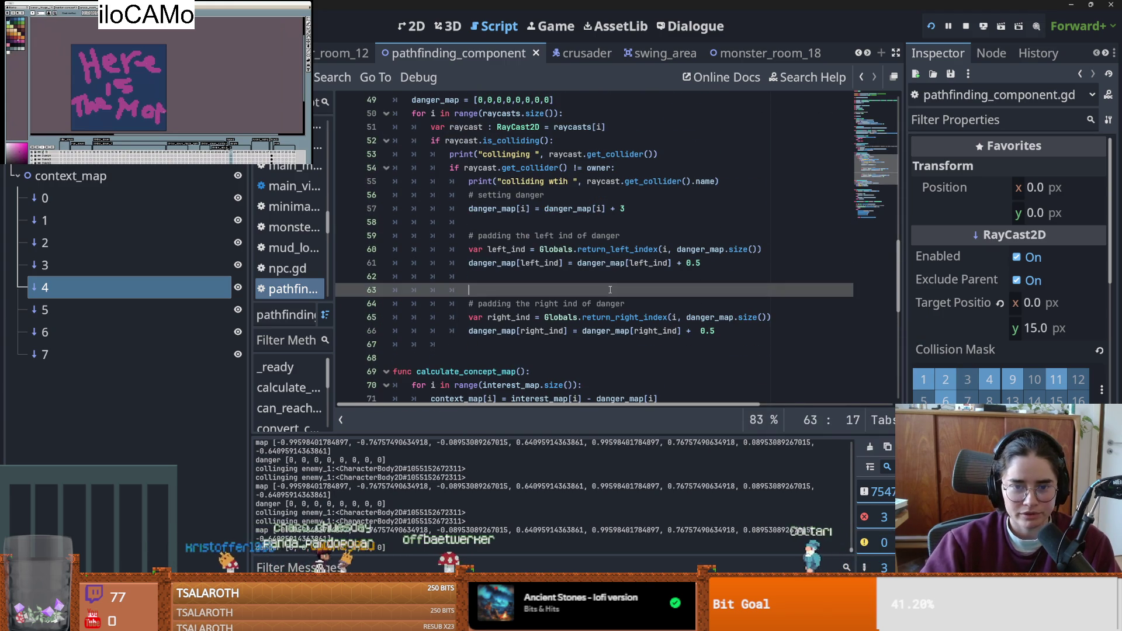
pyautogui.press('Down')
pyautogui.press('Down')
pyautogui.press('Down')
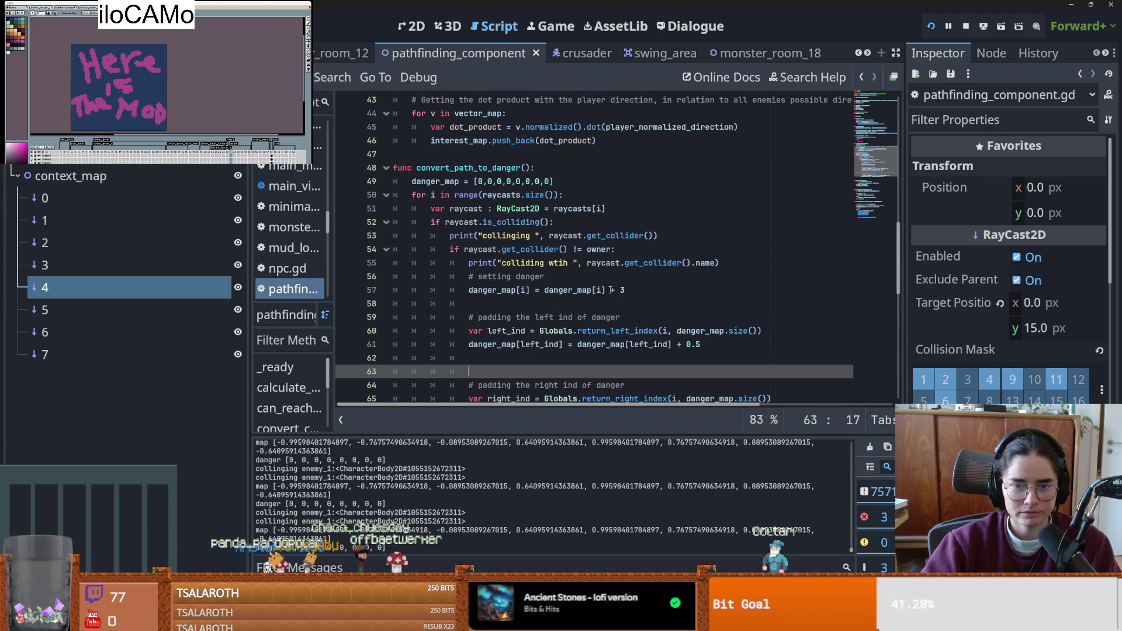
pyautogui.click(655, 237)
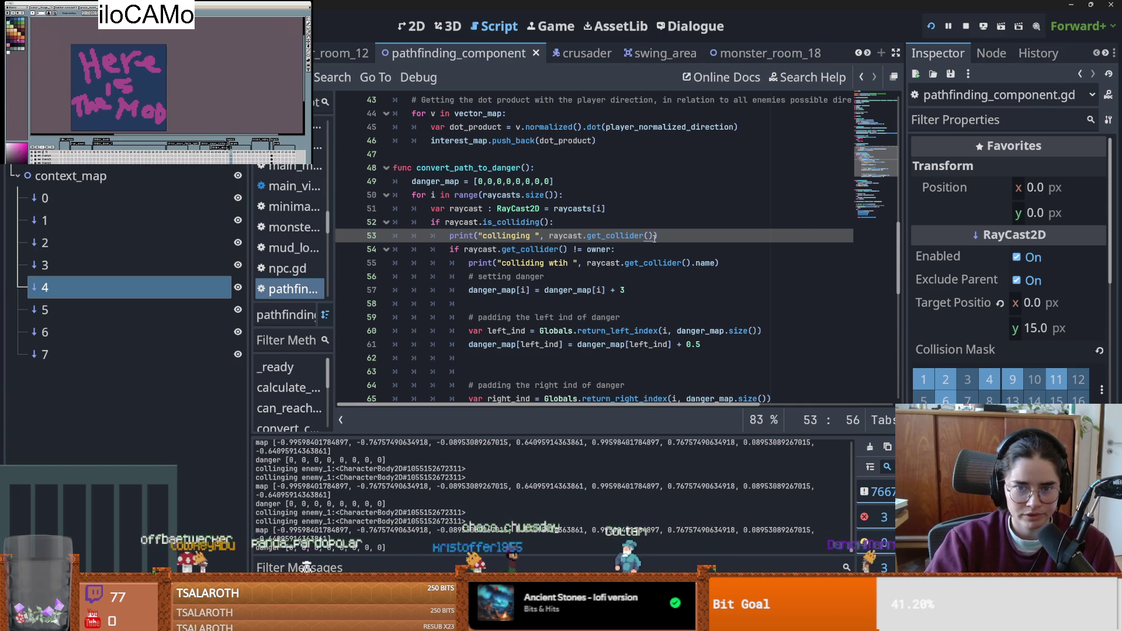
pyautogui.scroll(10, 539, 215)
pyautogui.scroll(-7, 539, 214)
# - Open the RayCast2D documentation from raycast node 0's context menu
pyautogui.rightClick(92, 198)
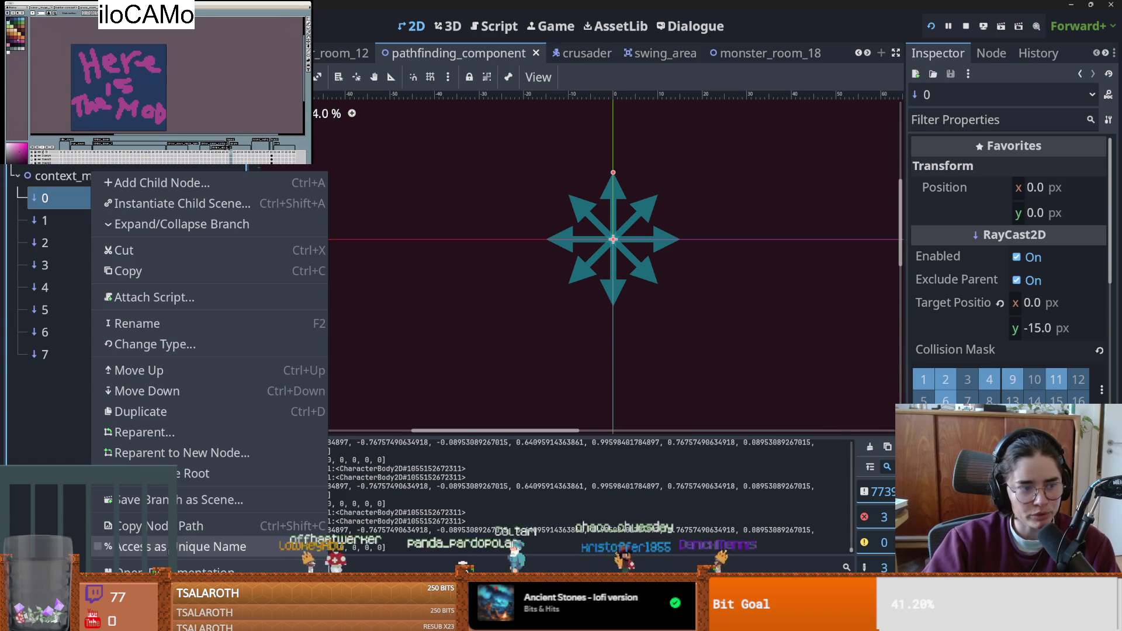
pyautogui.click(178, 571)
pyautogui.scroll(-5, 478, 302)
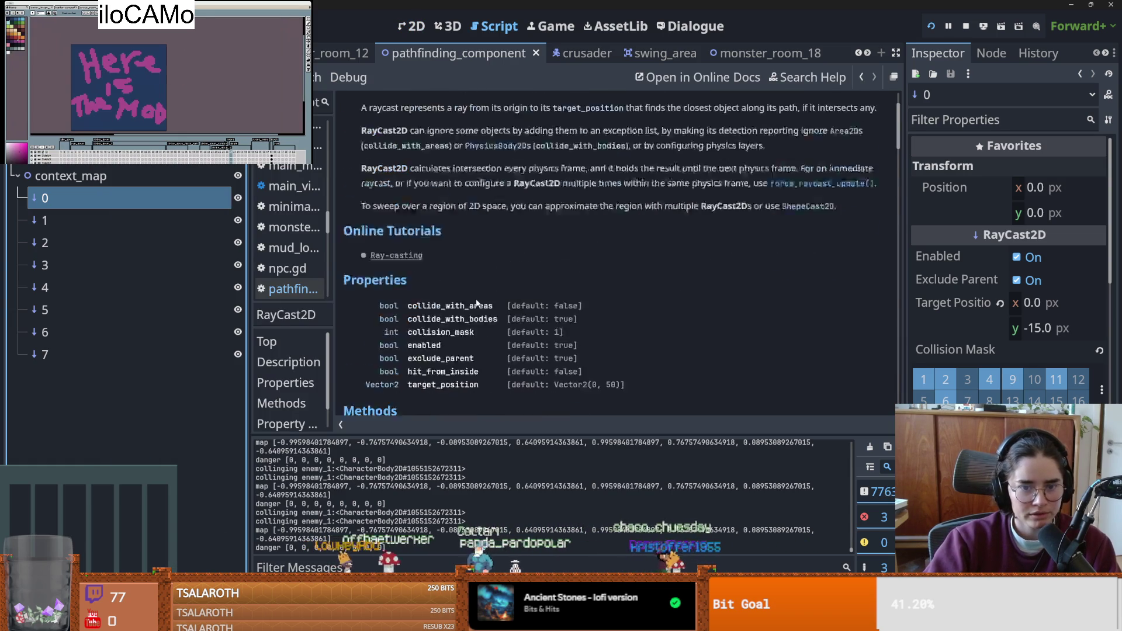
pyautogui.scroll(-3, 476, 299)
pyautogui.scroll(2, 482, 299)
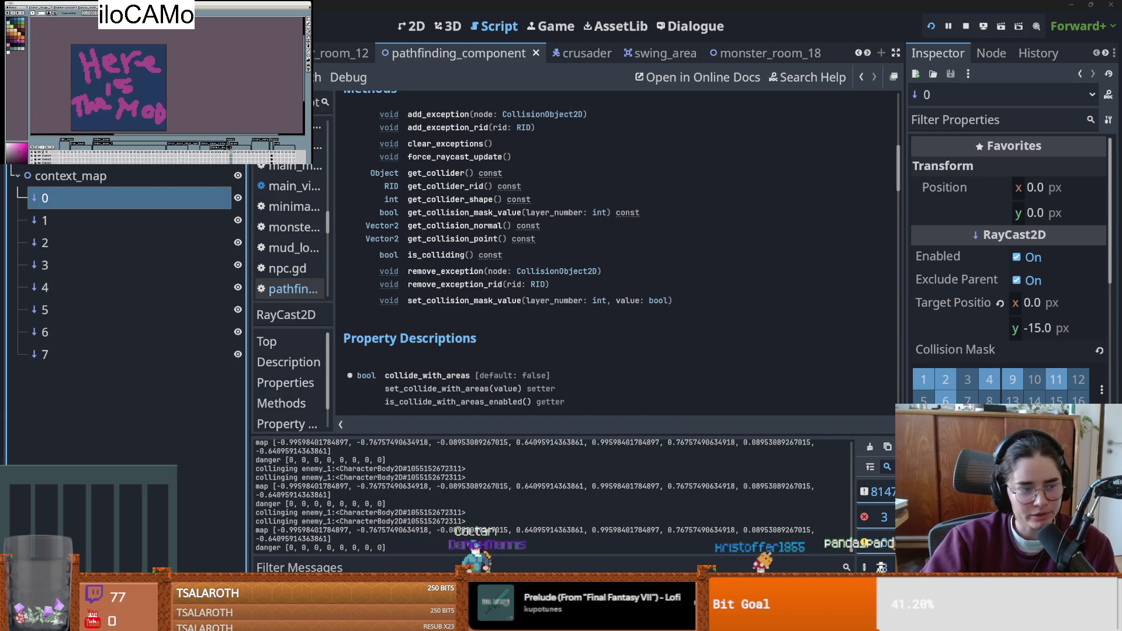
# - Browse the RayCast2D methods list and jump to the get_collider() description
pyautogui.scroll(3, 530, 283)
pyautogui.scroll(-5, 560, 274)
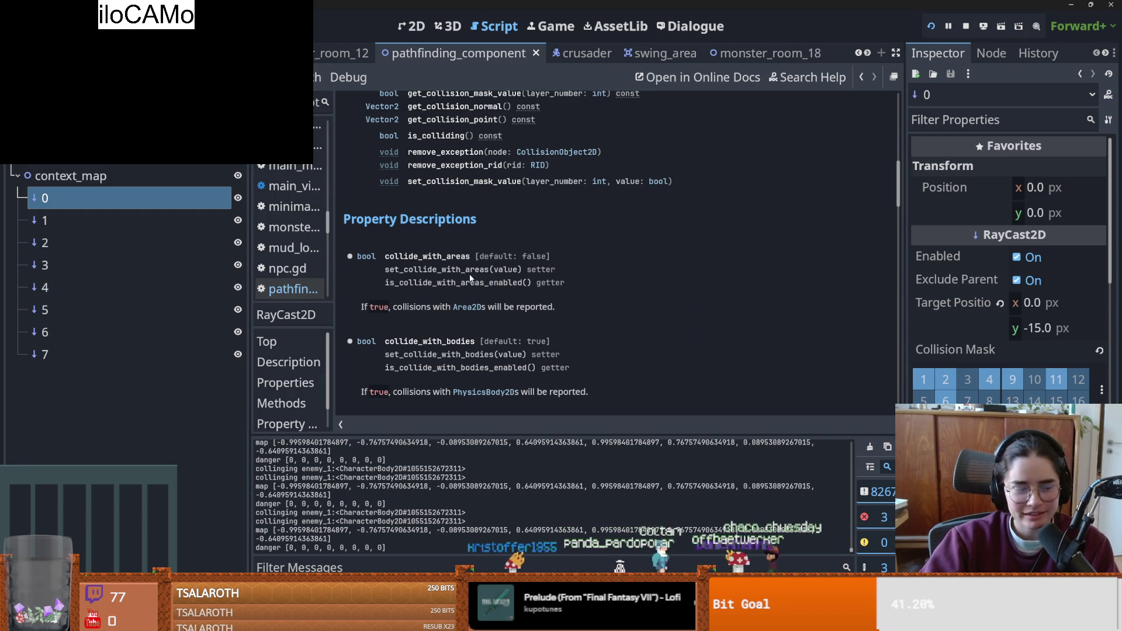
pyautogui.scroll(15, 470, 274)
pyautogui.scroll(-8, 475, 259)
pyautogui.scroll(3, 463, 299)
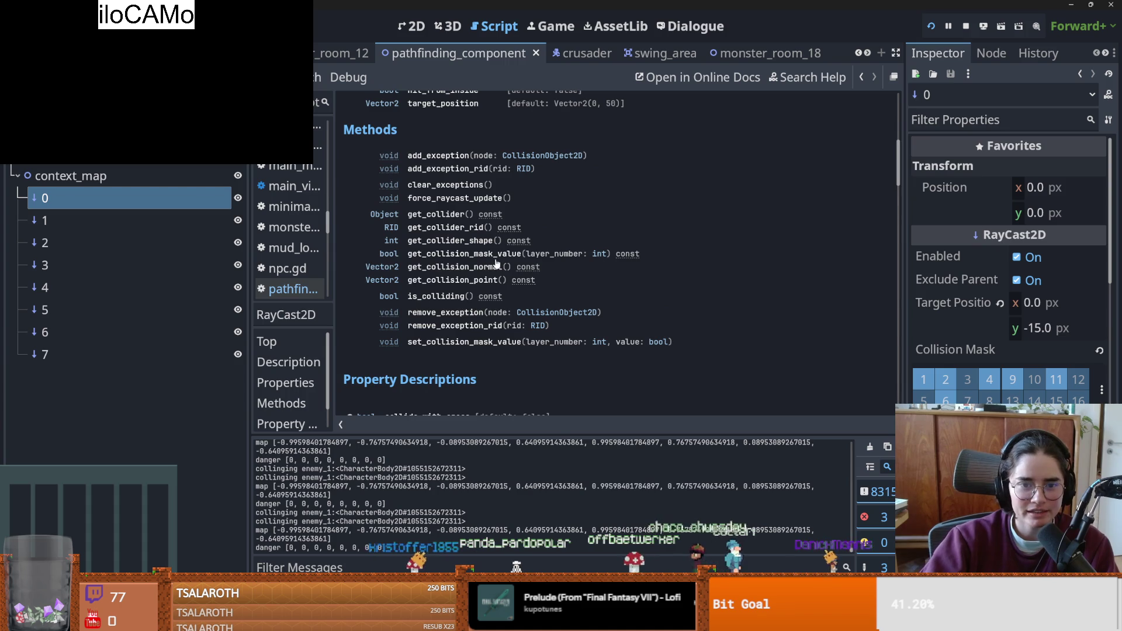
pyautogui.scroll(3, 478, 263)
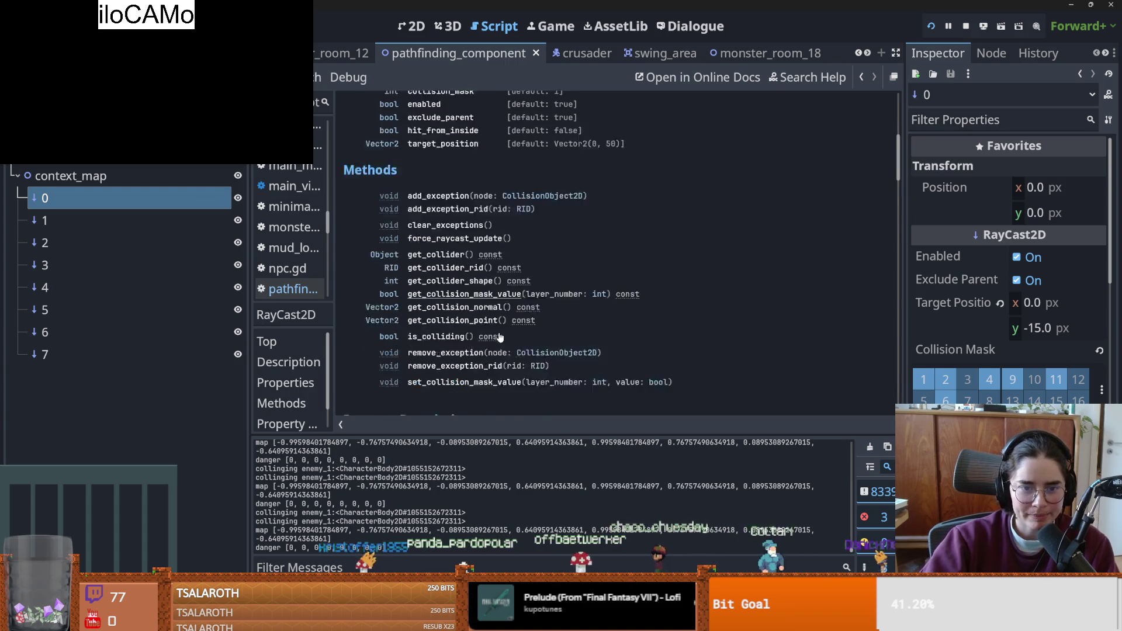
pyautogui.scroll(3, 501, 338)
pyautogui.scroll(-5, 490, 330)
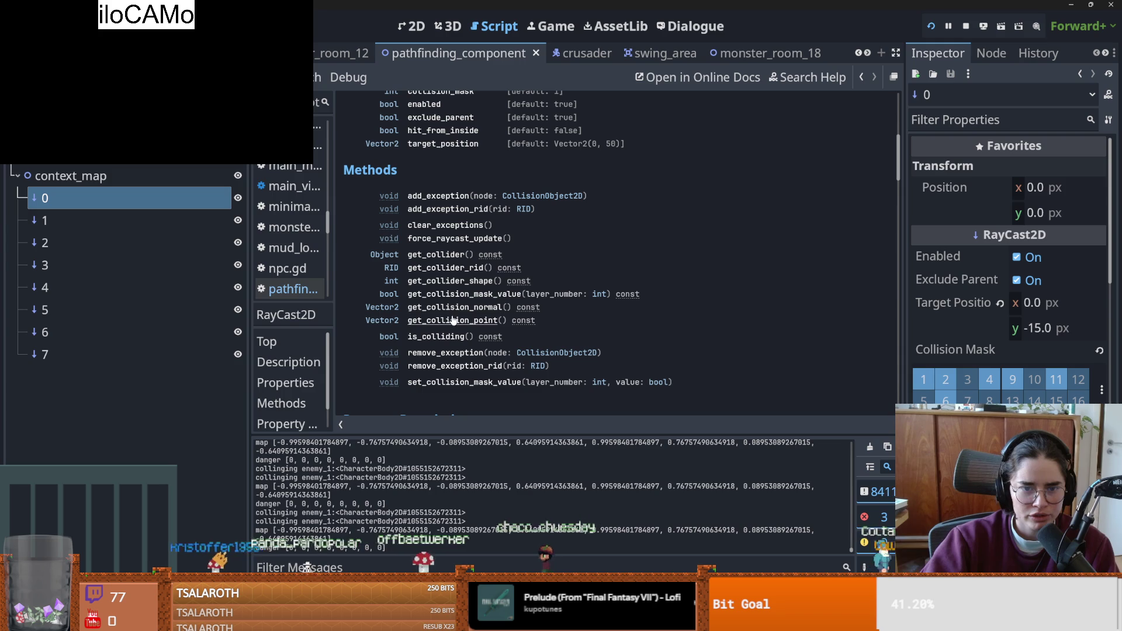
pyautogui.click(438, 257)
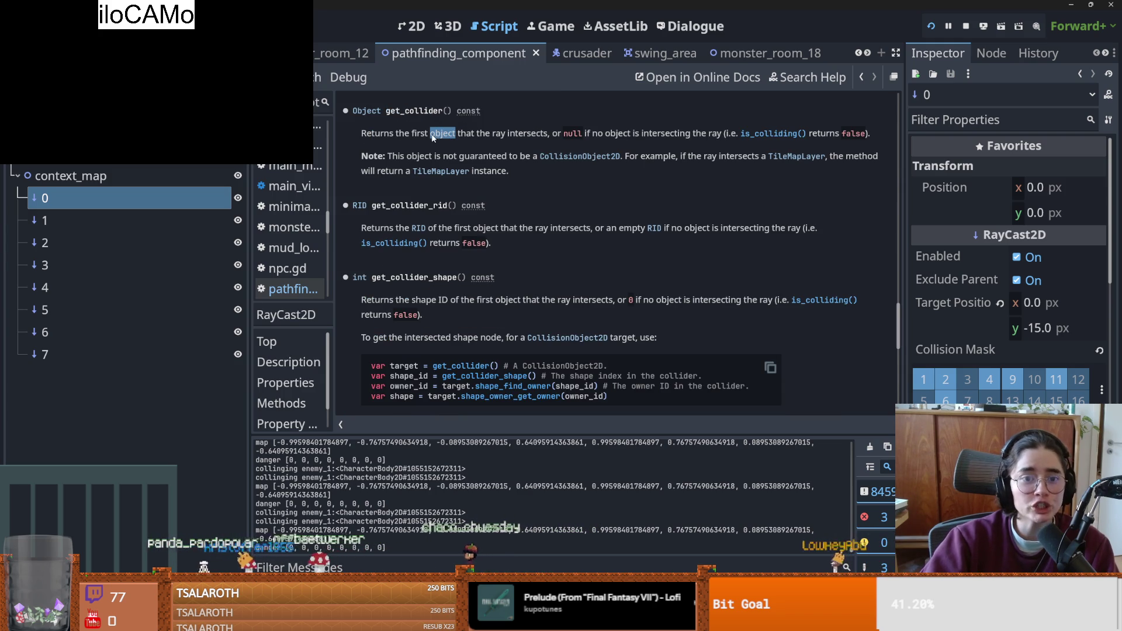
pyautogui.scroll(10, 431, 135)
pyautogui.scroll(10, 464, 309)
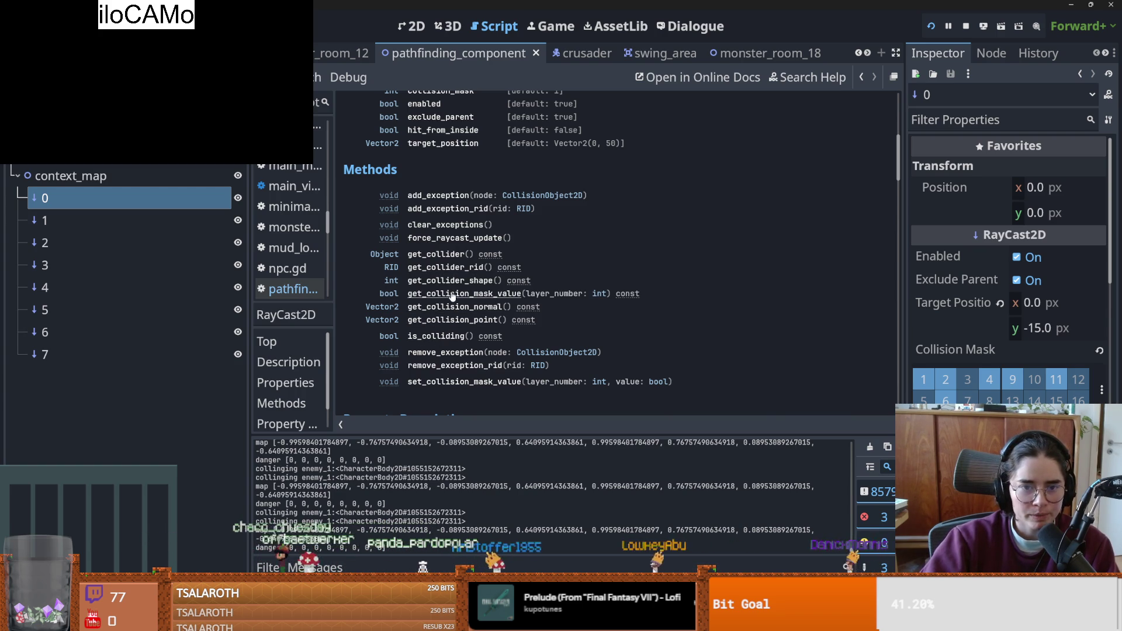
pyautogui.scroll(-1, 460, 296)
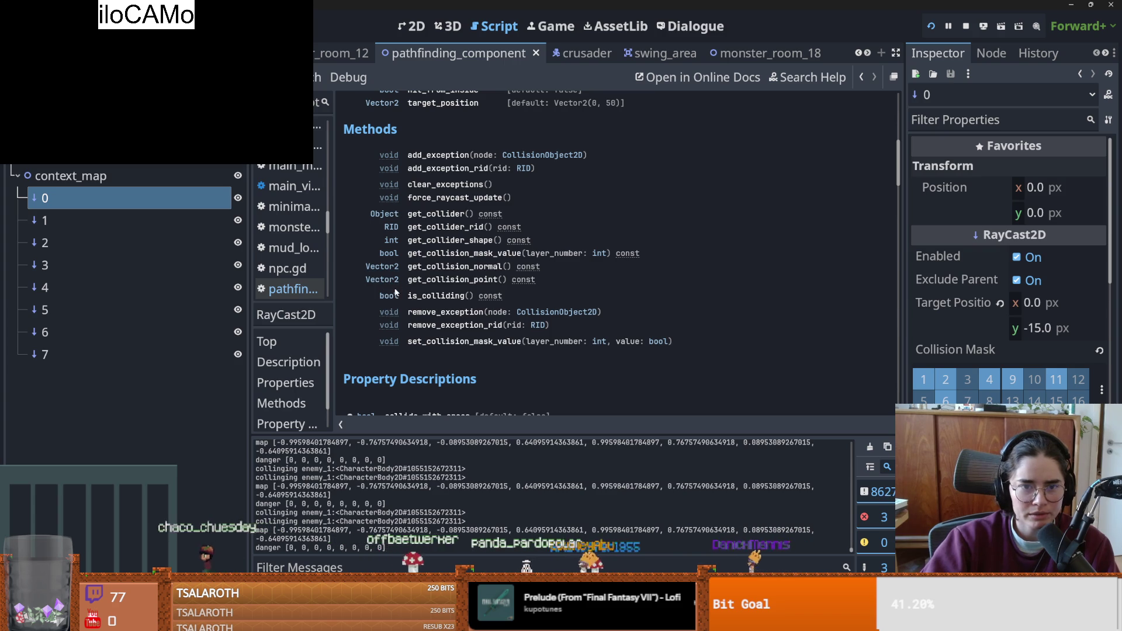
pyautogui.scroll(-4, 395, 292)
pyautogui.scroll(3, 401, 256)
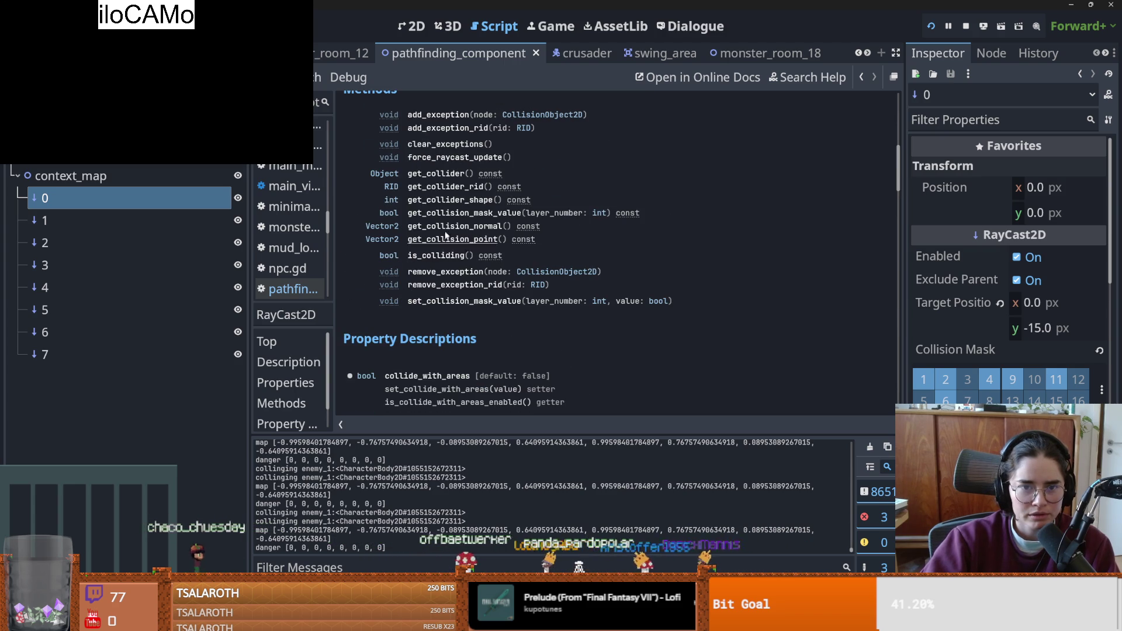
pyautogui.scroll(5, 438, 241)
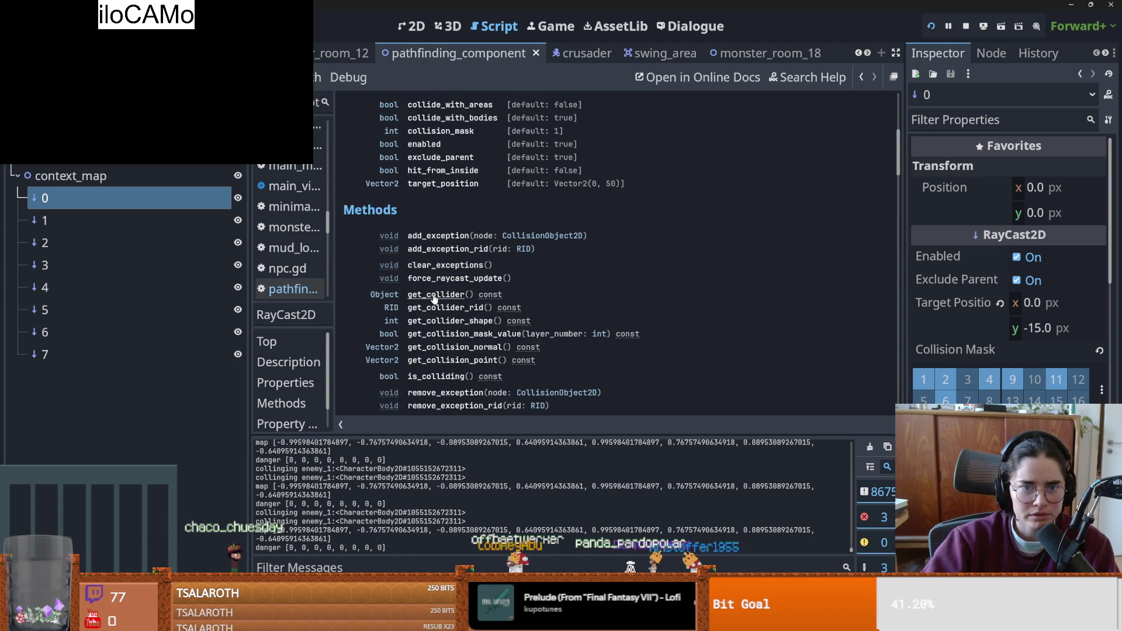
pyautogui.scroll(-9, 432, 293)
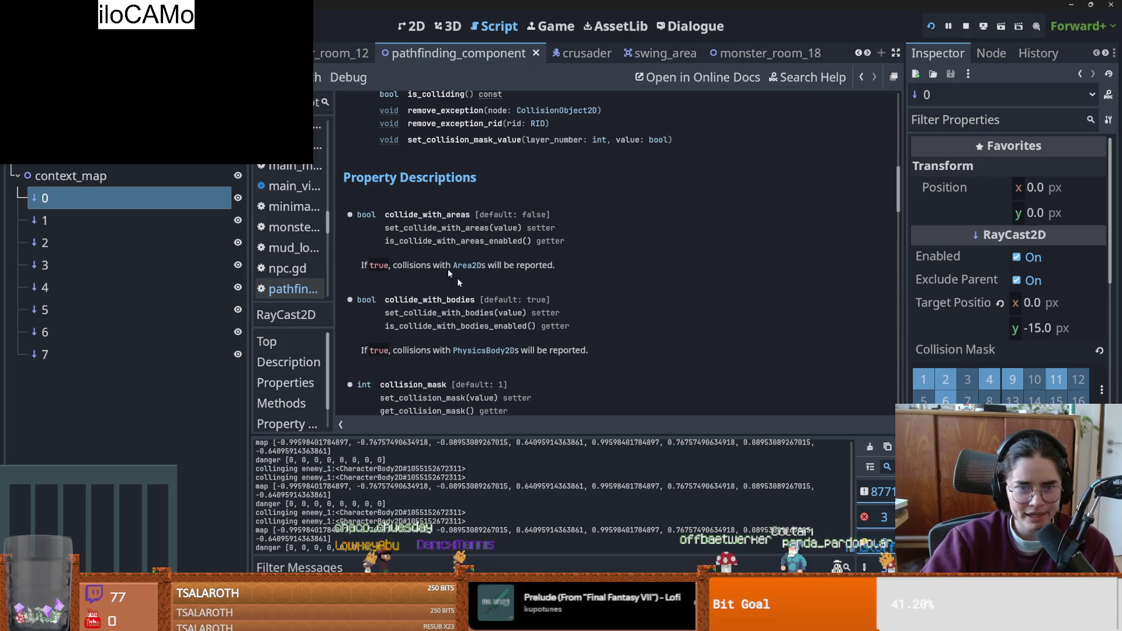
pyautogui.doubleClick(427, 215)
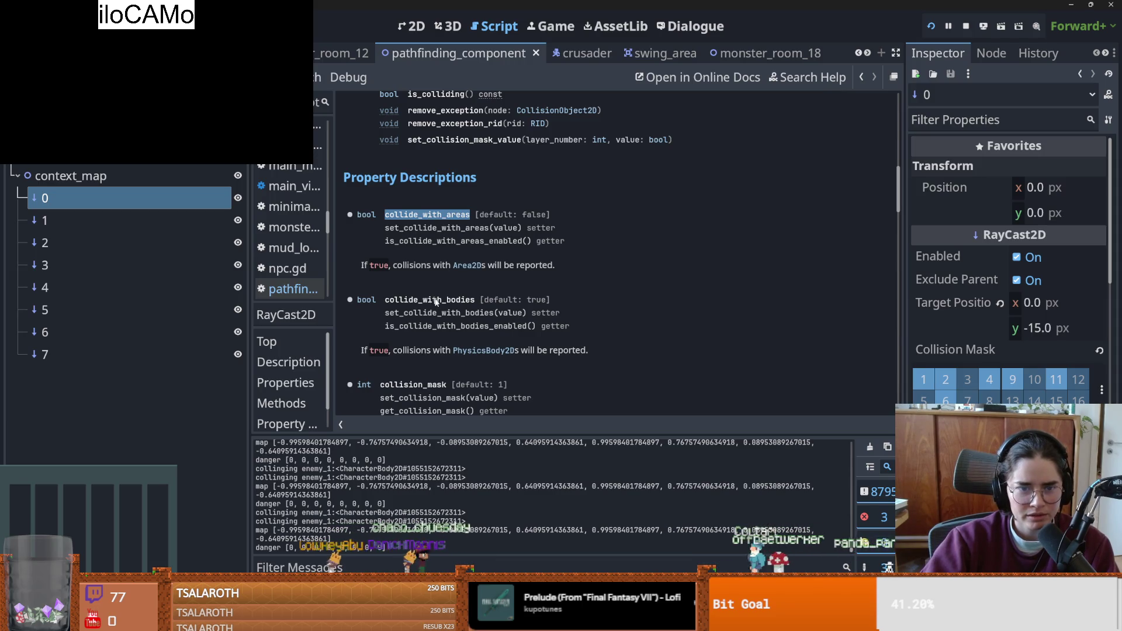
pyautogui.scroll(-2, 464, 312)
pyautogui.scroll(-4, 465, 311)
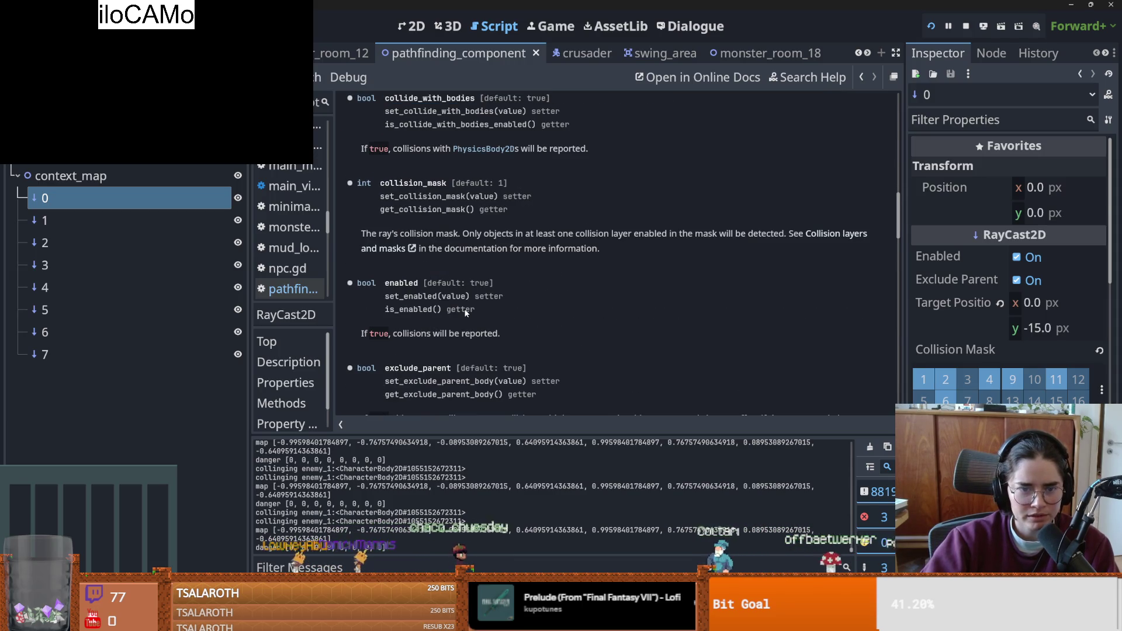
pyautogui.scroll(-6, 464, 310)
pyautogui.scroll(-10, 503, 319)
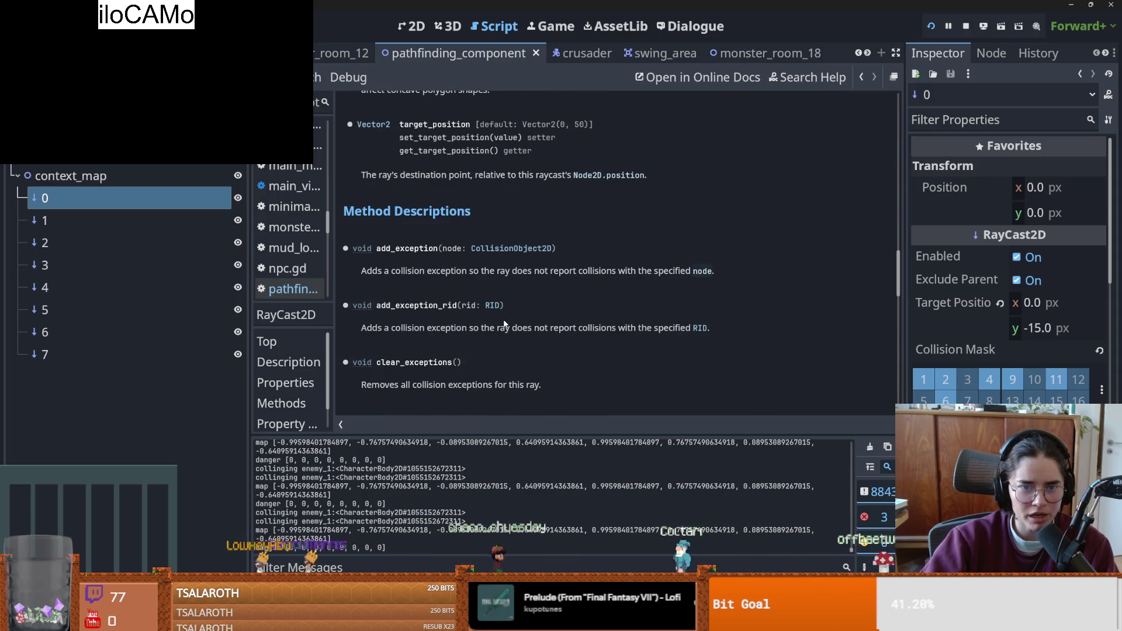
pyautogui.scroll(-8, 503, 319)
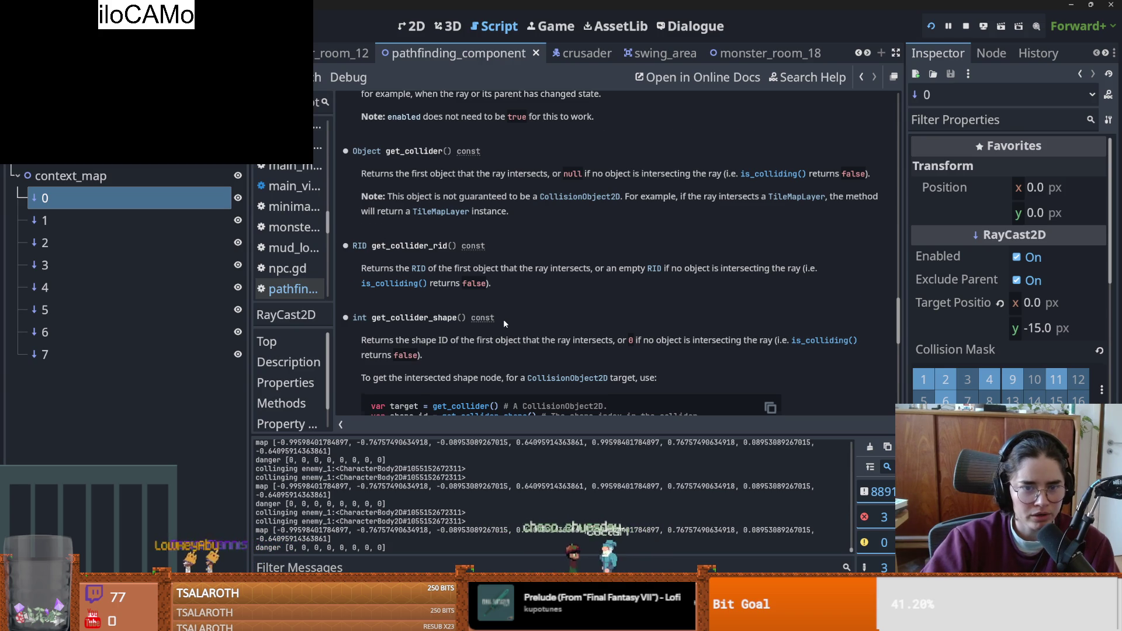
pyautogui.scroll(-6, 503, 319)
pyautogui.scroll(-15, 503, 319)
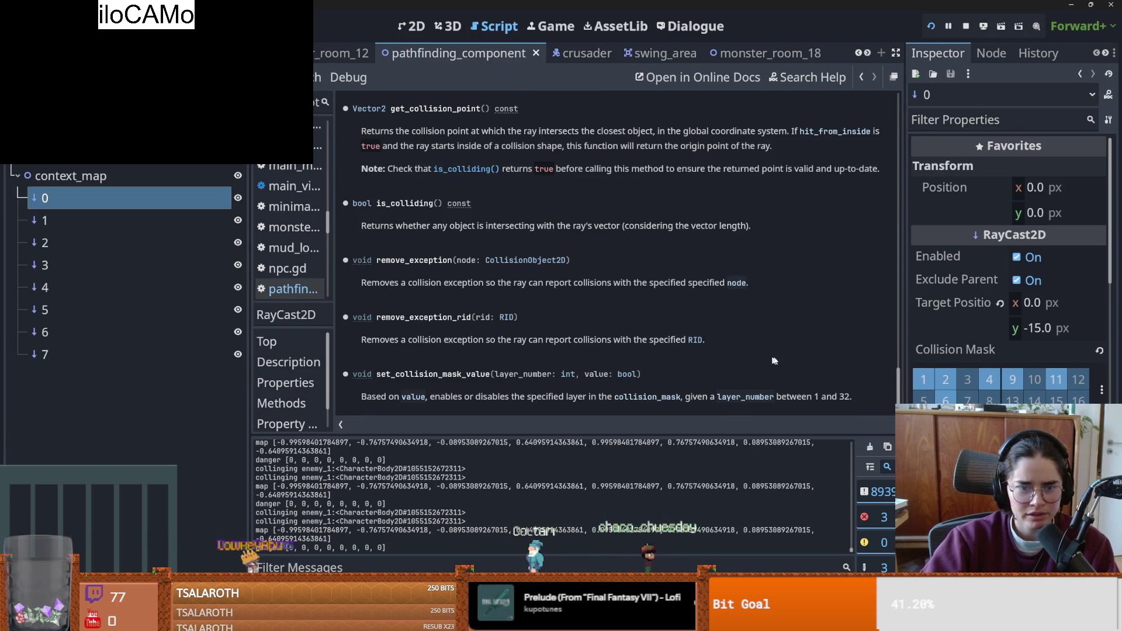
pyautogui.scroll(20, 517, 212)
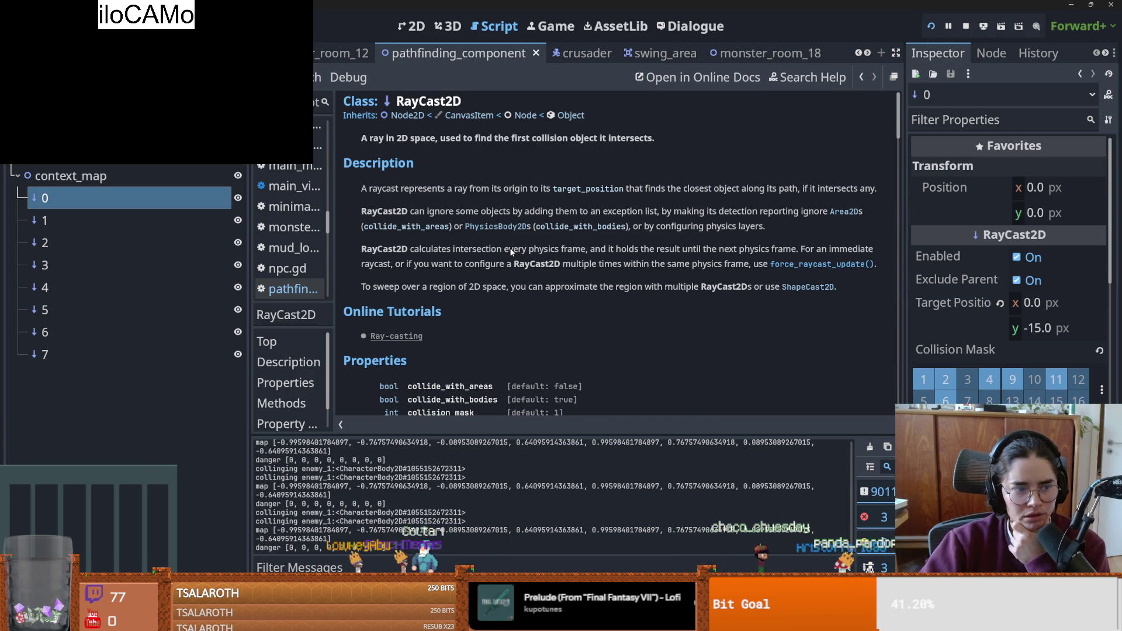
pyautogui.scroll(-5, 511, 252)
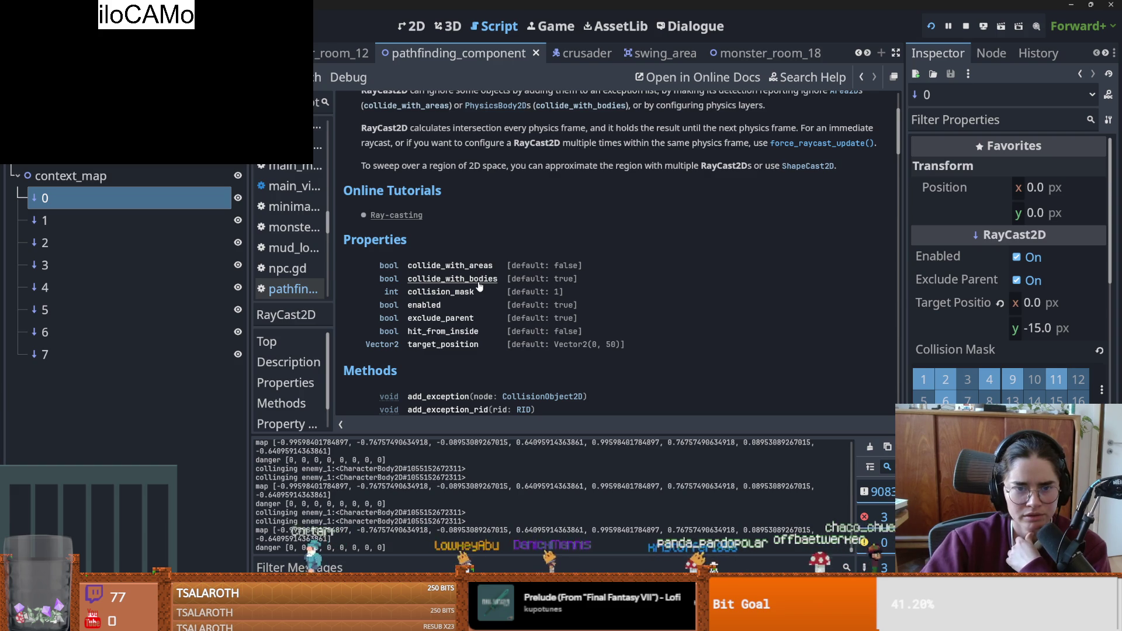
pyautogui.click(478, 283)
pyautogui.scroll(2, 423, 190)
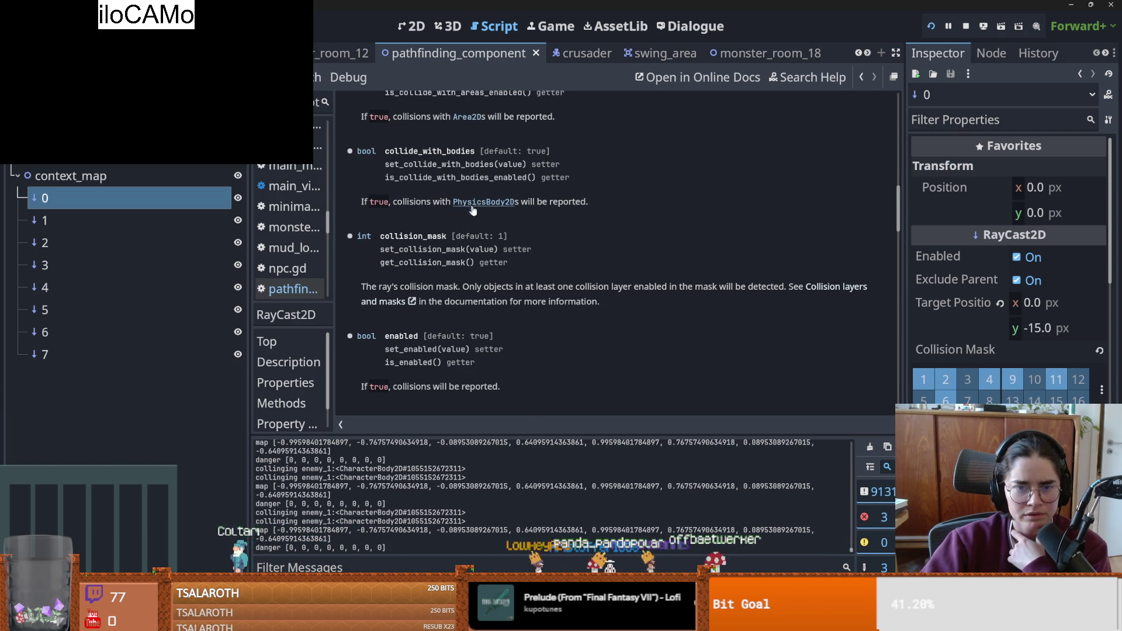
pyautogui.moveTo(903, 217); pyautogui.dragTo(902, 87)
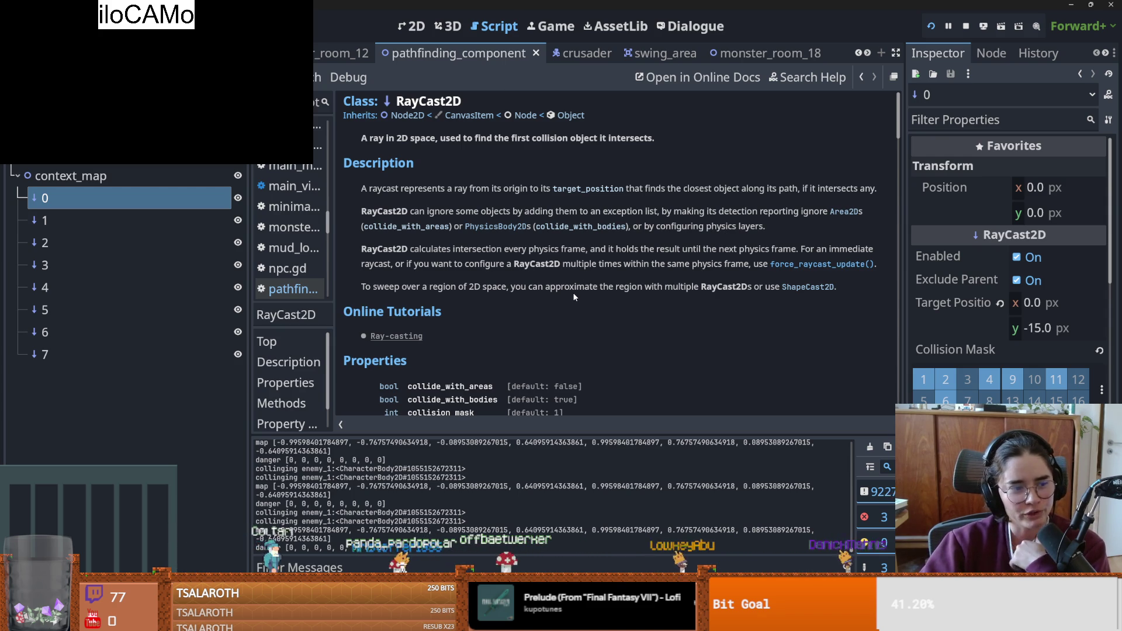
pyautogui.scroll(-1, 540, 312)
pyautogui.scroll(-2, 540, 316)
pyautogui.scroll(1, 540, 316)
pyautogui.scroll(-2, 540, 316)
pyautogui.scroll(-2, 540, 316)
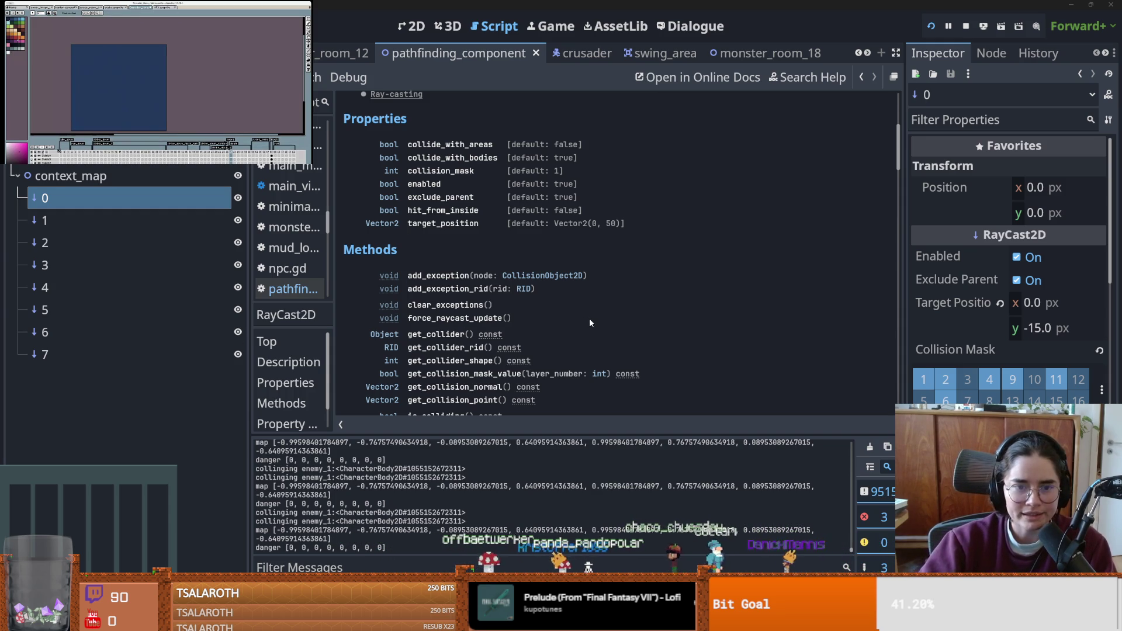
pyautogui.scroll(1, 589, 320)
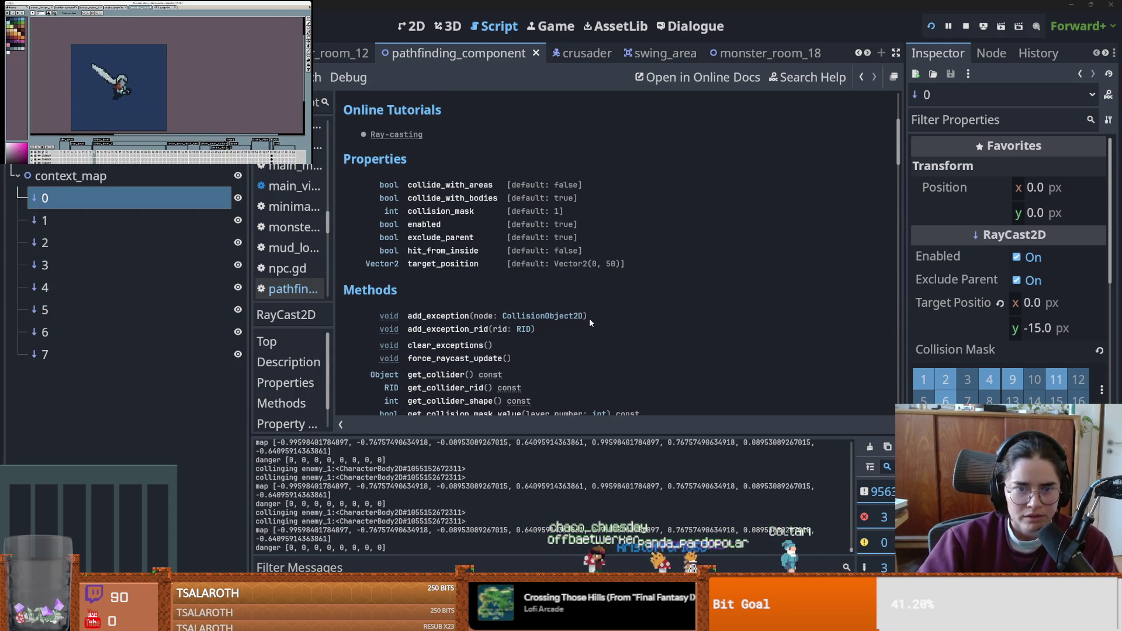
pyautogui.scroll(-1, 589, 324)
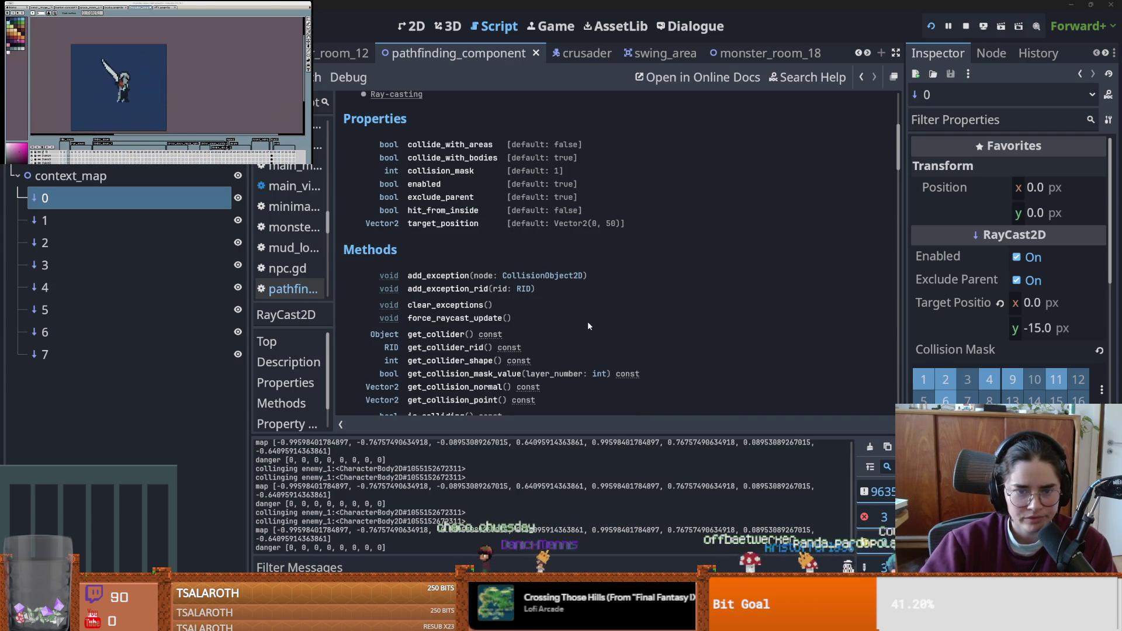
pyautogui.scroll(-1, 588, 322)
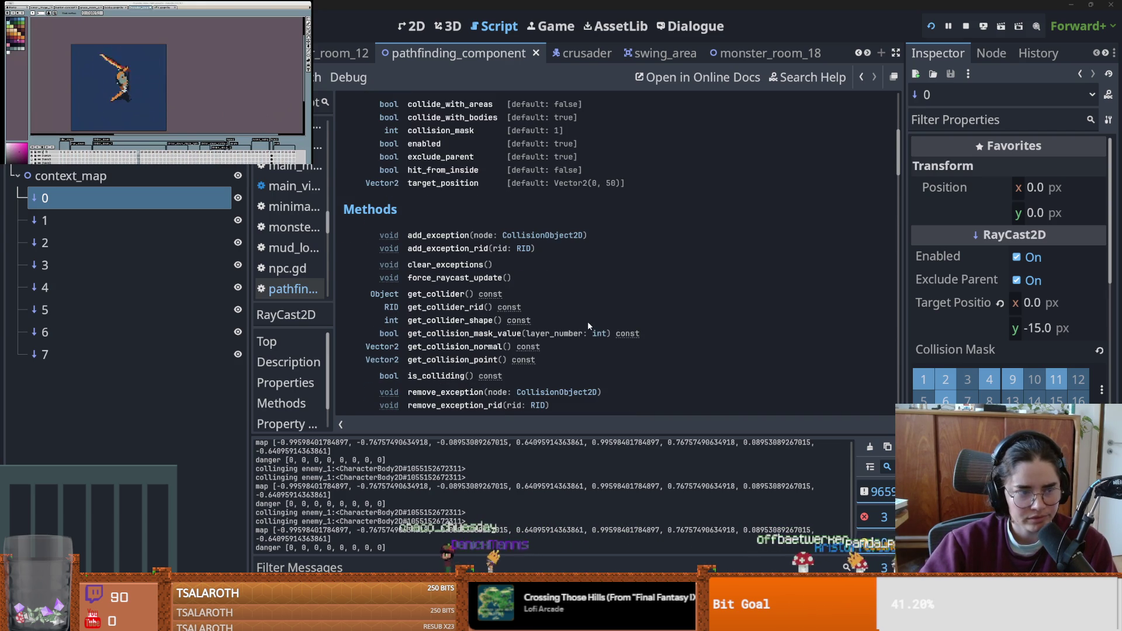
pyautogui.scroll(1, 587, 321)
pyautogui.scroll(-1, 587, 322)
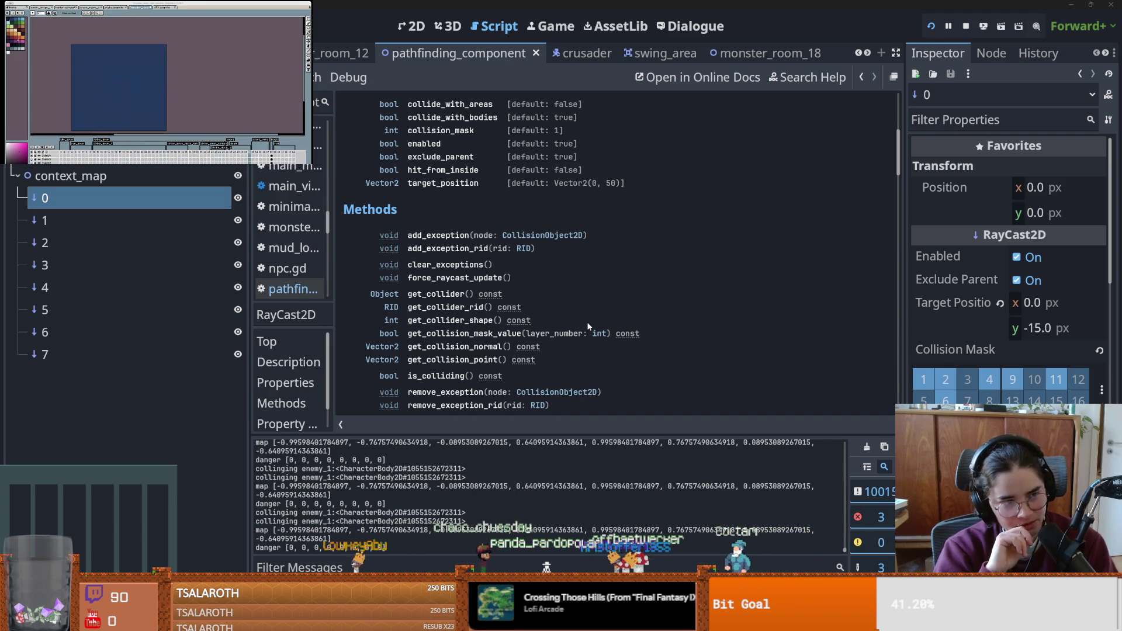
pyautogui.scroll(-1, 556, 322)
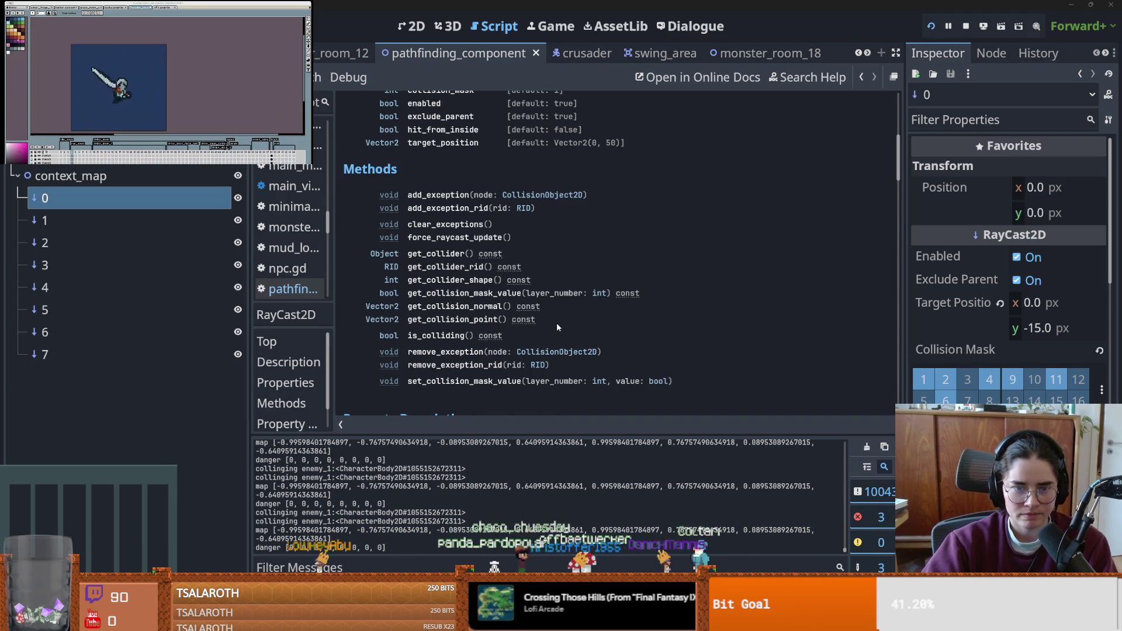
pyautogui.scroll(-1, 555, 328)
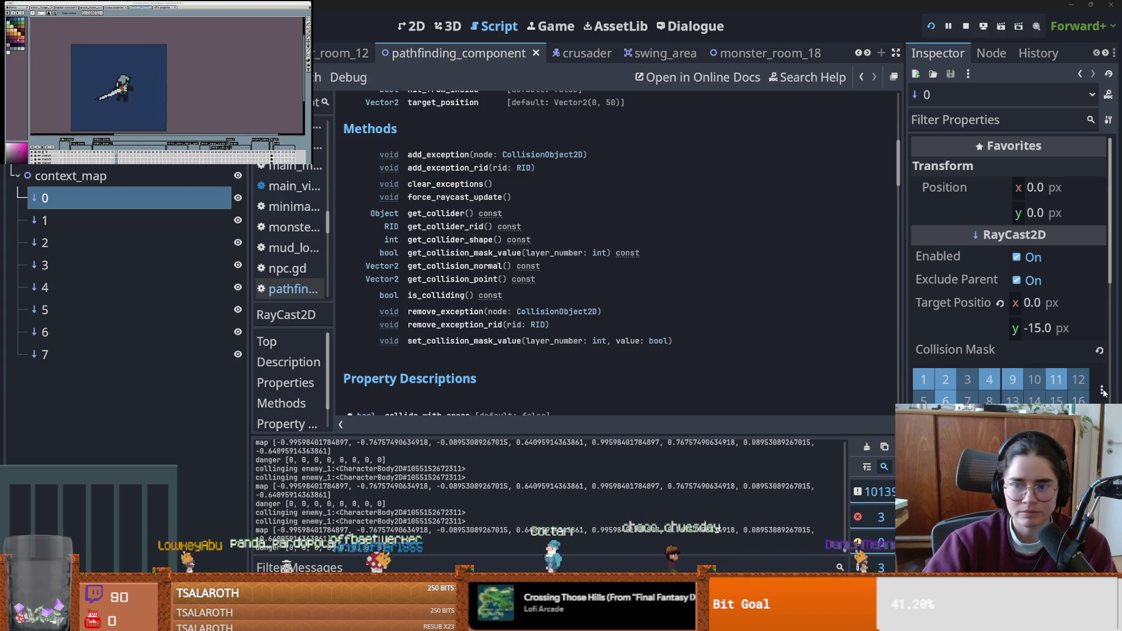
pyautogui.scroll(-1, 1044, 301)
pyautogui.scroll(1, 1045, 301)
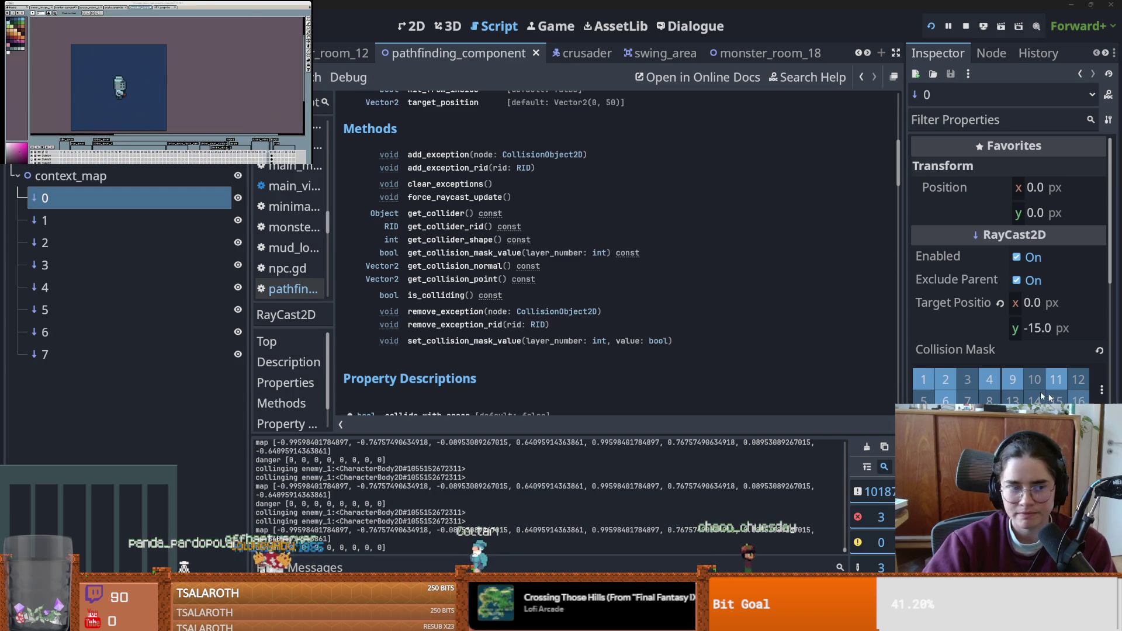
# - Dismiss the Target Position menu and save the context_map scene, then select ray 1
pyautogui.rightClick(939, 319)
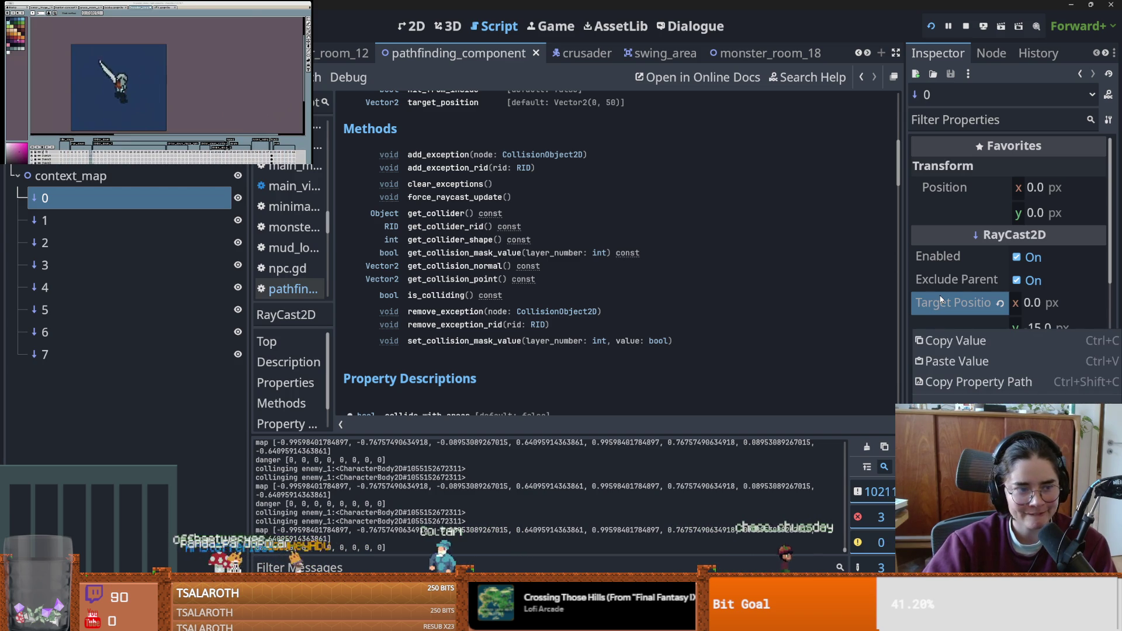
pyautogui.press('Escape')
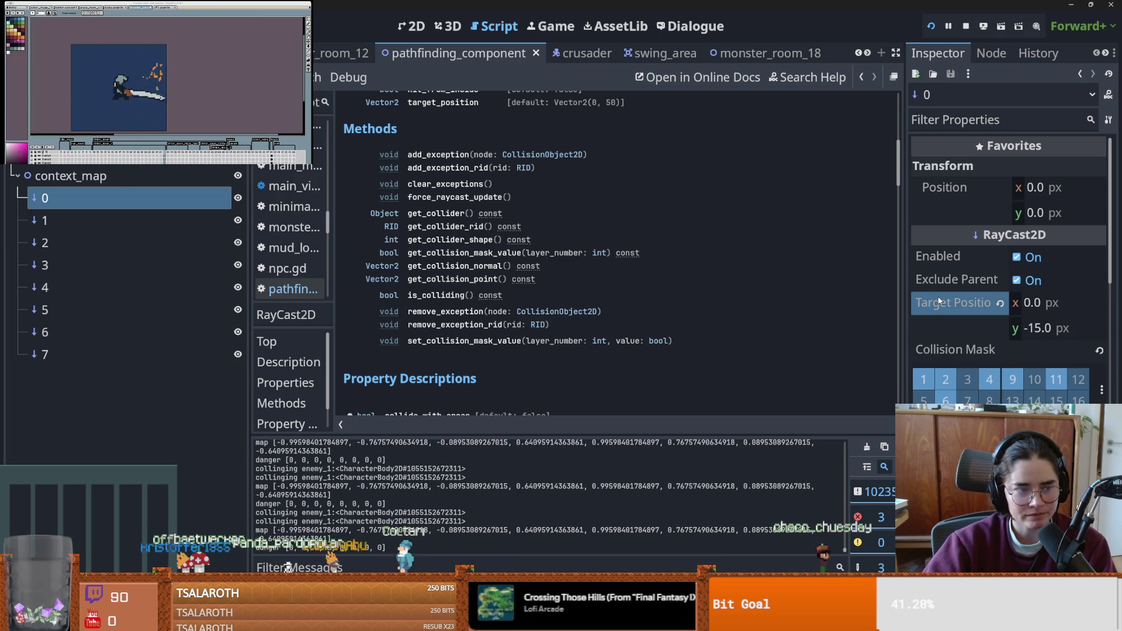
pyautogui.hotkey('ctrl', 's')
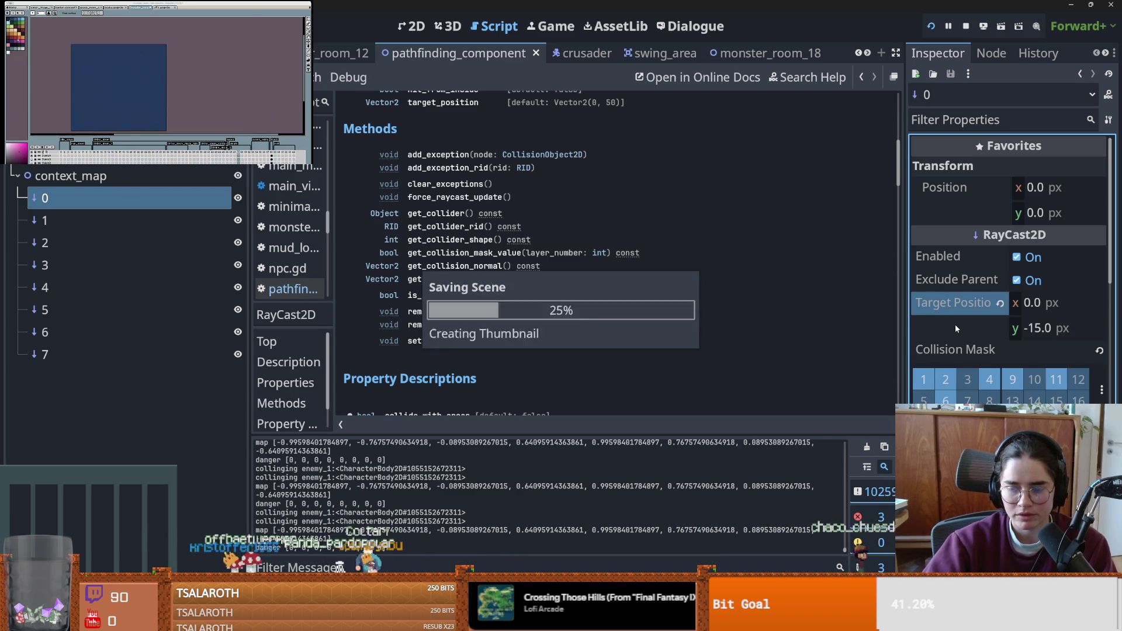
pyautogui.scroll(-1, 955, 324)
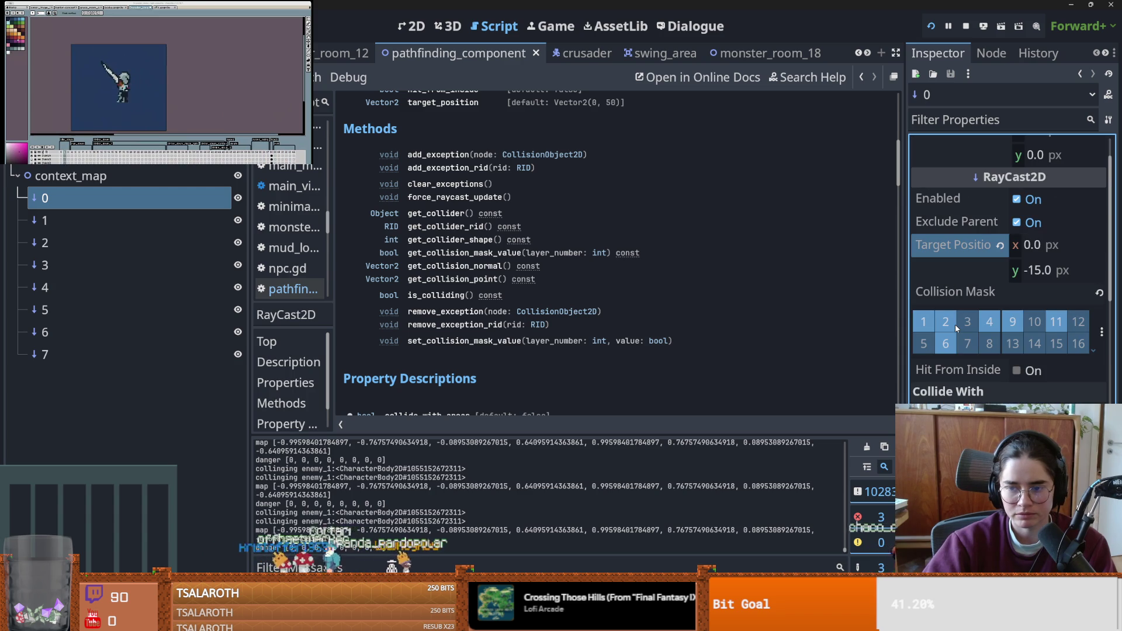
pyautogui.scroll(-5, 955, 324)
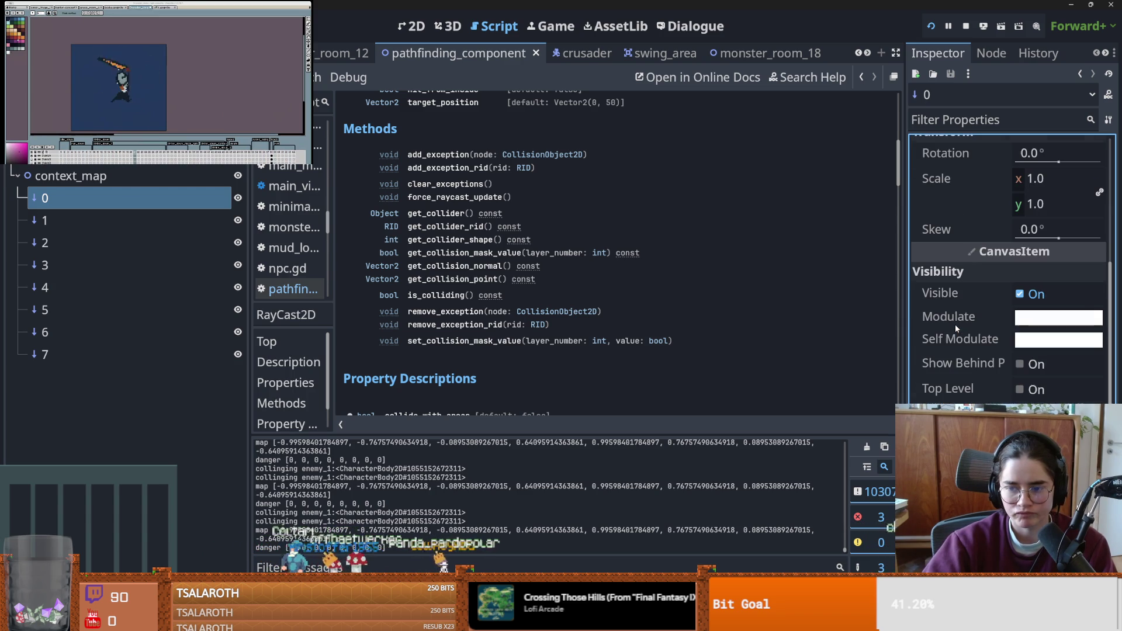
pyautogui.scroll(1, 955, 325)
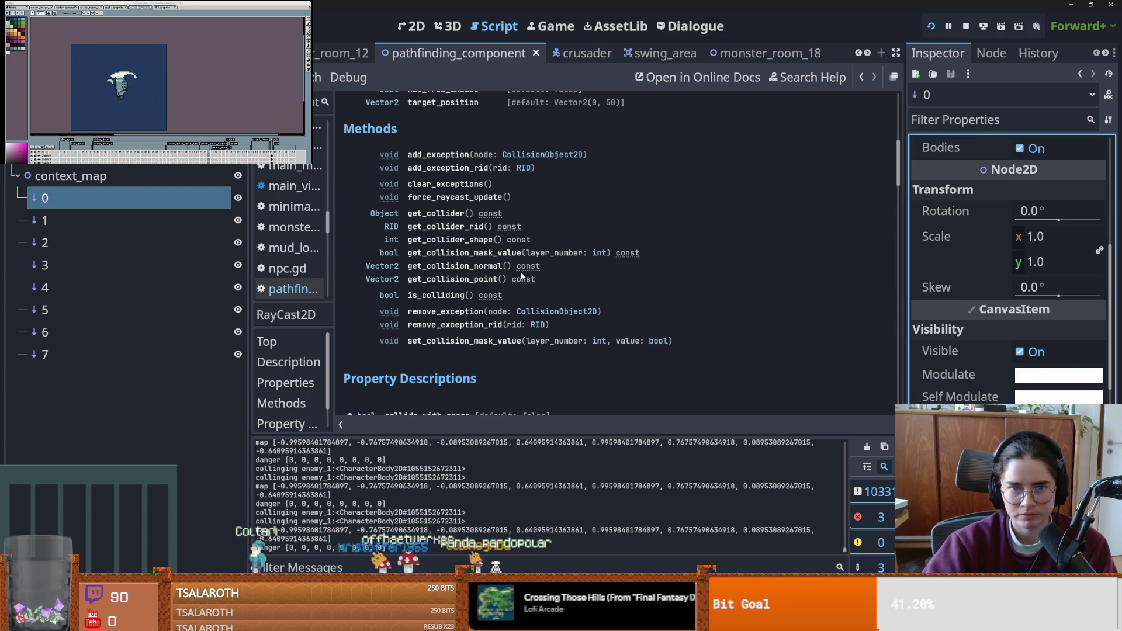
pyautogui.scroll(1, 509, 260)
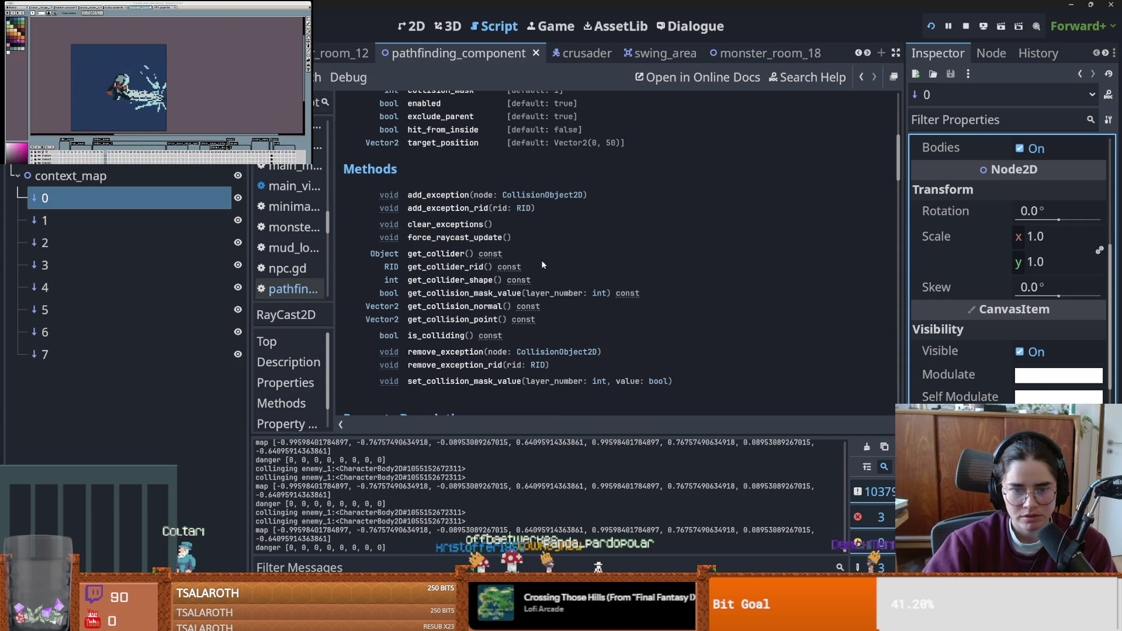
pyautogui.scroll(-1, 542, 265)
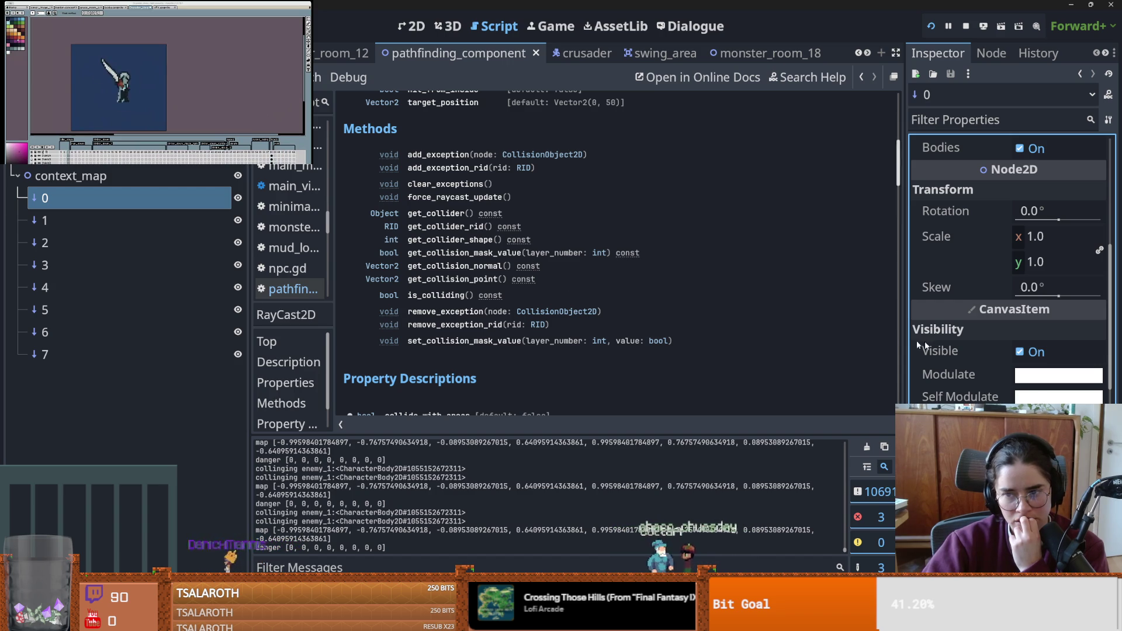
pyautogui.scroll(5, 970, 363)
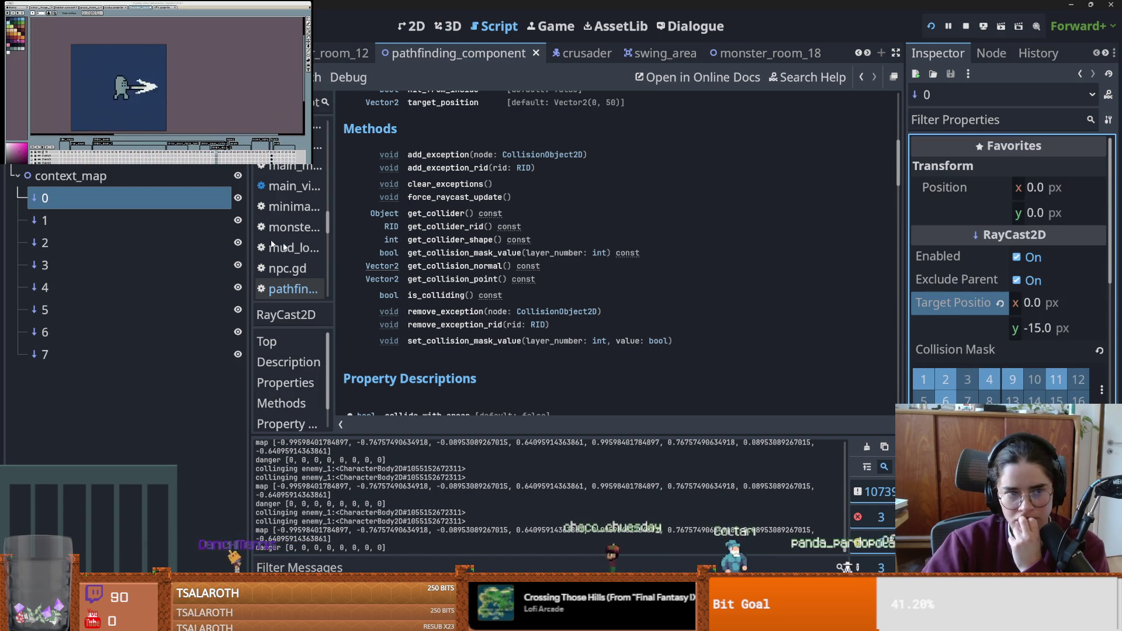
pyautogui.click(146, 225)
# - Inspect the settings of rays 3 and 5 in the Inspector, and stop the running game with F8
pyautogui.click(127, 266)
pyautogui.click(127, 311)
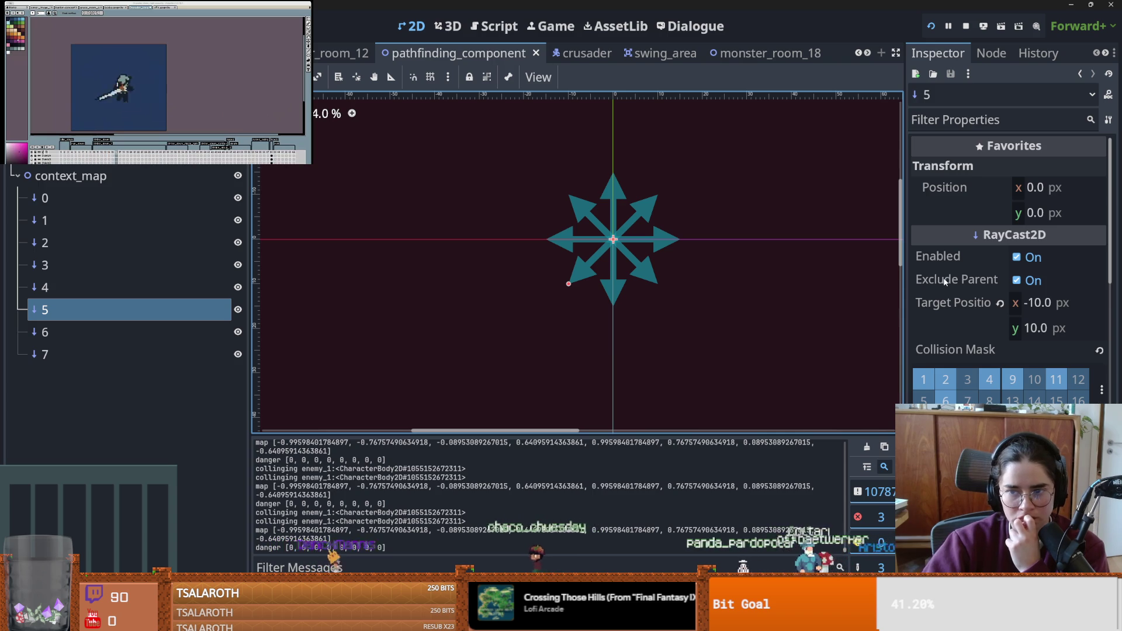
pyautogui.moveTo(952, 279)
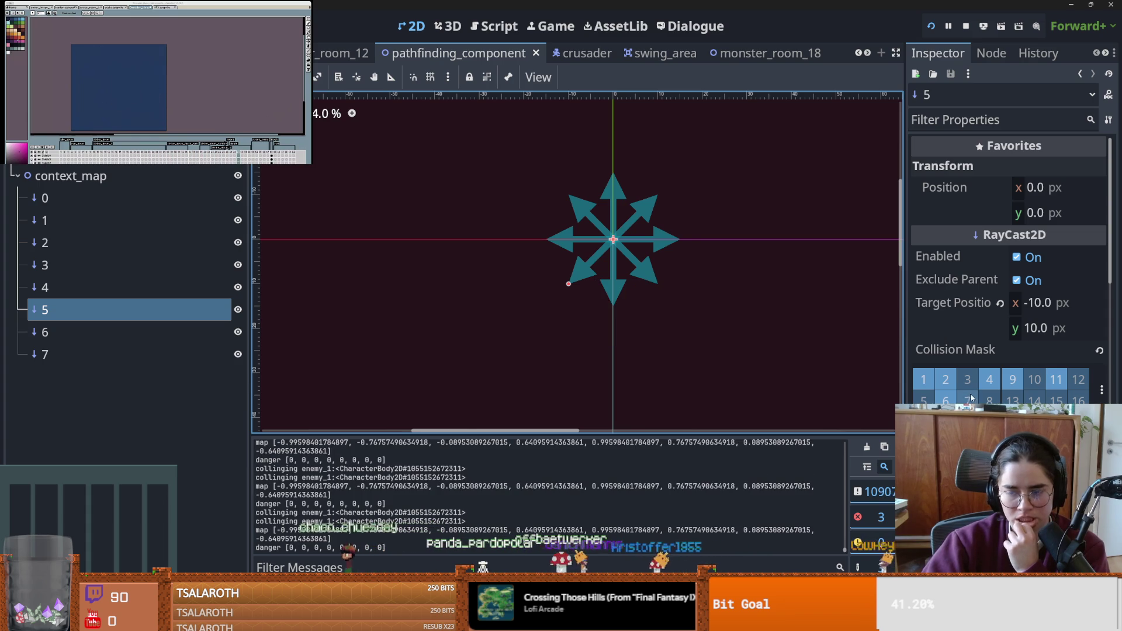
pyautogui.scroll(-2, 968, 392)
pyautogui.moveTo(962, 372)
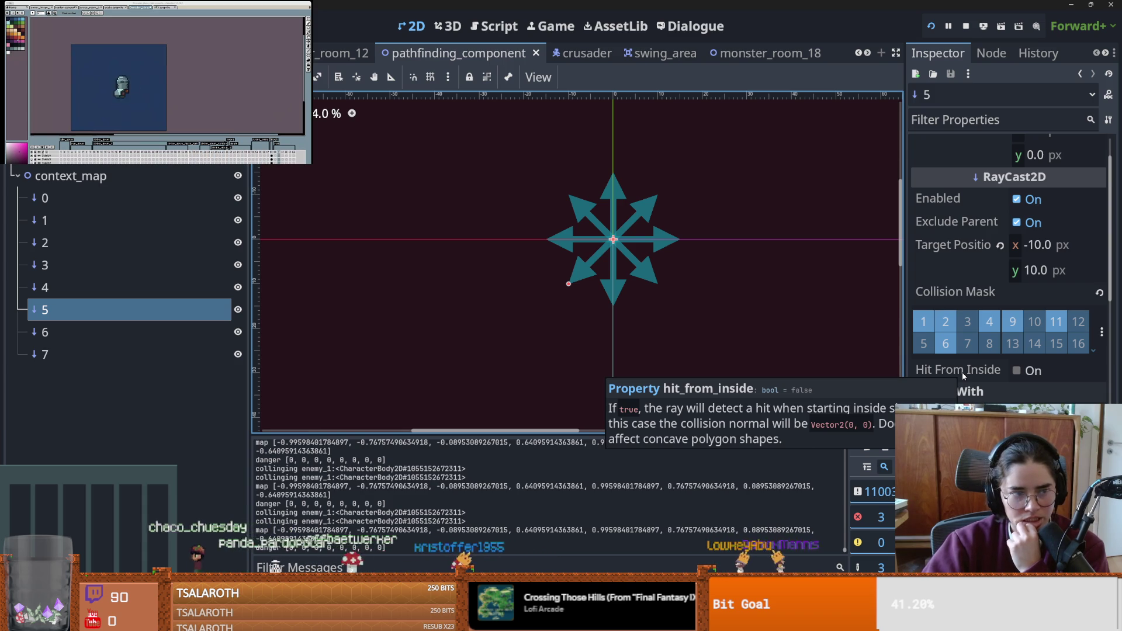
pyautogui.scroll(-2, 808, 317)
pyautogui.scroll(-8, 1008, 263)
pyautogui.scroll(-2, 960, 381)
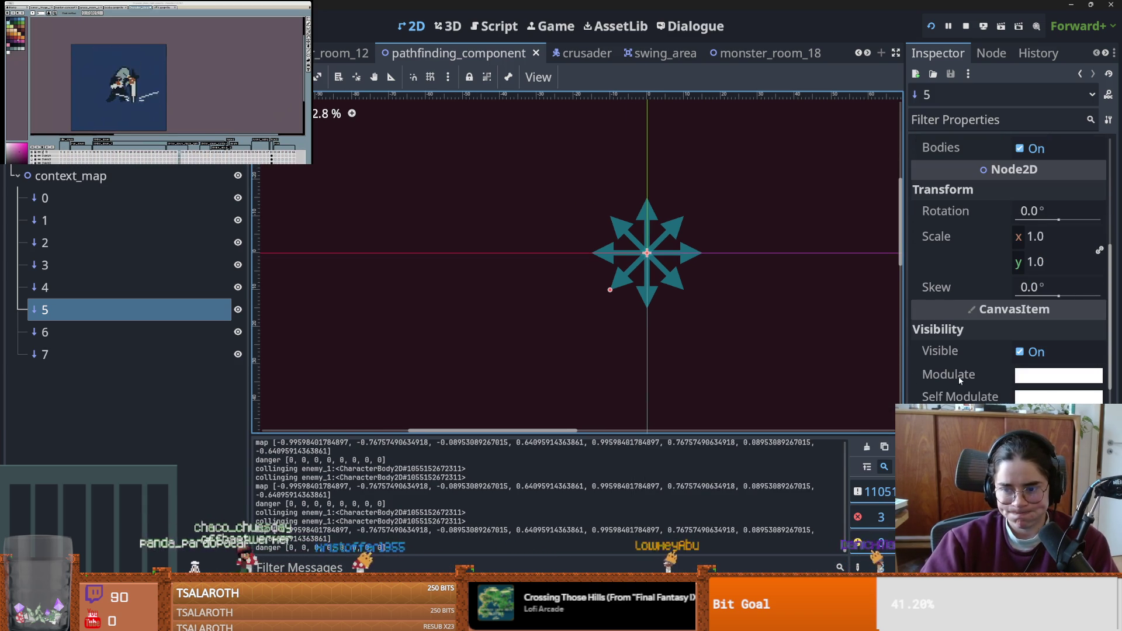
pyautogui.scroll(6, 959, 380)
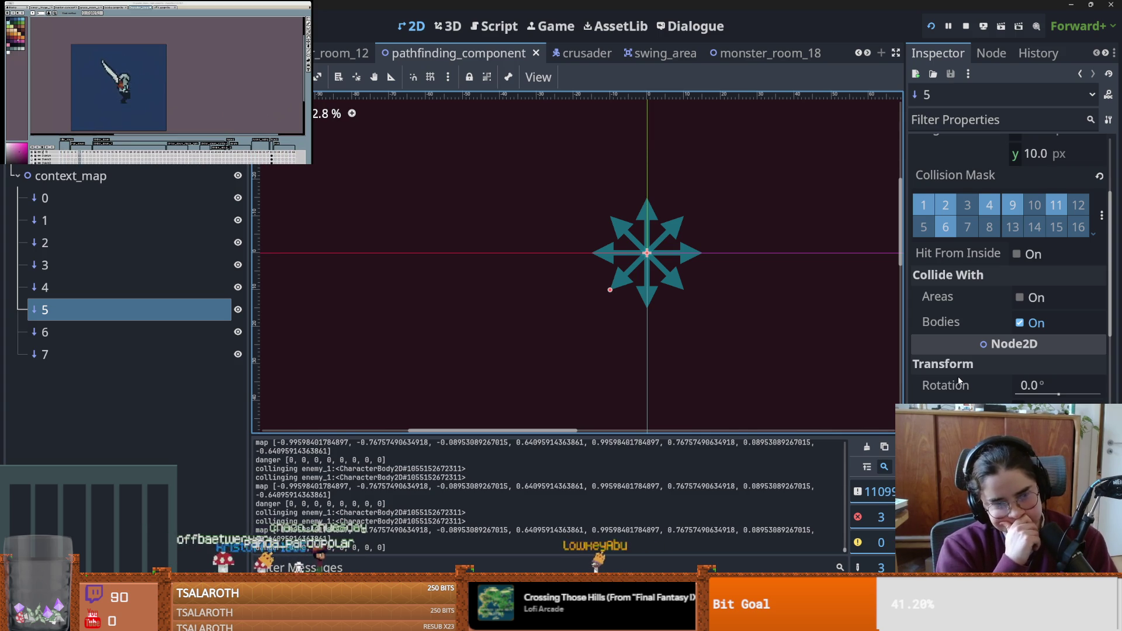
pyautogui.press('F8')
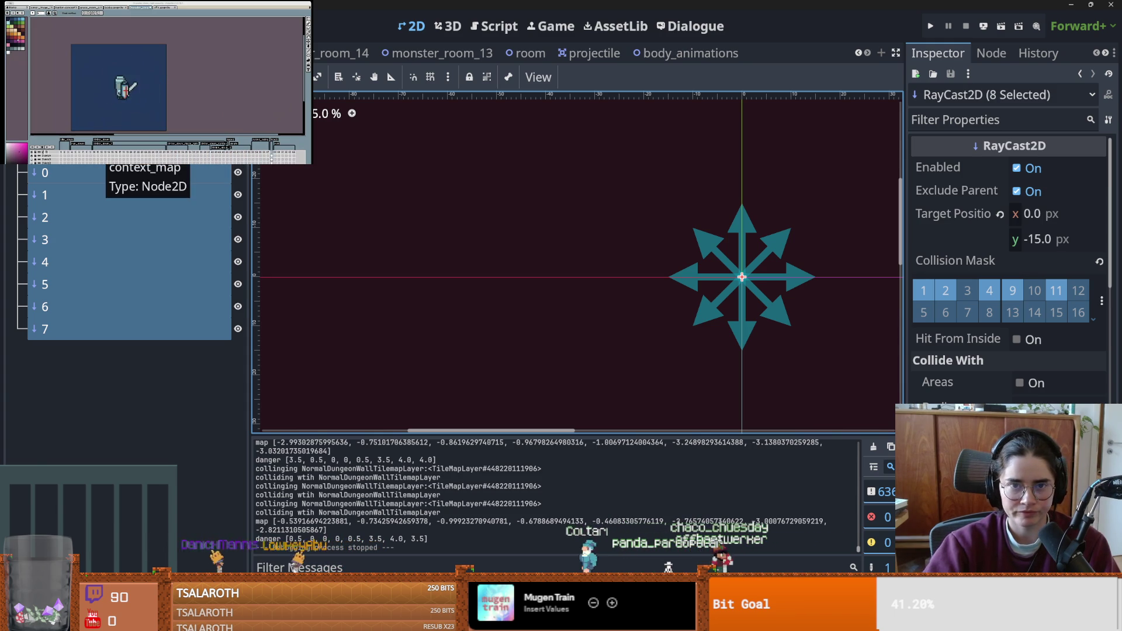
# - Filter the FileSystem dock for 'spikes' and open spikes.tscn
pyautogui.hotkey('alt', 'f')
pyautogui.write('spikes')
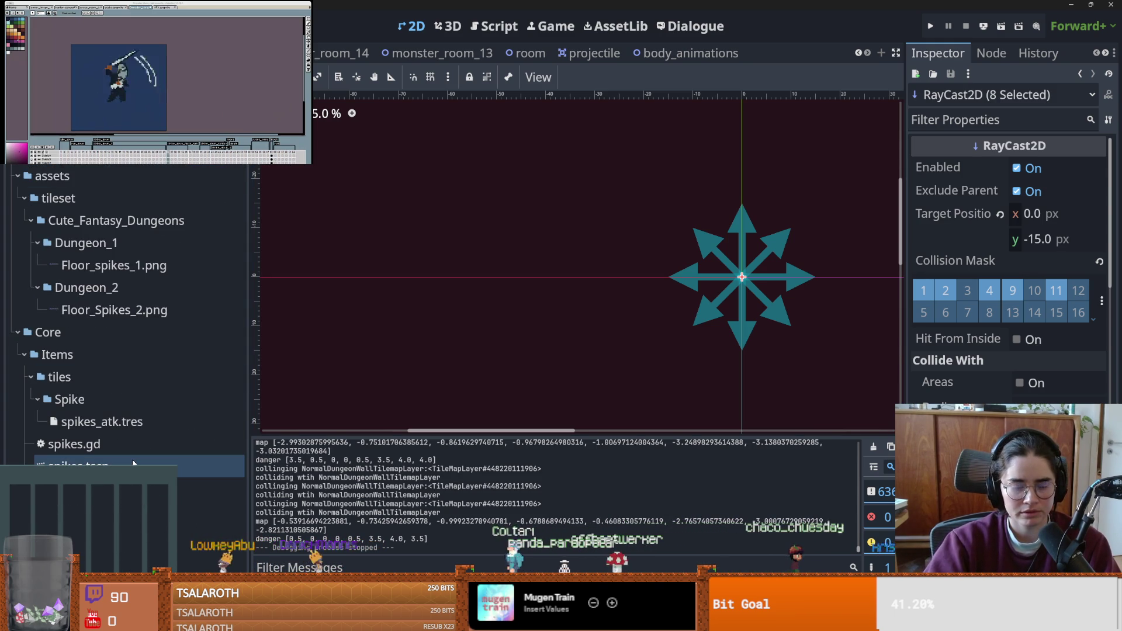
pyautogui.doubleClick(133, 463)
pyautogui.scroll(3, 330, 324)
pyautogui.scroll(-3, 330, 324)
pyautogui.scroll(2, 329, 325)
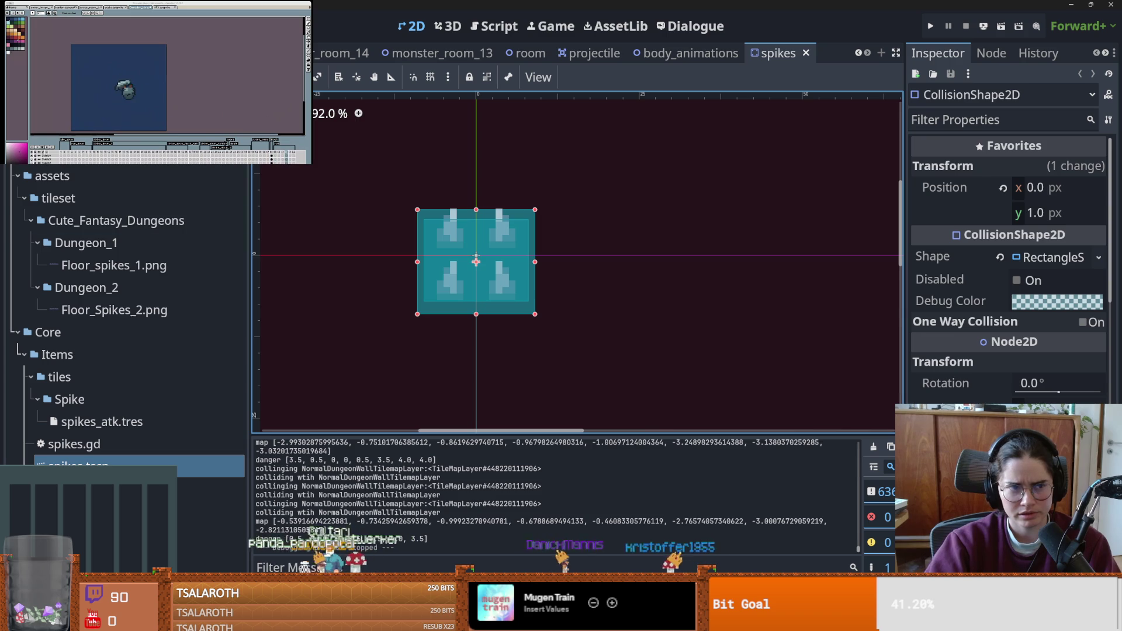
# - Open spikes.gd from Area2D, select its declarations on lines 5–9, then select the Area2D node
pyautogui.click(35, 156)
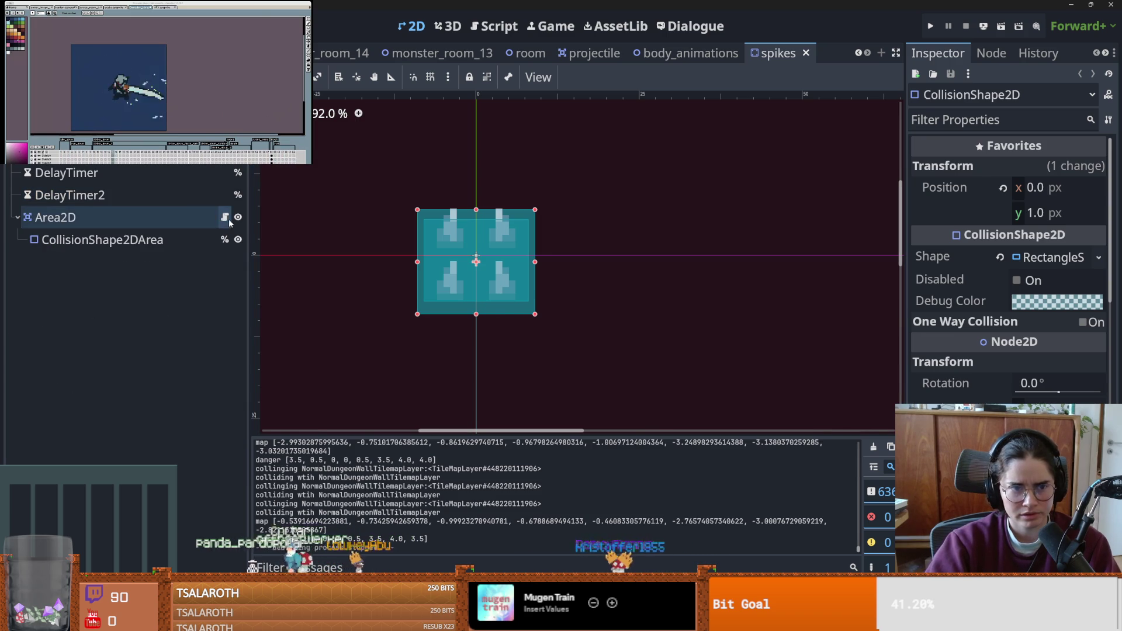
pyautogui.click(225, 217)
pyautogui.doubleClick(514, 155)
pyautogui.click(554, 209)
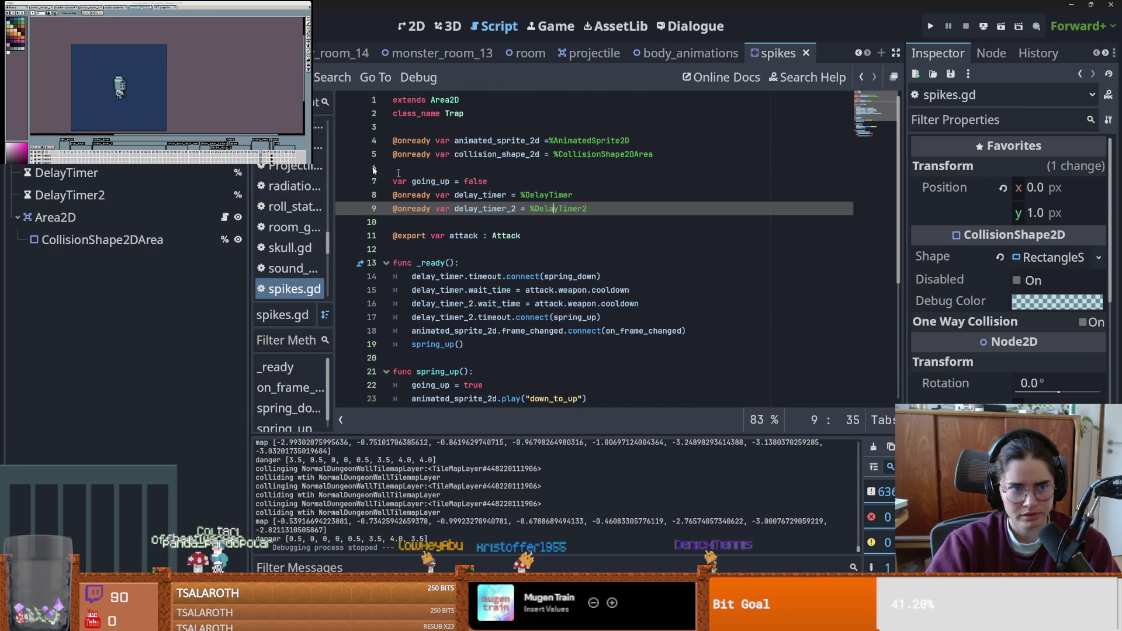
pyautogui.click(67, 26)
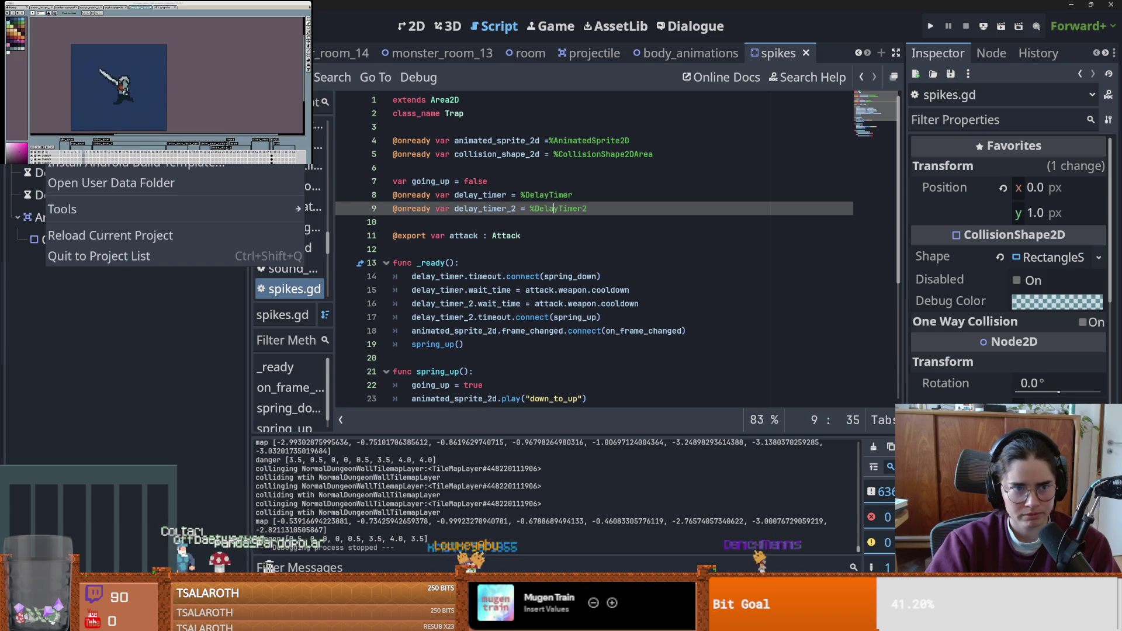
pyautogui.keyDown('shift'); pyautogui.click(522, 154); pyautogui.keyUp('shift')
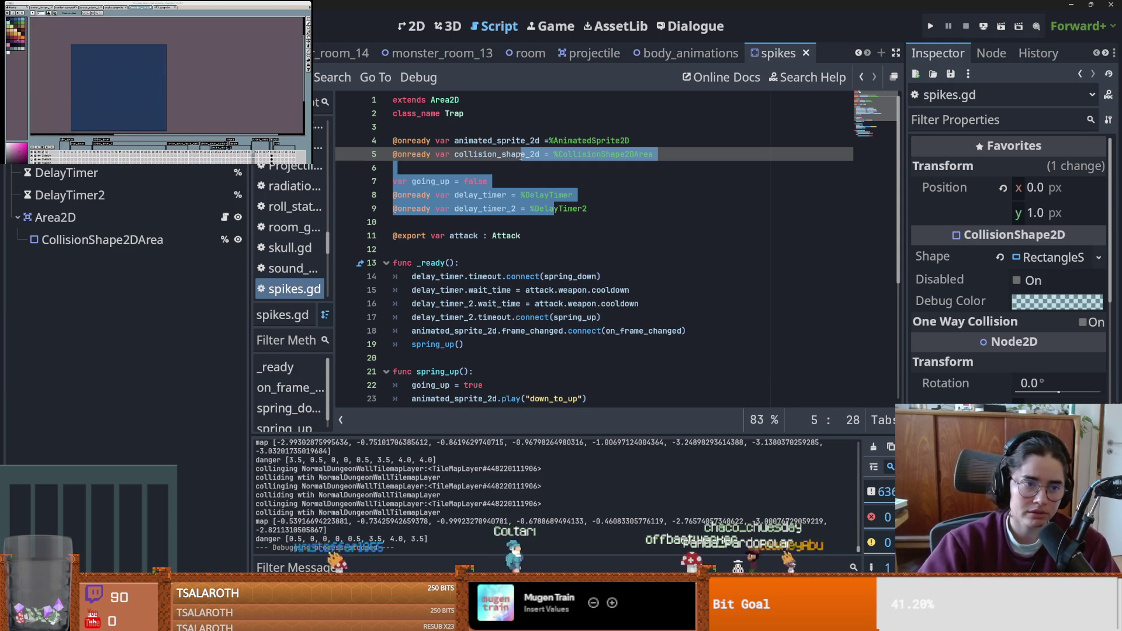
pyautogui.click(172, 222)
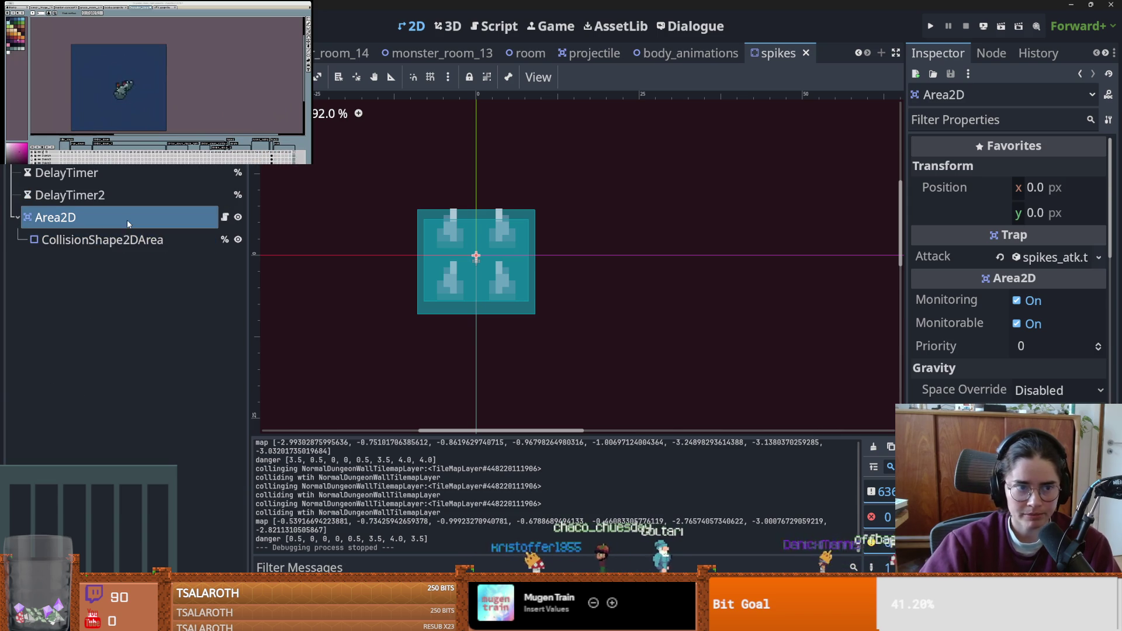
# - Untoggle collision mask layer 4 on the spikes Area2D so only layer 5 remains, and save
pyautogui.scroll(-5, 1008, 263)
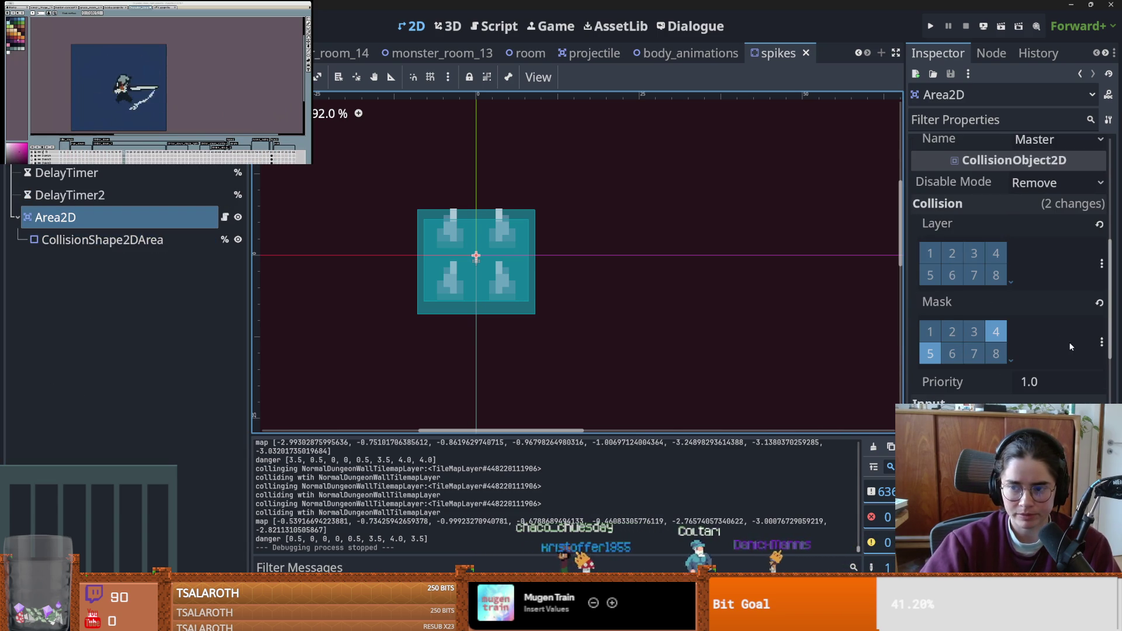
pyautogui.click(1101, 343)
pyautogui.click(994, 365)
pyautogui.hotkey('ctrl', 's')
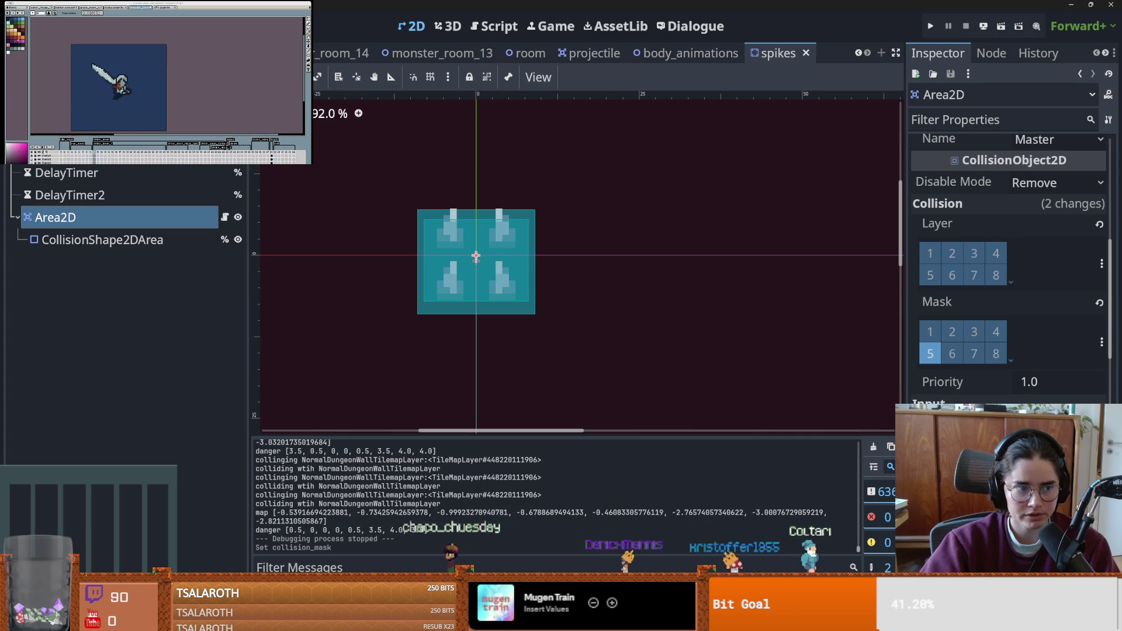
pyautogui.hotkey('alt', 'f')
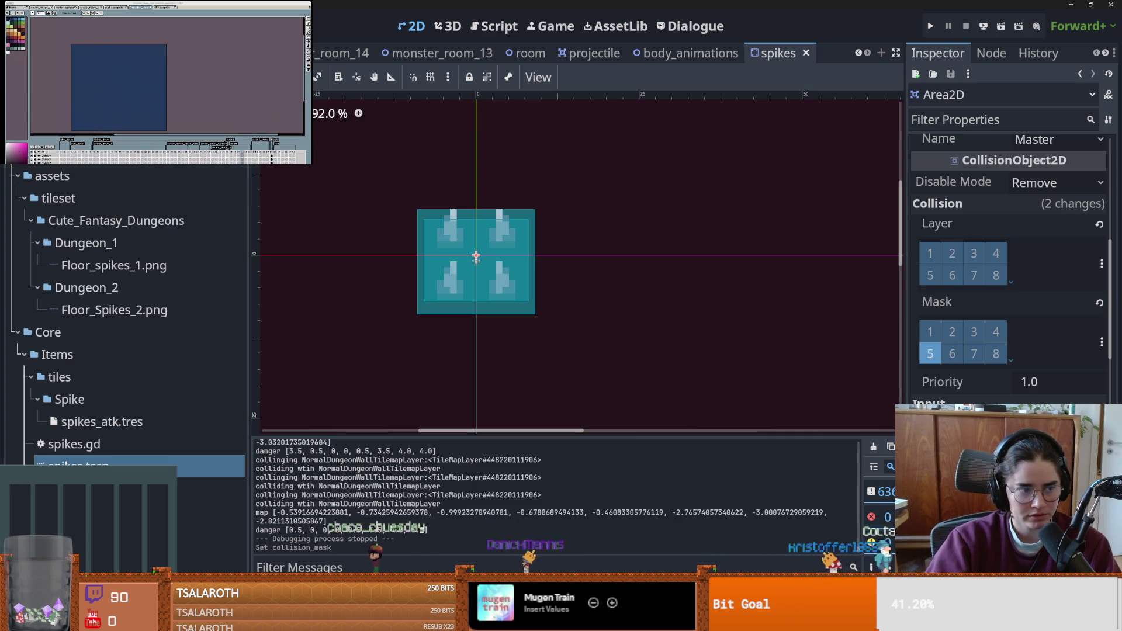
pyautogui.scroll(-10, 128, 351)
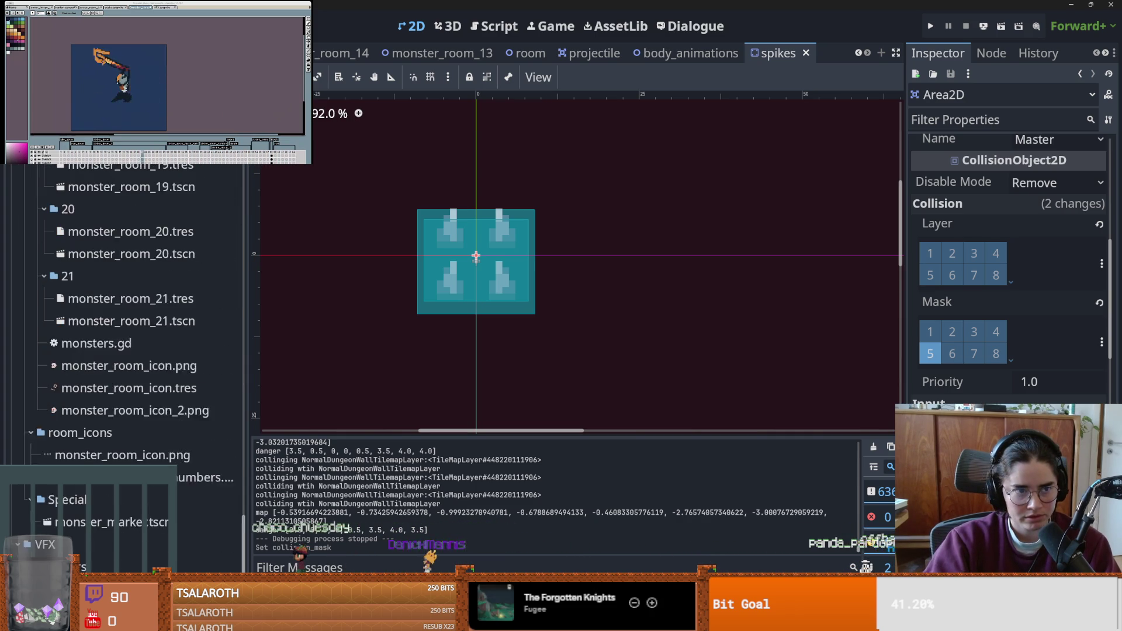
pyautogui.scroll(8, 188, 383)
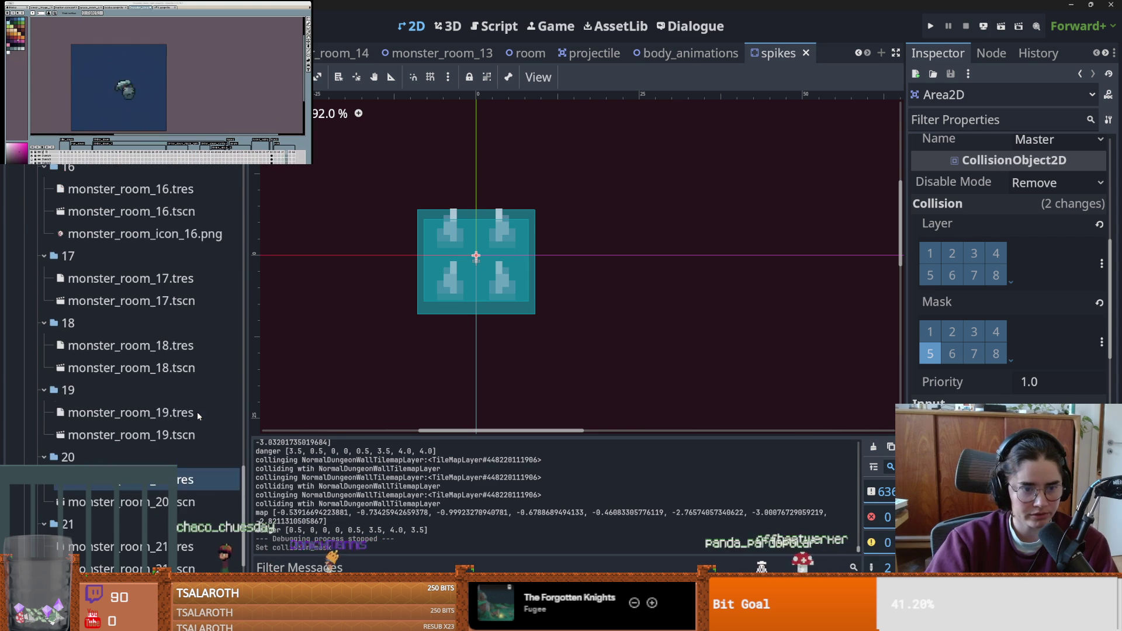
# - Run the game from the monster_room_12 scene with F5 and save the scene
pyautogui.click(342, 52)
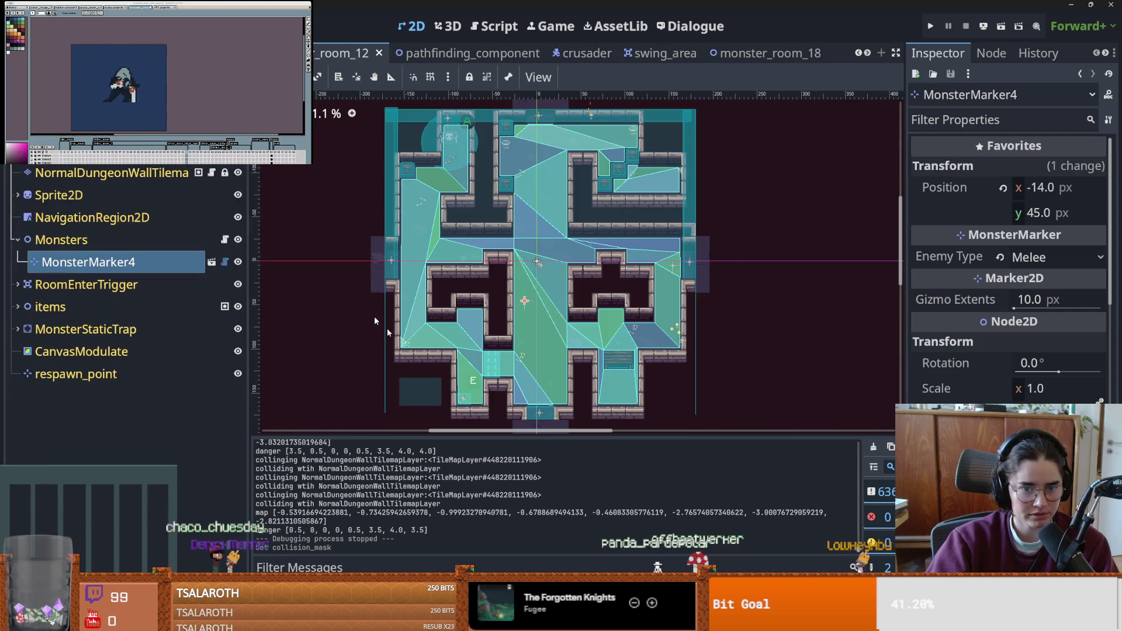
pyautogui.scroll(5, 517, 337)
pyautogui.scroll(3, 547, 383)
pyautogui.scroll(-4, 547, 384)
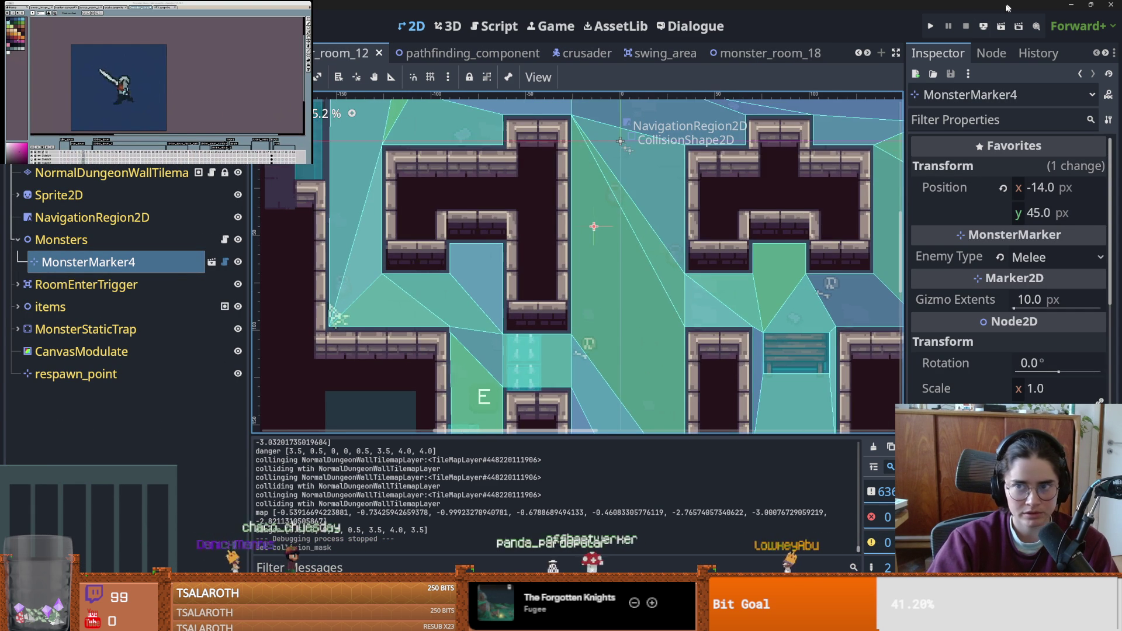
pyautogui.press('F5')
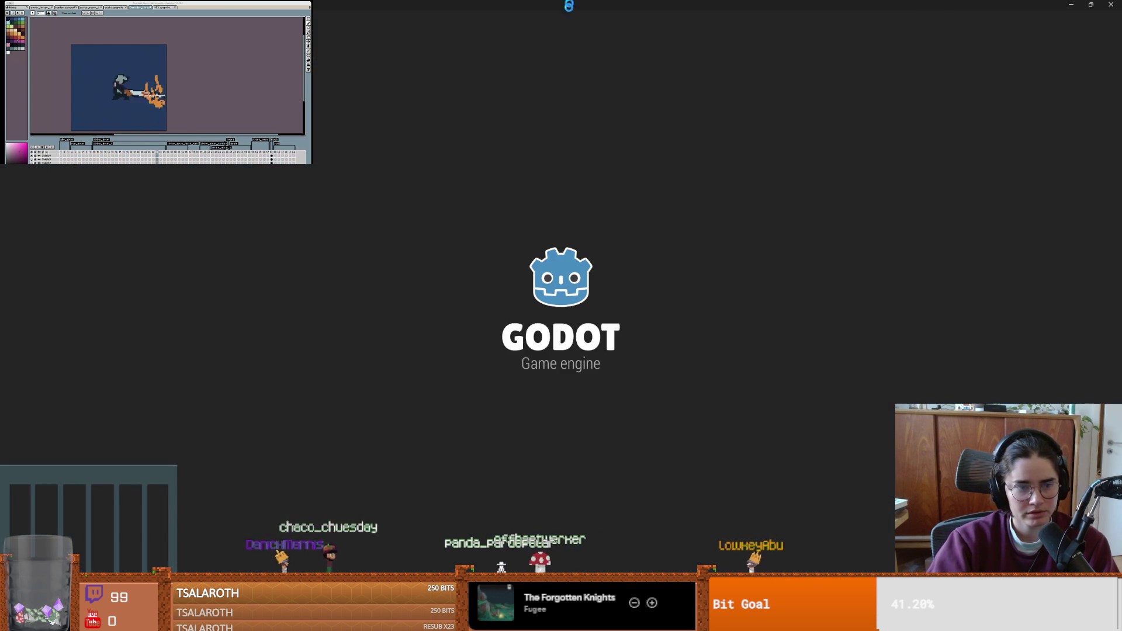
pyautogui.hotkey('ctrl', 's')
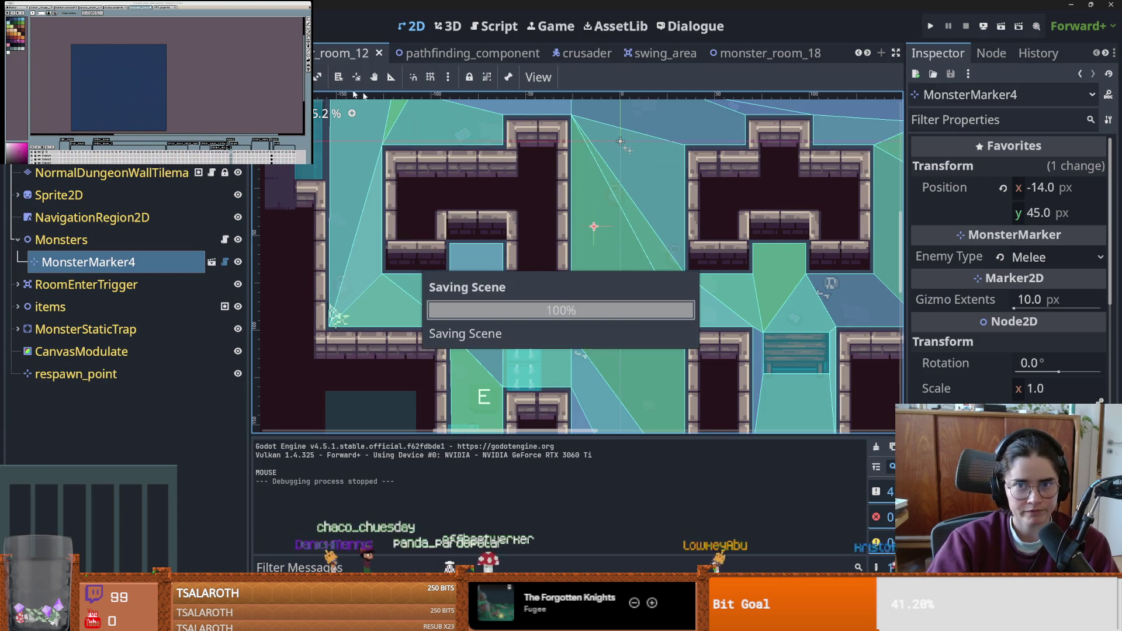
# - Open the spikes Area2D script at line 17, then run the game to test enemy chasing
pyautogui.click(672, 54)
pyautogui.scroll(-7, 871, 53)
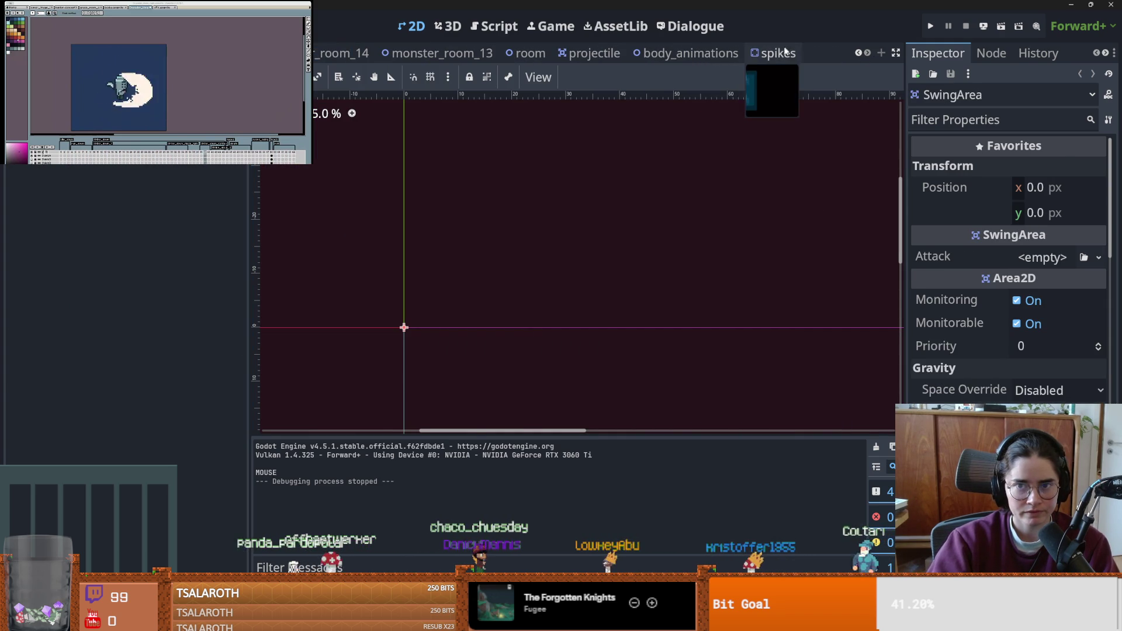
pyautogui.click(778, 54)
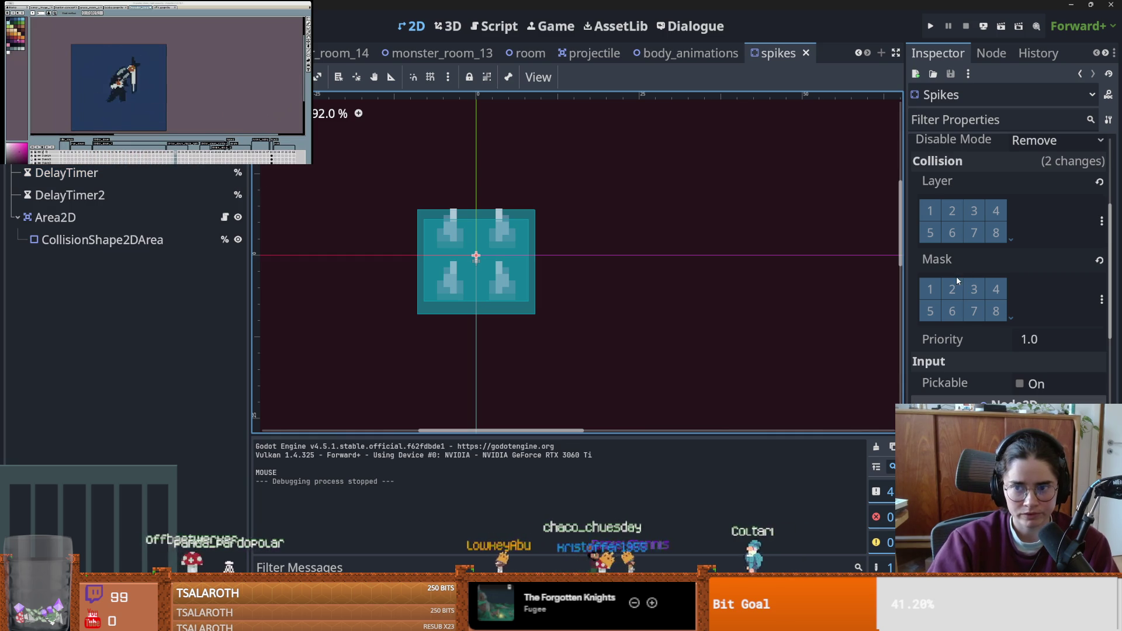
pyautogui.scroll(5, 956, 276)
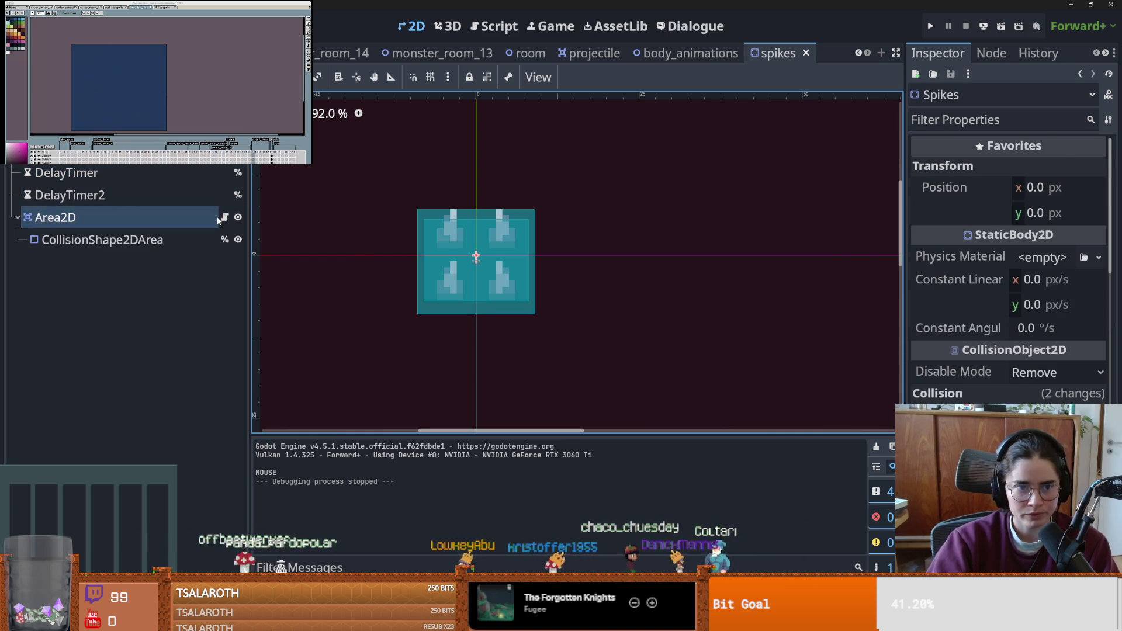
pyautogui.click(56, 217)
pyautogui.click(225, 216)
pyautogui.click(496, 317)
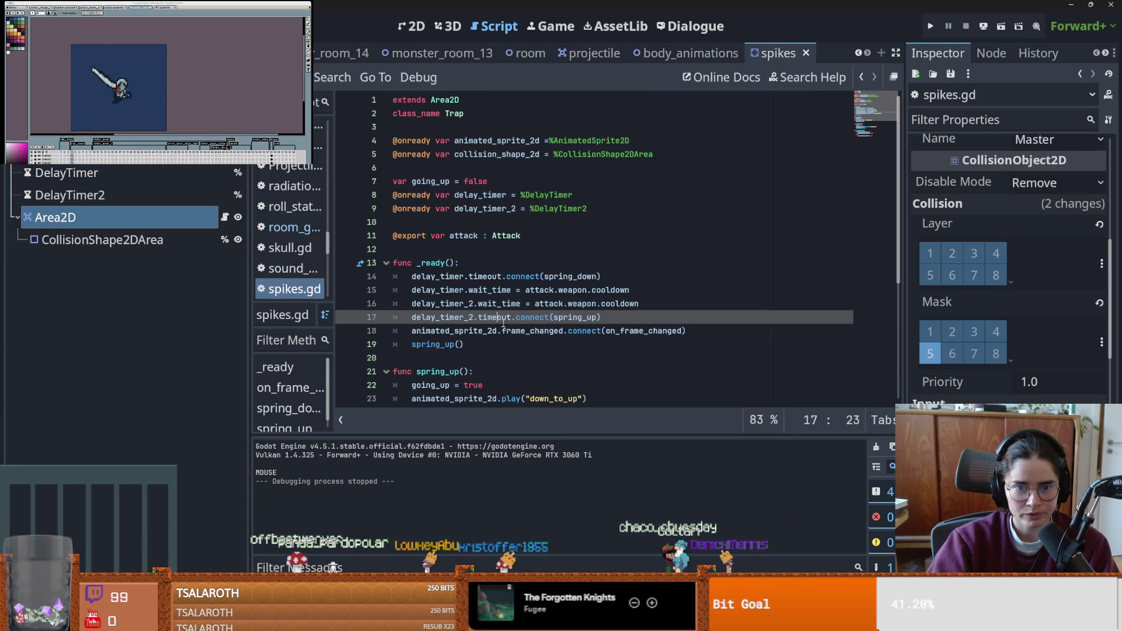
pyautogui.scroll(-1, 522, 307)
pyautogui.scroll(2, 522, 307)
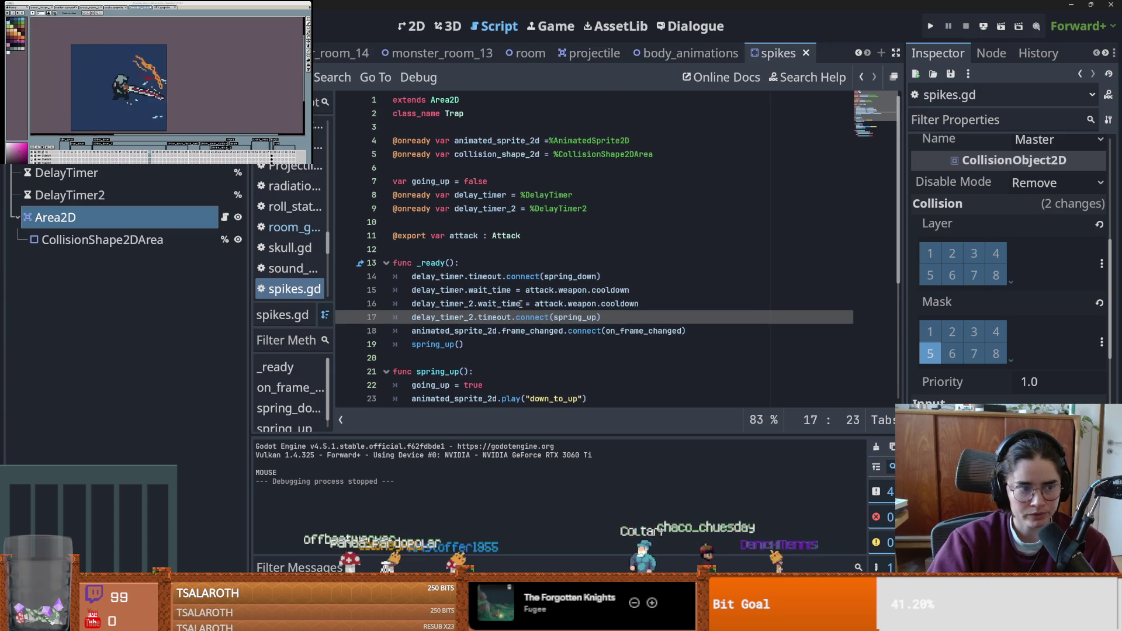
pyautogui.click(931, 26)
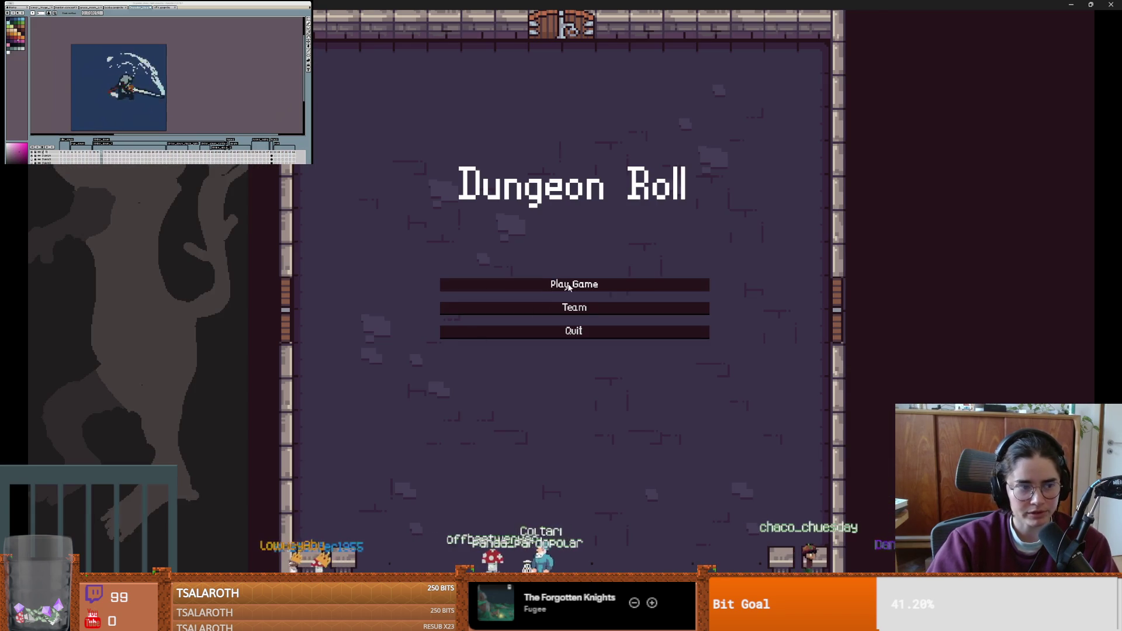
# - Start a Crusader run and enter a monster room from the debug room list
pyautogui.click(569, 286)
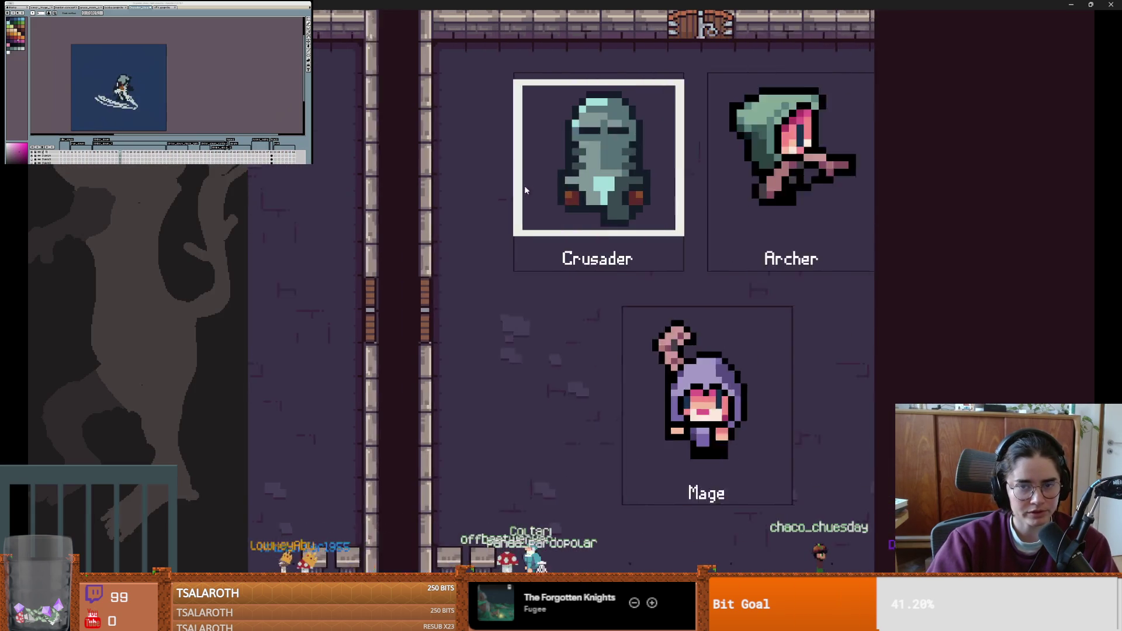
pyautogui.press('Return')
pyautogui.press('Tab')
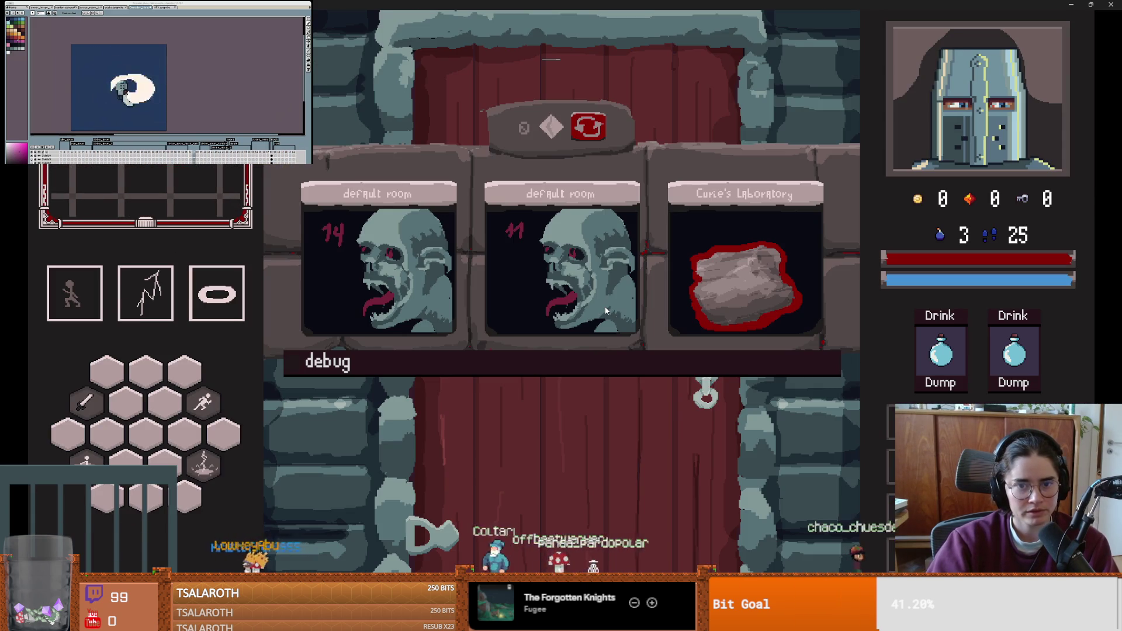
pyautogui.scroll(-3, 759, 541)
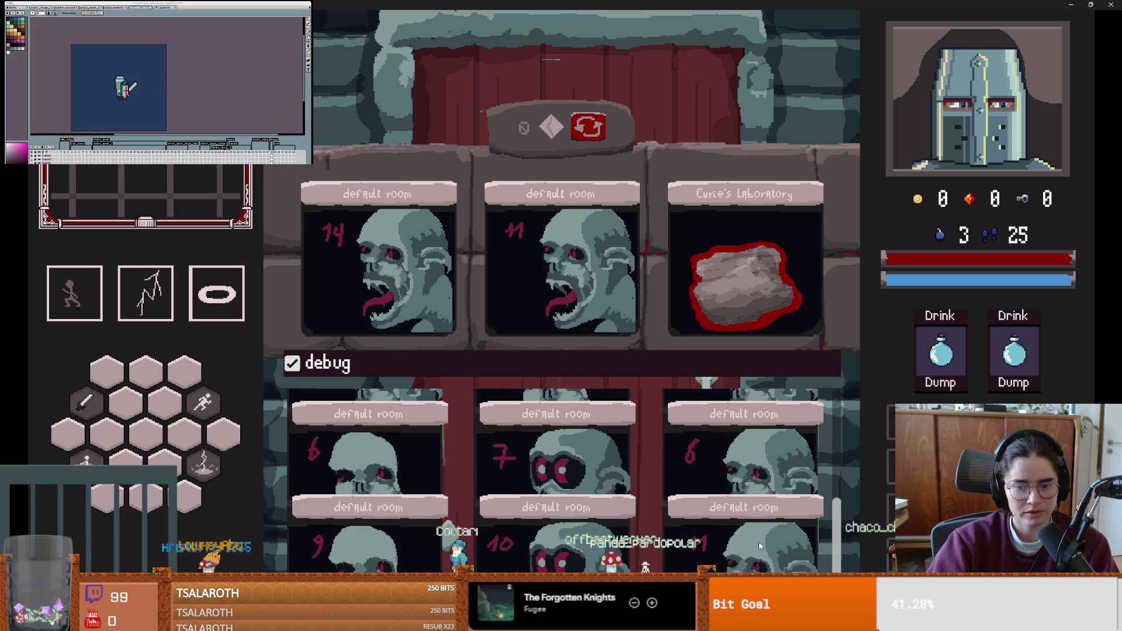
pyautogui.click(753, 537)
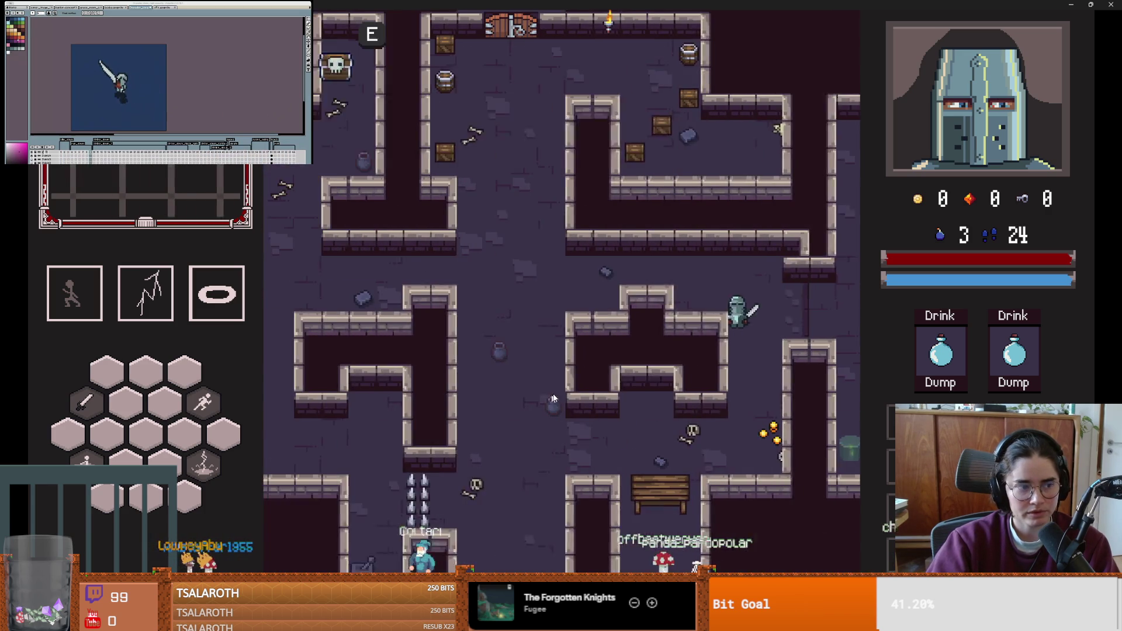
# - Walk and dash the player around the room while the knight chases, then switch the game to windowed mode
pyautogui.press('d')
pyautogui.press('s')
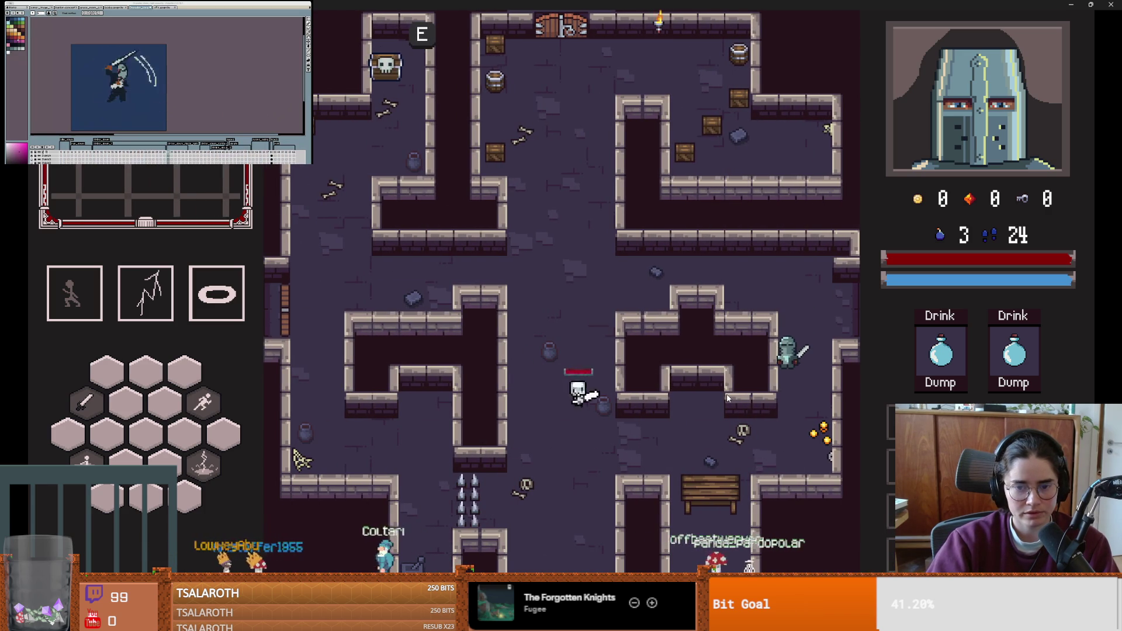
pyautogui.press('w')
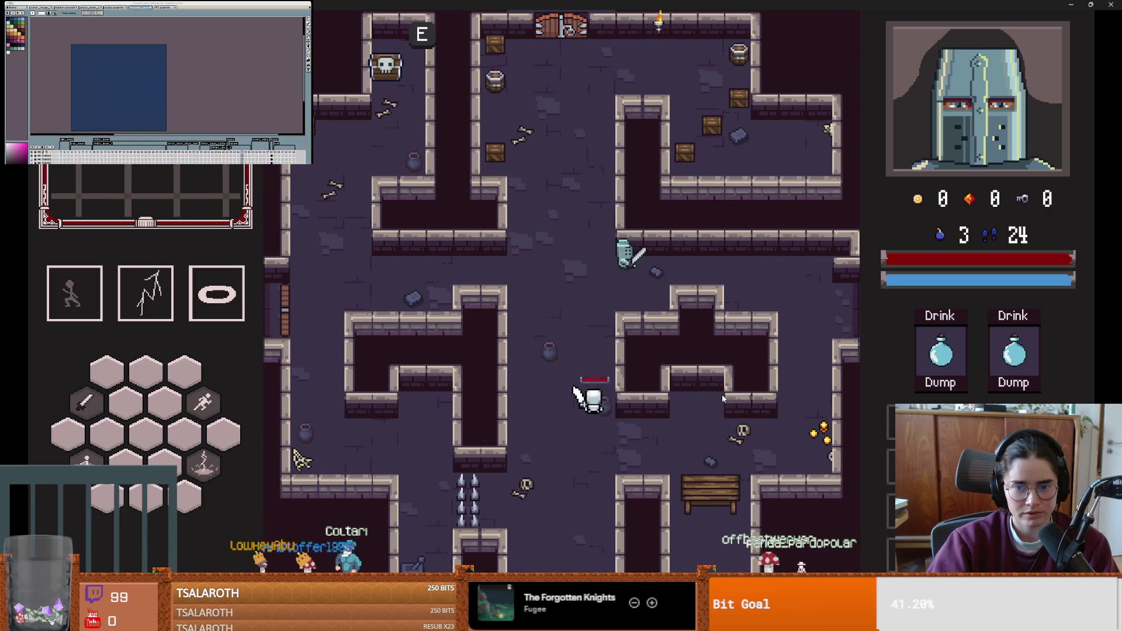
pyautogui.press('a')
pyautogui.press('space')
pyautogui.press('s')
pyautogui.press('s')
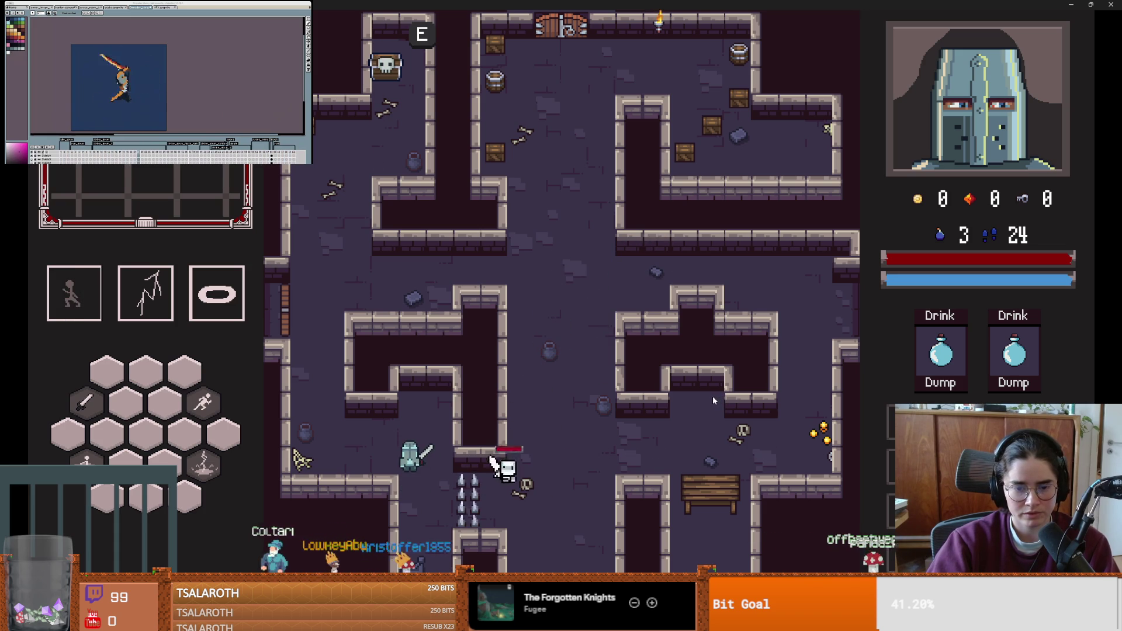
pyautogui.press('w')
pyautogui.press('a')
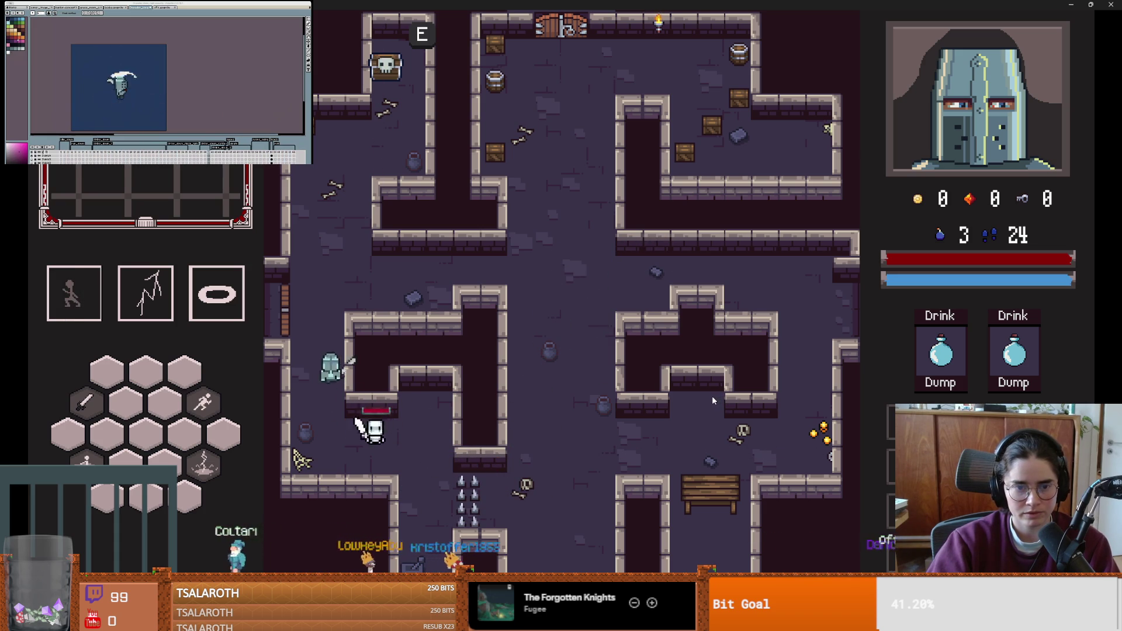
pyautogui.press('w')
pyautogui.press('s')
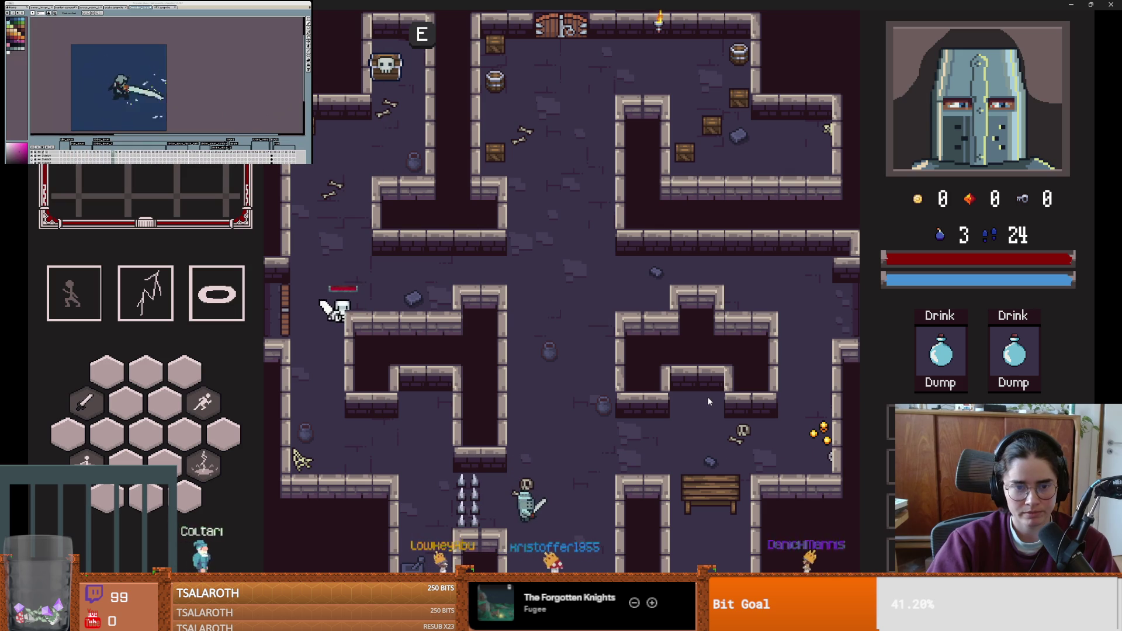
pyautogui.press('F11')
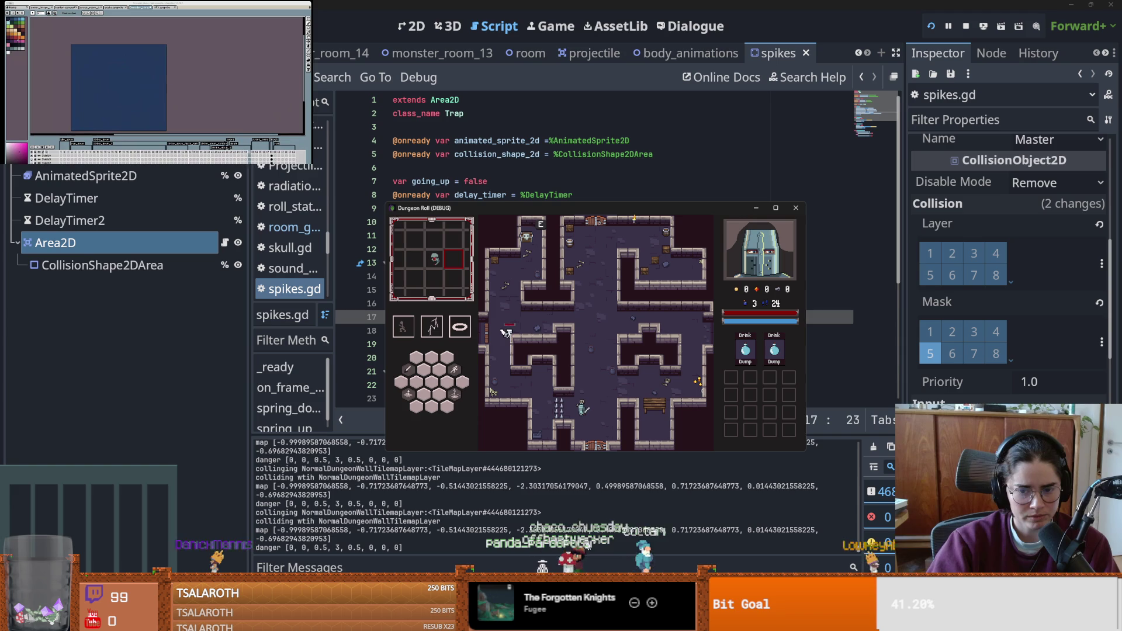
# - Show the pathfinding_component scene in 2D and select raycast 5 to inspect its collision mask
pyautogui.click(863, 53)
pyautogui.scroll(8, 858, 55)
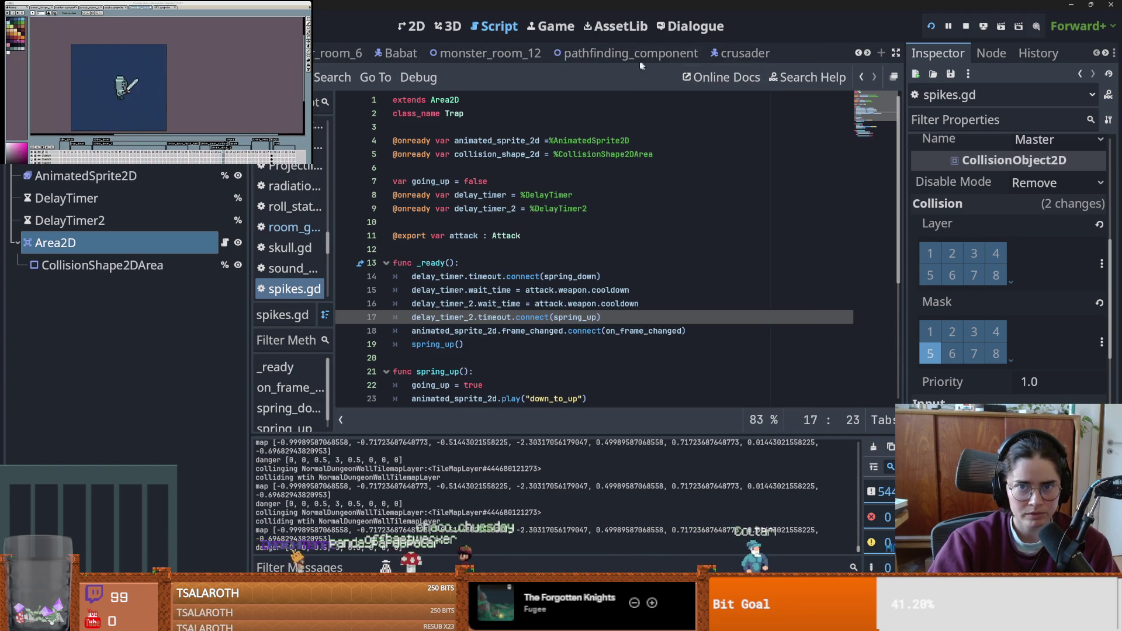
pyautogui.click(625, 53)
pyautogui.hotkey('ctrl', 'F1')
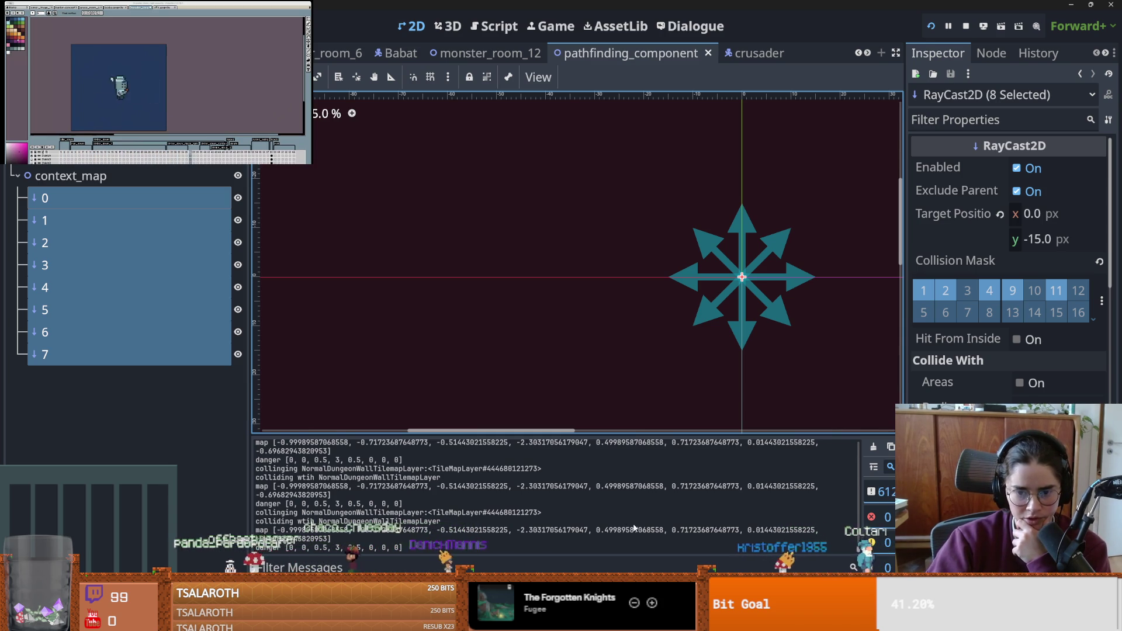
pyautogui.click(164, 320)
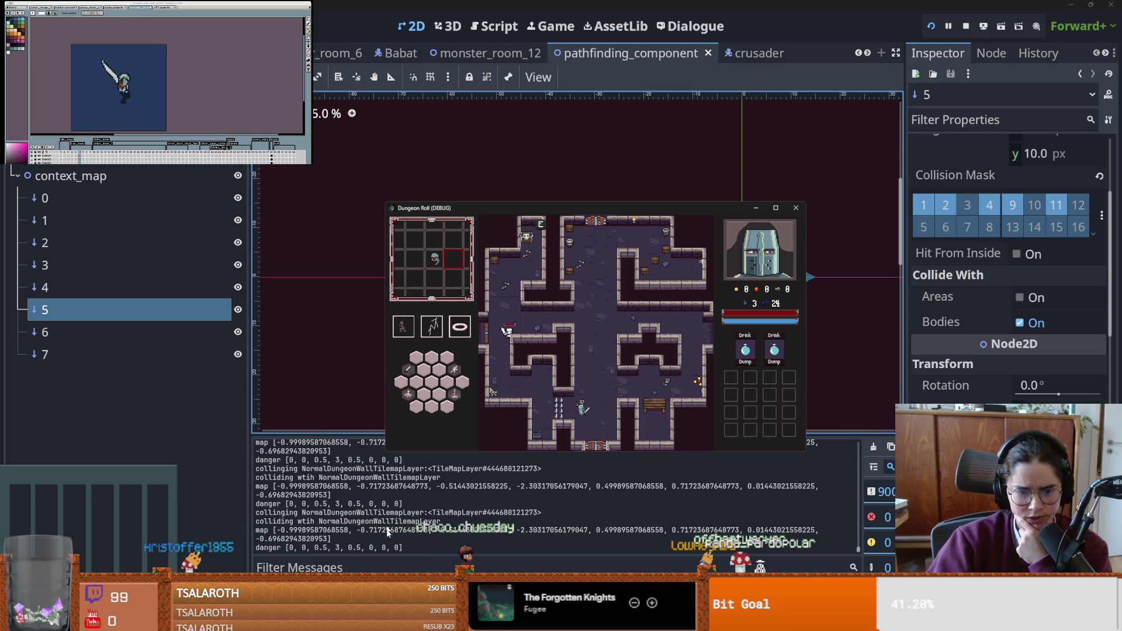
# - Stop the running game and switch to the enemy_base_scene
pyautogui.press('F8')
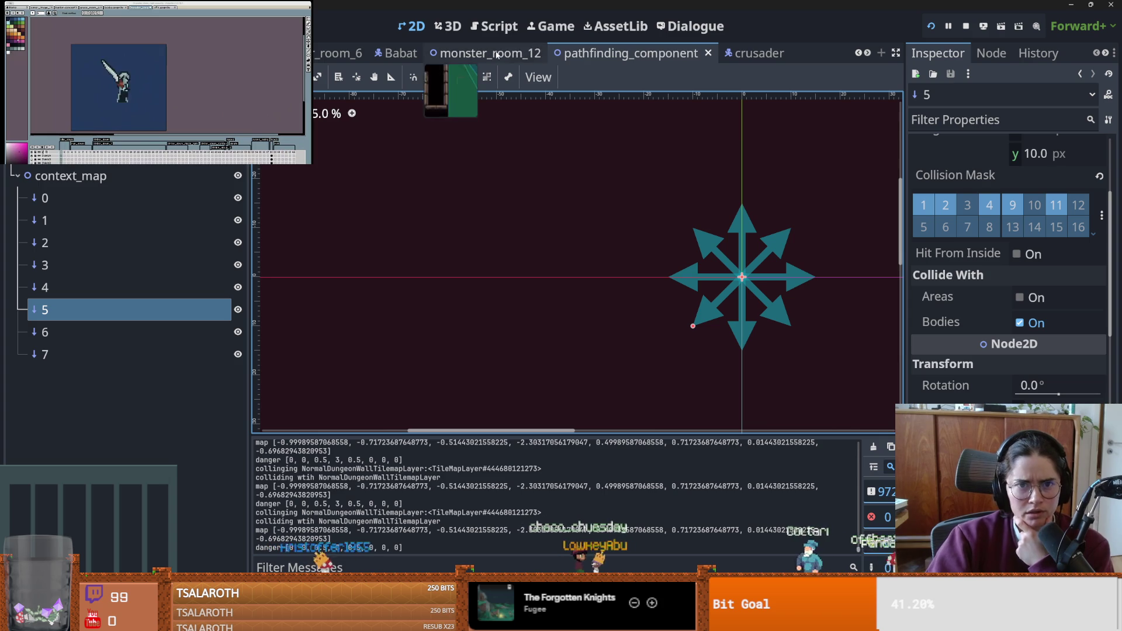
pyautogui.scroll(5, 584, 52)
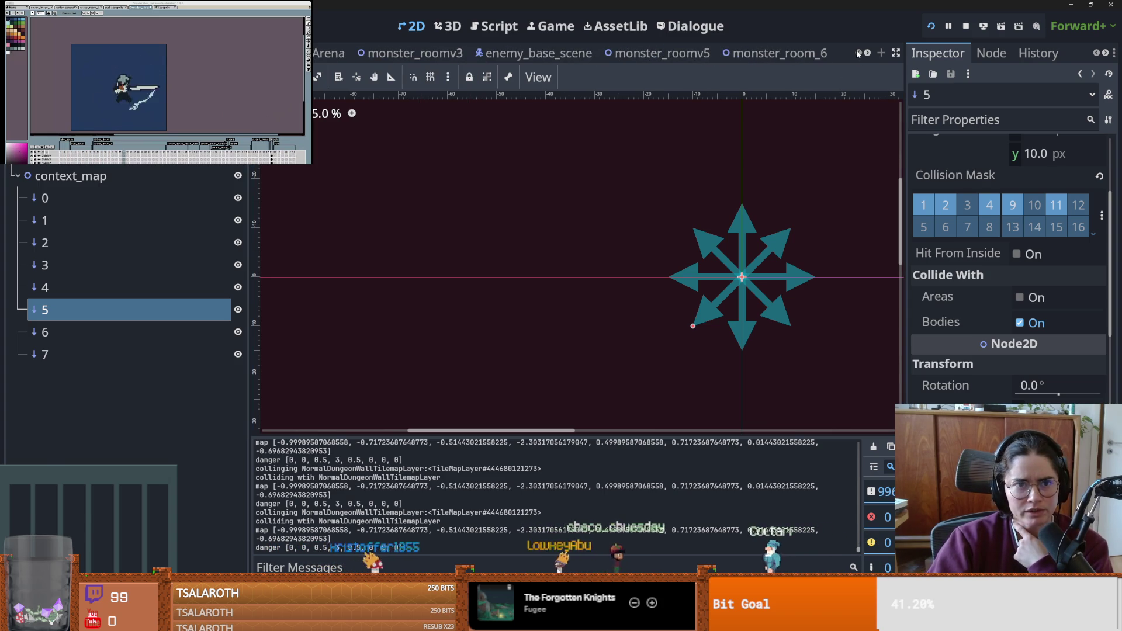
pyautogui.click(533, 52)
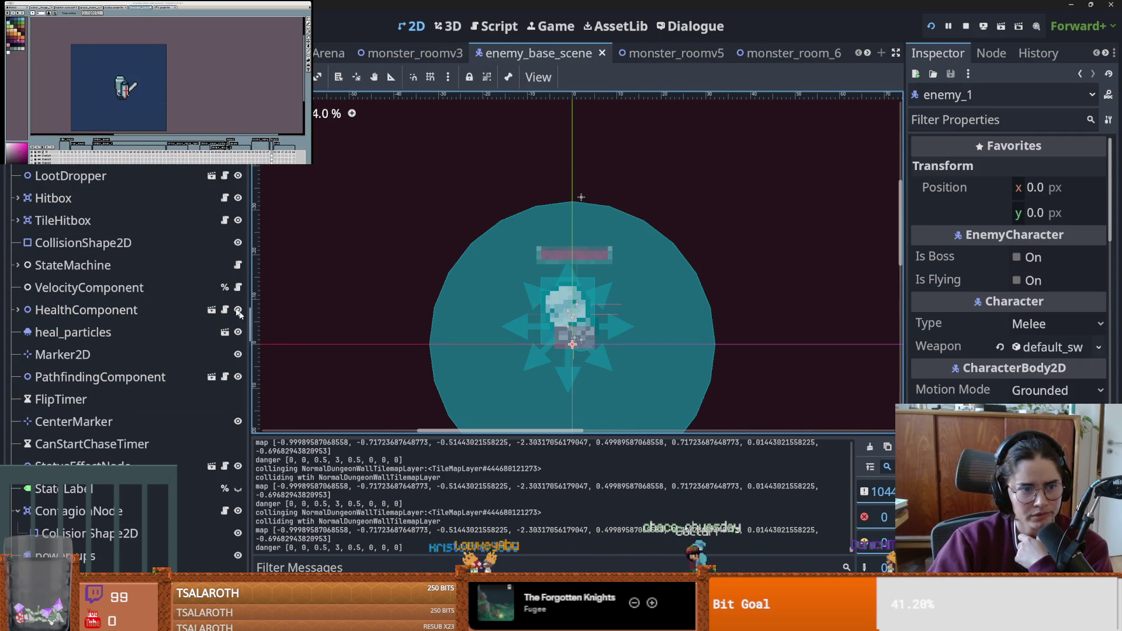
# - Expand the StateMachine and open the chase_state.gd script
pyautogui.click(17, 267)
pyautogui.scroll(-3, 117, 304)
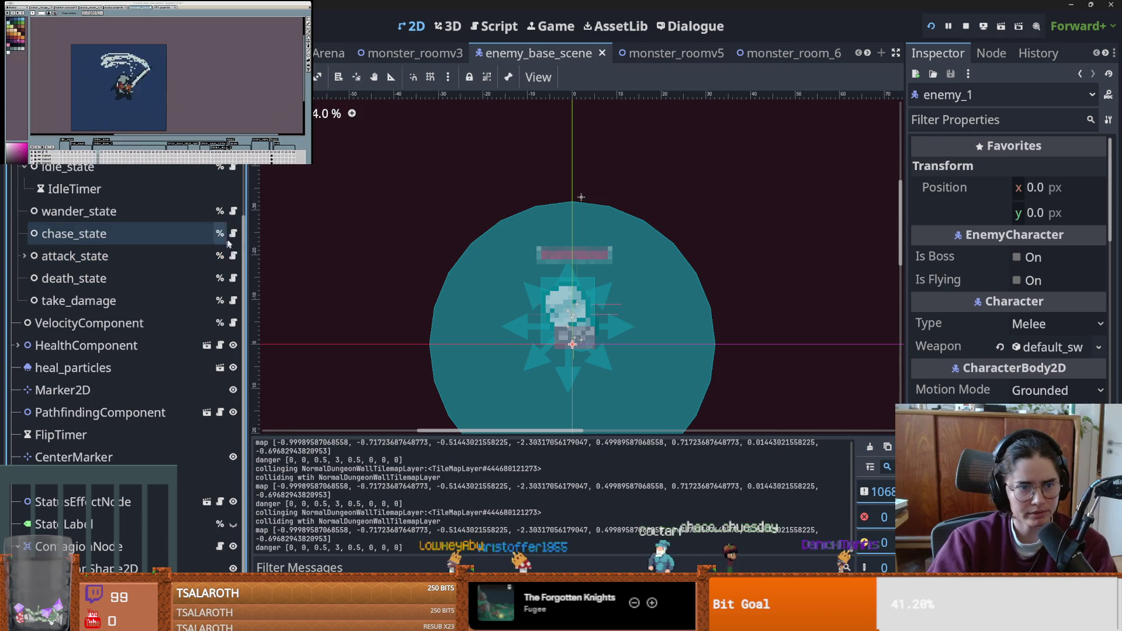
pyautogui.click(233, 234)
pyautogui.scroll(-9, 588, 288)
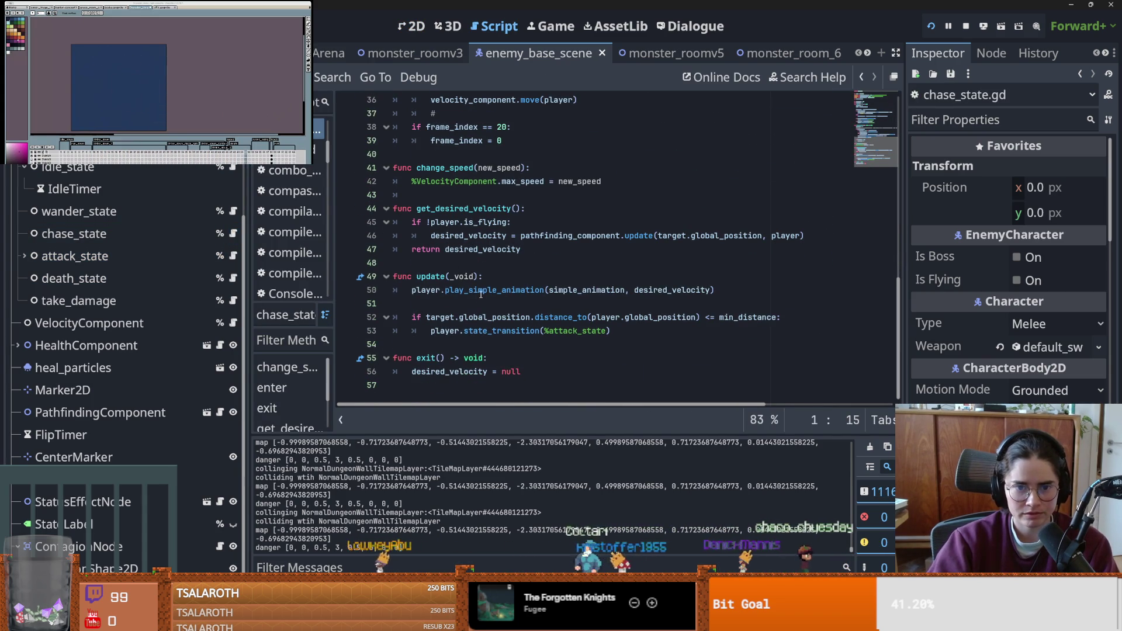
pyautogui.scroll(4, 469, 311)
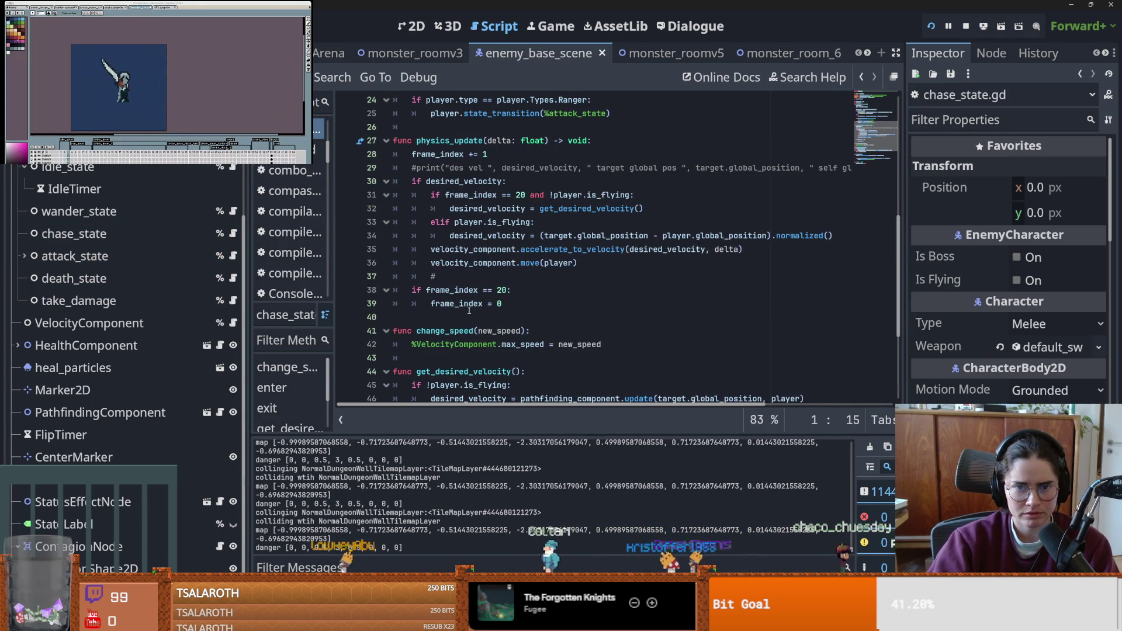
pyautogui.scroll(3, 156, 190)
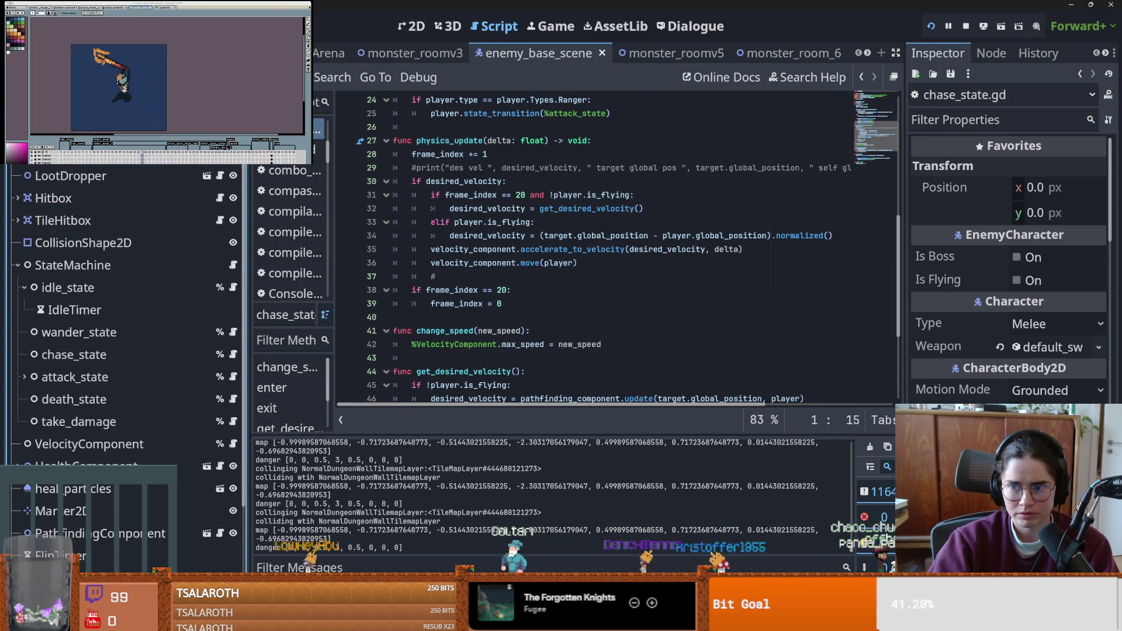
pyautogui.scroll(-4, 393, 330)
pyautogui.scroll(2, 491, 289)
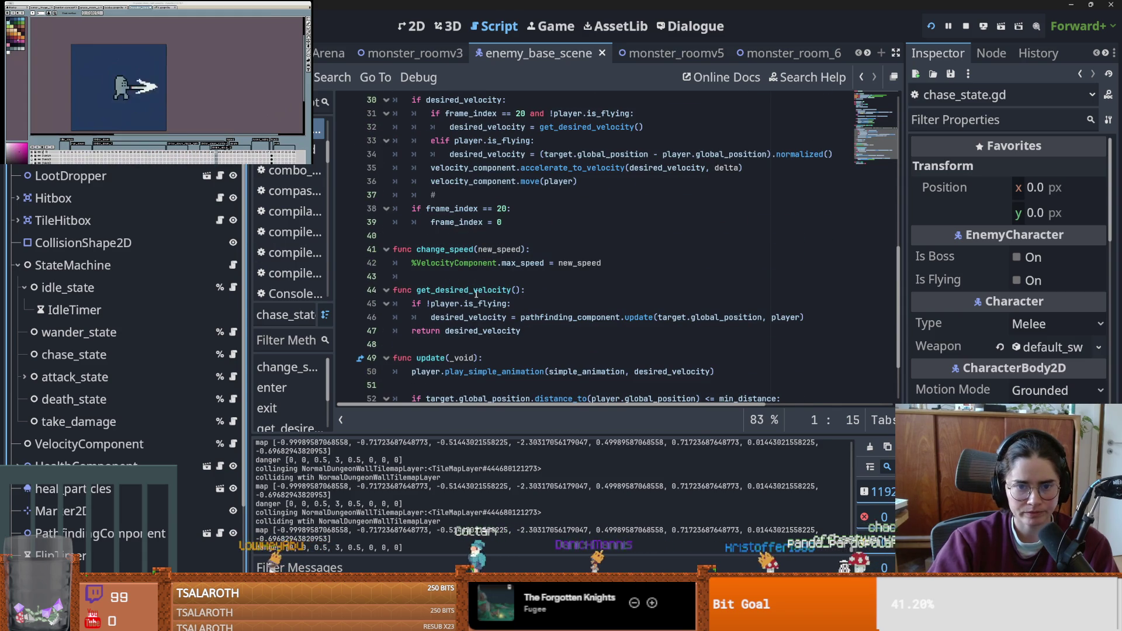
# - Insert an empty line 33 after the get_desired_velocity() call
pyautogui.doubleClick(488, 318)
pyautogui.scroll(2, 554, 267)
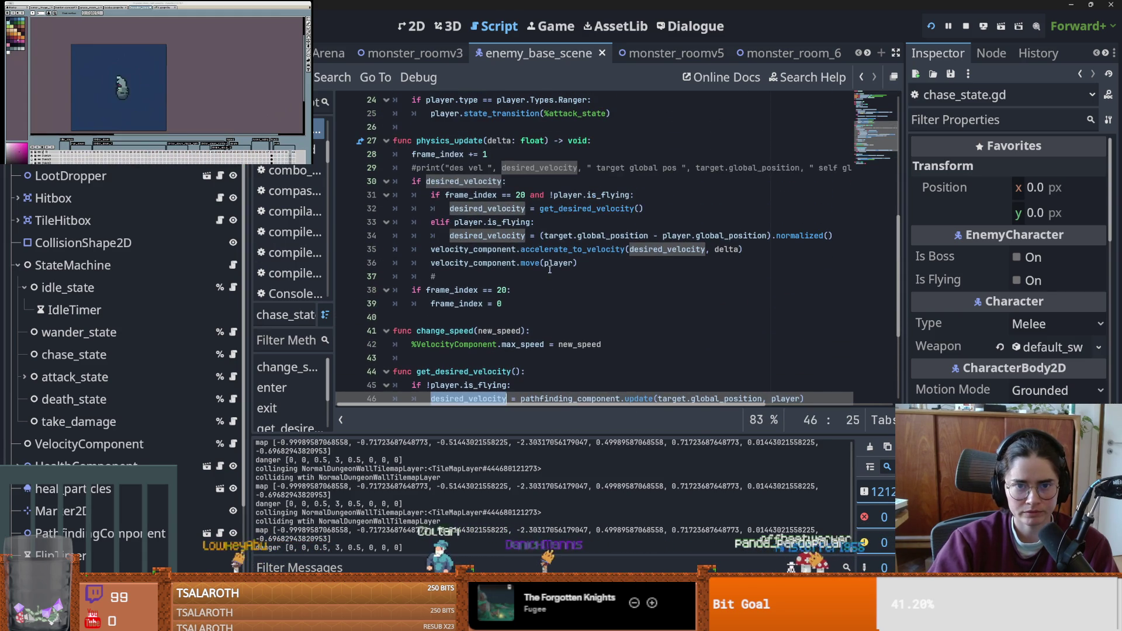
pyautogui.click(666, 209)
pyautogui.press('Return')
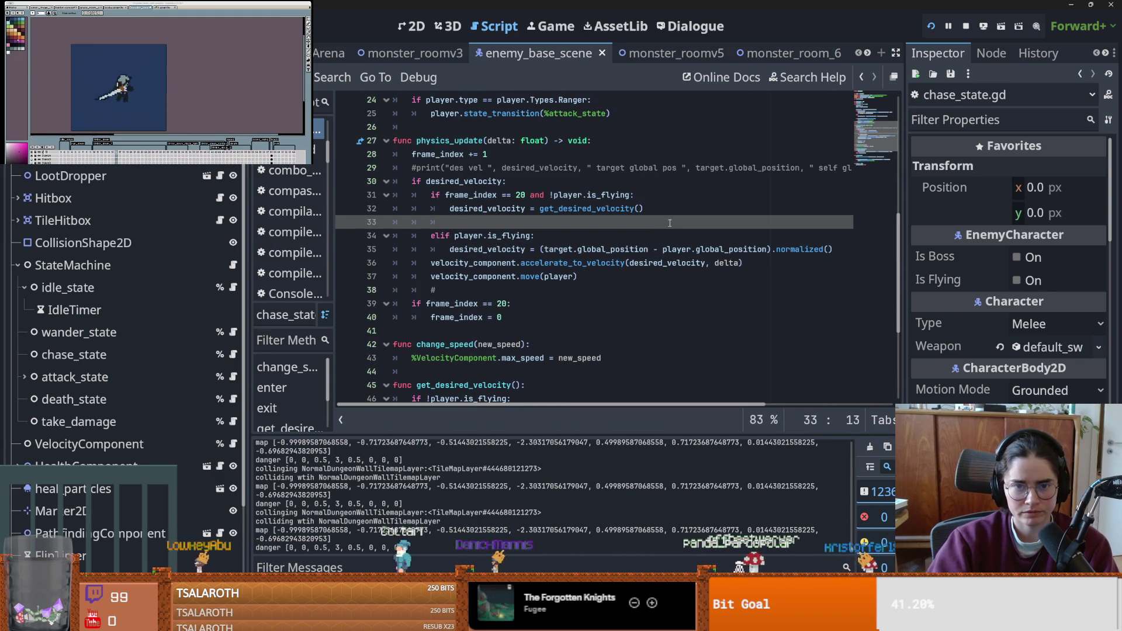
# - Write print("desired velocity ", desired_velocity) on line 33 and save the script
pyautogui.write('print("desired velocity ",')
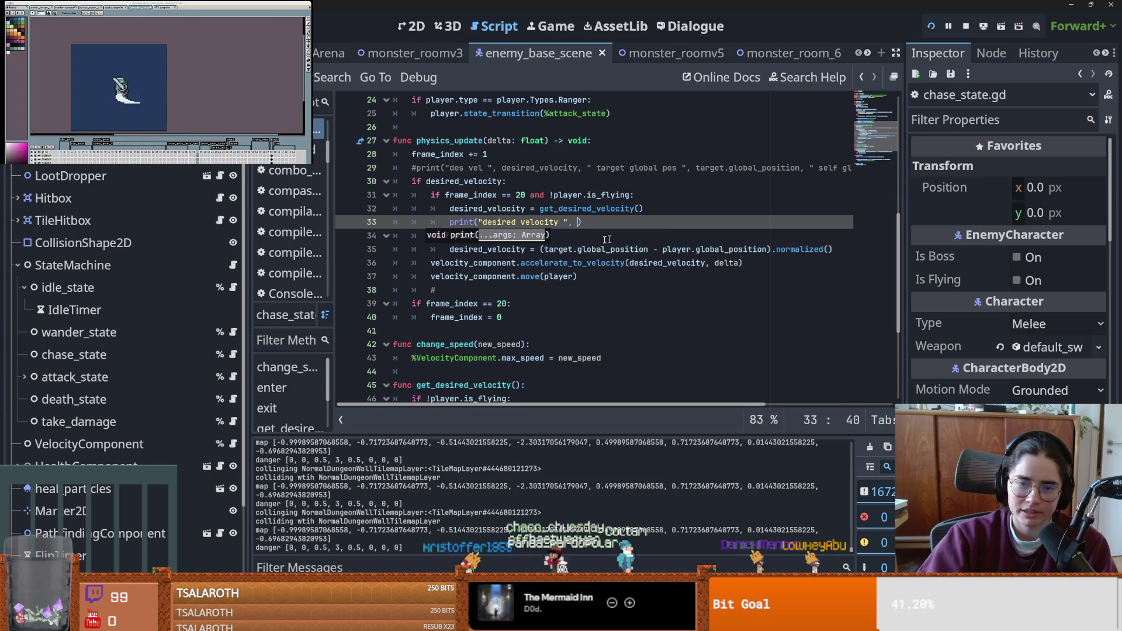
pyautogui.click(465, 208)
pyautogui.doubleClick(486, 208)
pyautogui.hotkey('ctrl', 'c')
pyautogui.click(577, 222)
pyautogui.hotkey('ctrl', 'v')
pyautogui.hotkey('ctrl', 's')
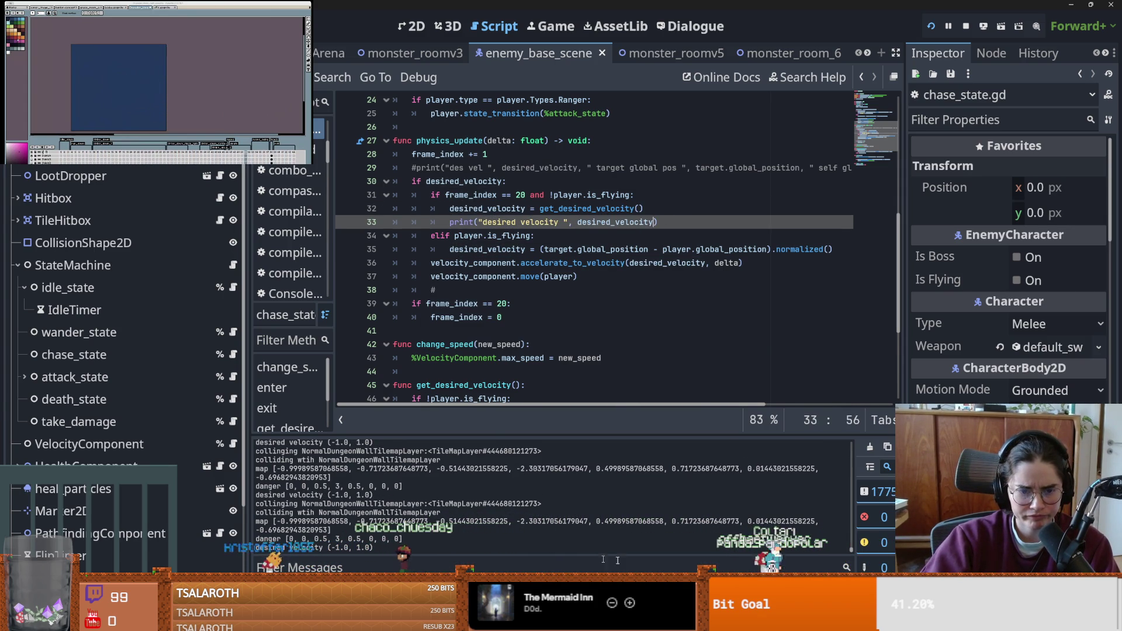
# - Run the game to check the logged velocity, then return to the enemy scene's 2D view
pyautogui.hotkey('alt', 'Tab')
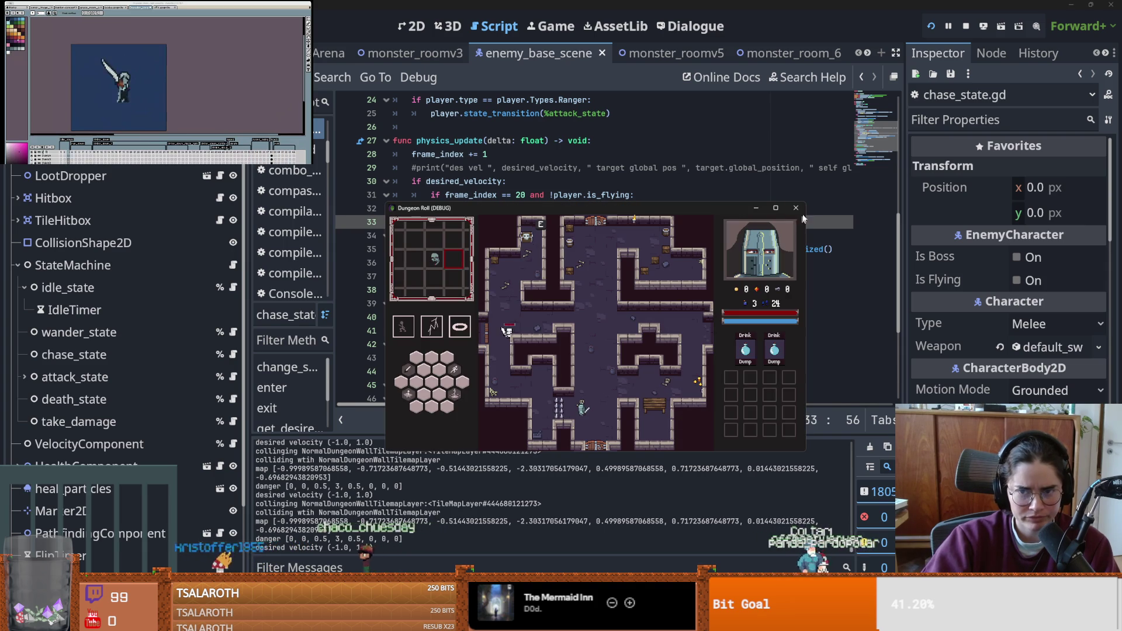
pyautogui.press('super+Up')
pyautogui.hotkey('alt', 'Tab')
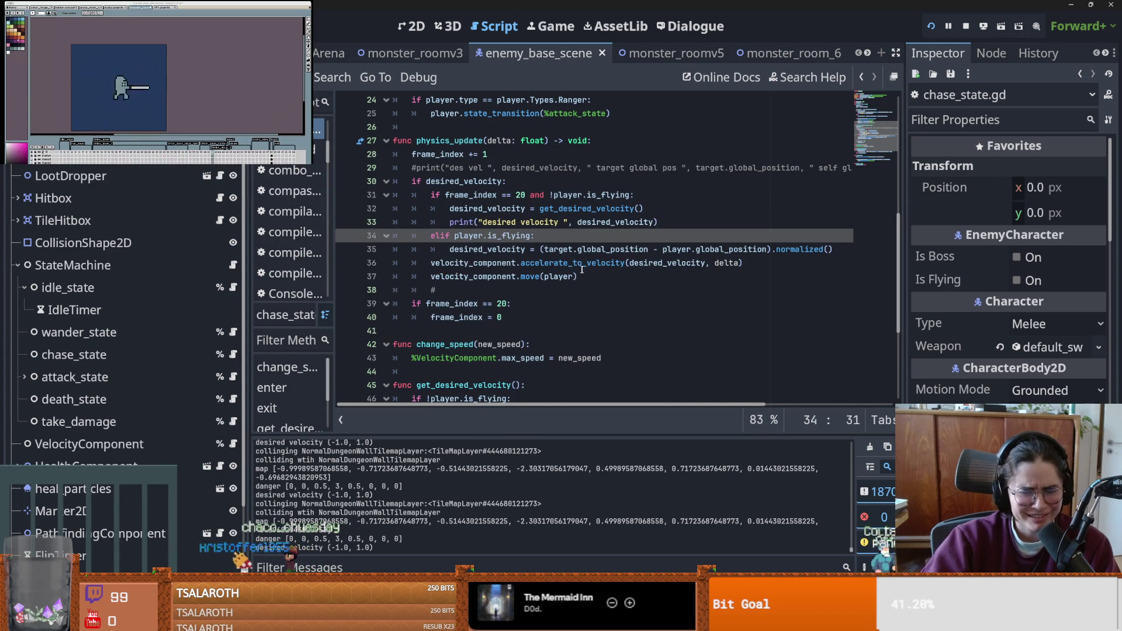
pyautogui.keyDown('ctrl'); pyautogui.click(505, 264); pyautogui.keyUp('ctrl')
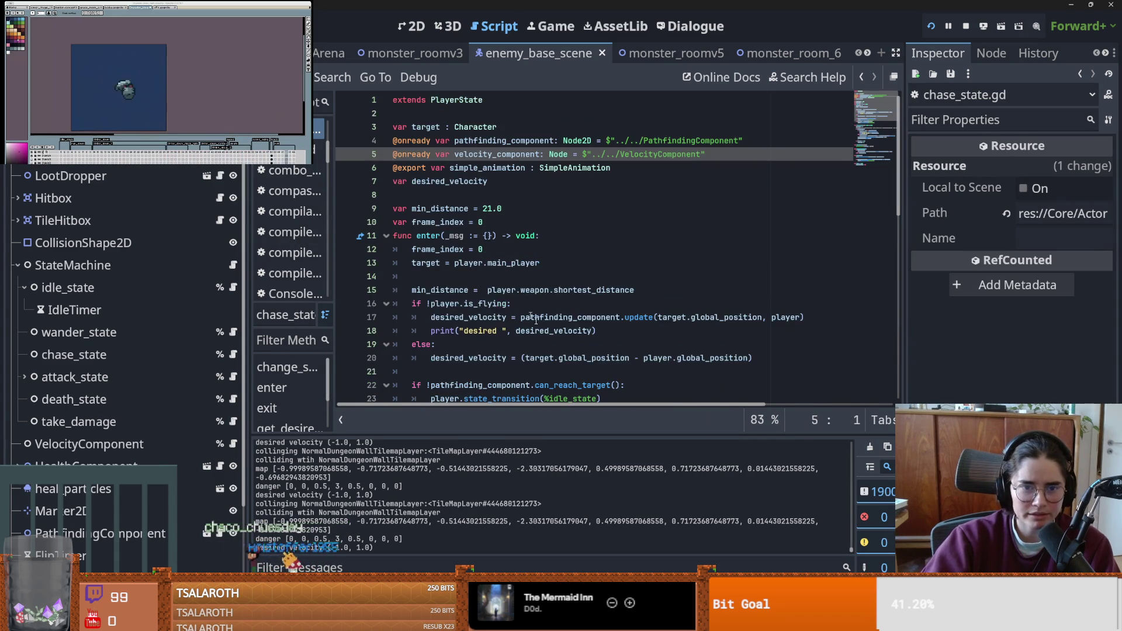
pyautogui.scroll(-12, 519, 306)
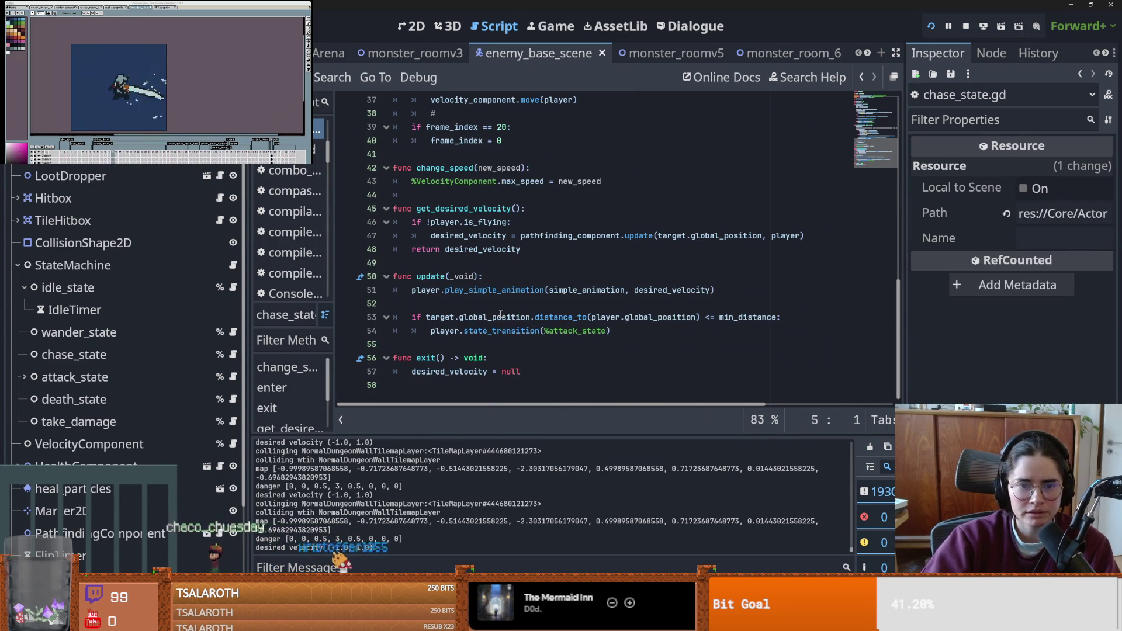
pyautogui.click(445, 295)
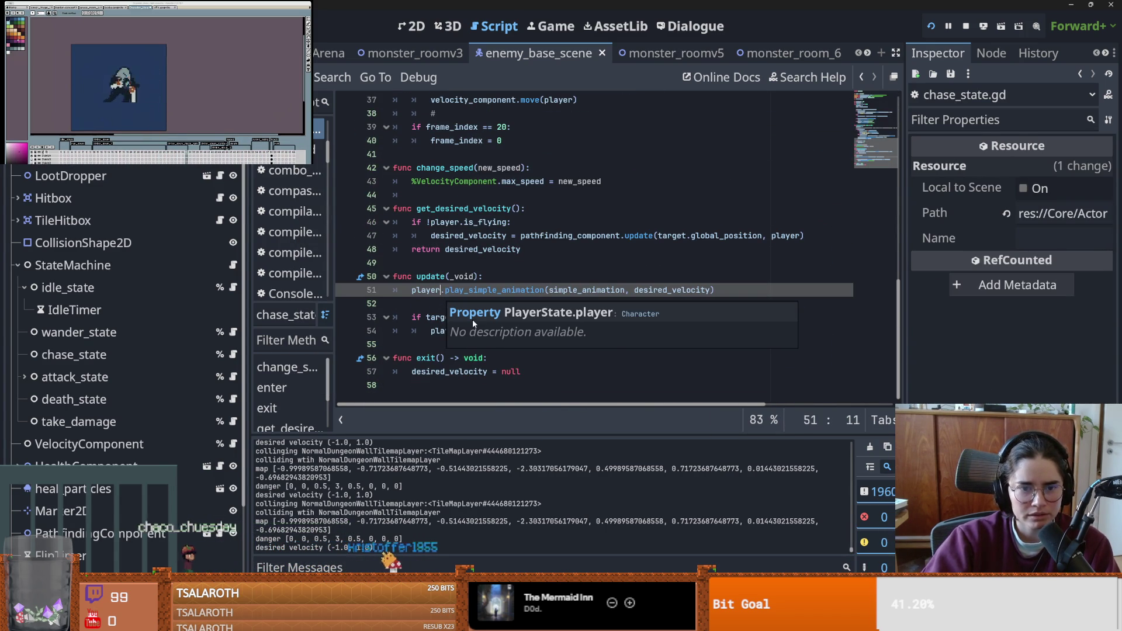
pyautogui.click(416, 25)
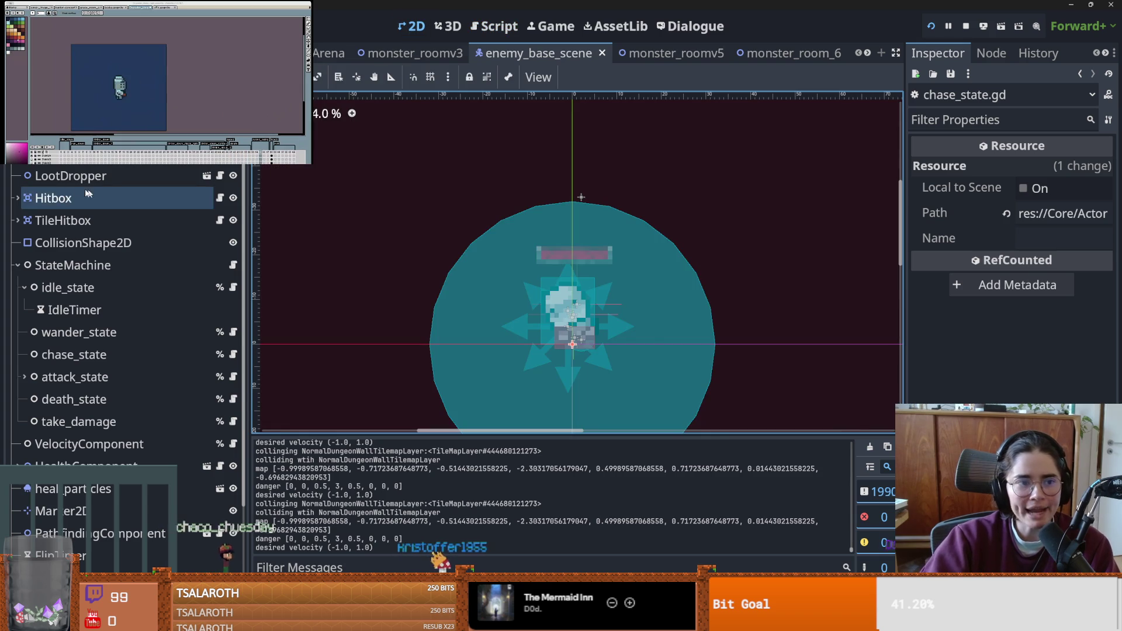
# - Keep the enemy's CollisionShape2D as a circle and move it to the top of the enemy's children
pyautogui.scroll(5, 585, 320)
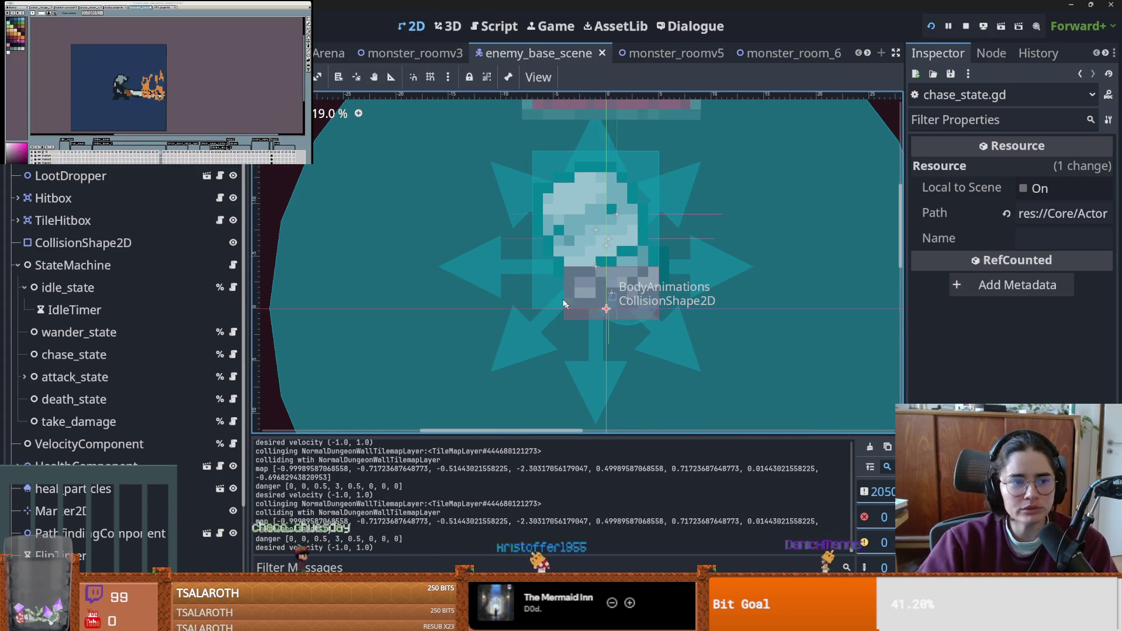
pyautogui.scroll(-3, 89, 179)
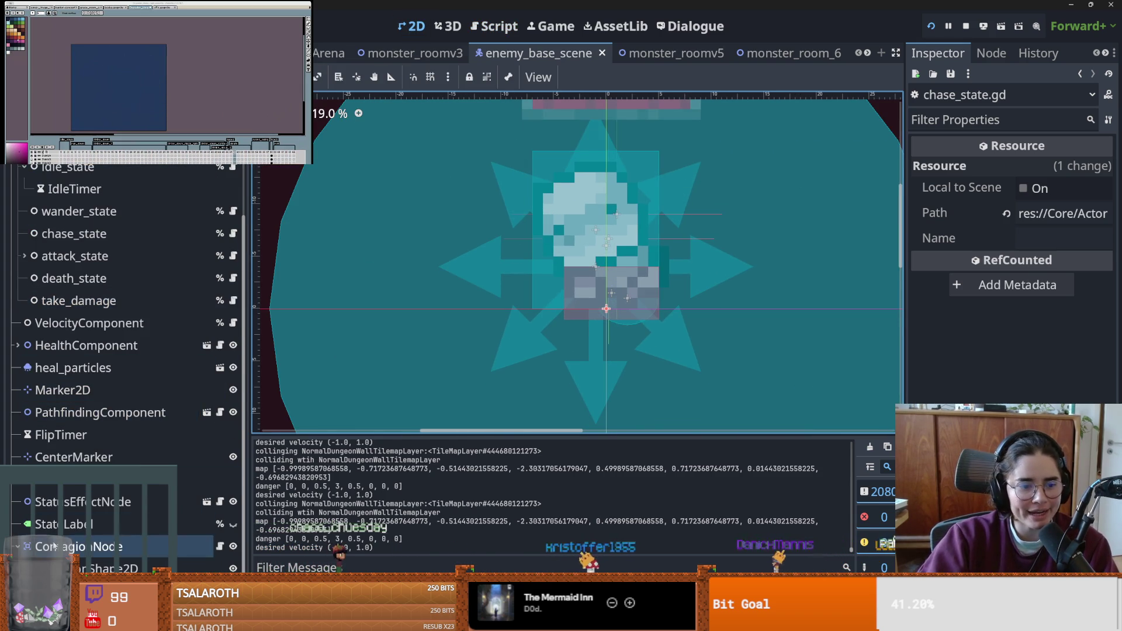
pyautogui.scroll(3, 82, 351)
pyautogui.click(68, 245)
pyautogui.moveTo(596, 301); pyautogui.dragTo(617, 290)
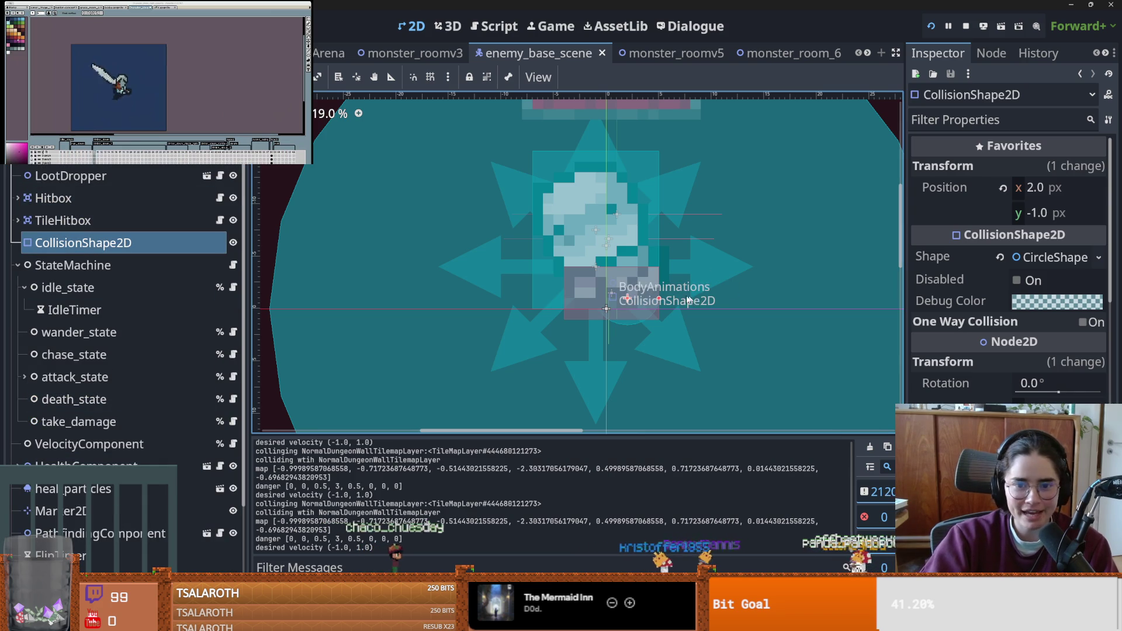
pyautogui.click(1101, 257)
pyautogui.click(996, 341)
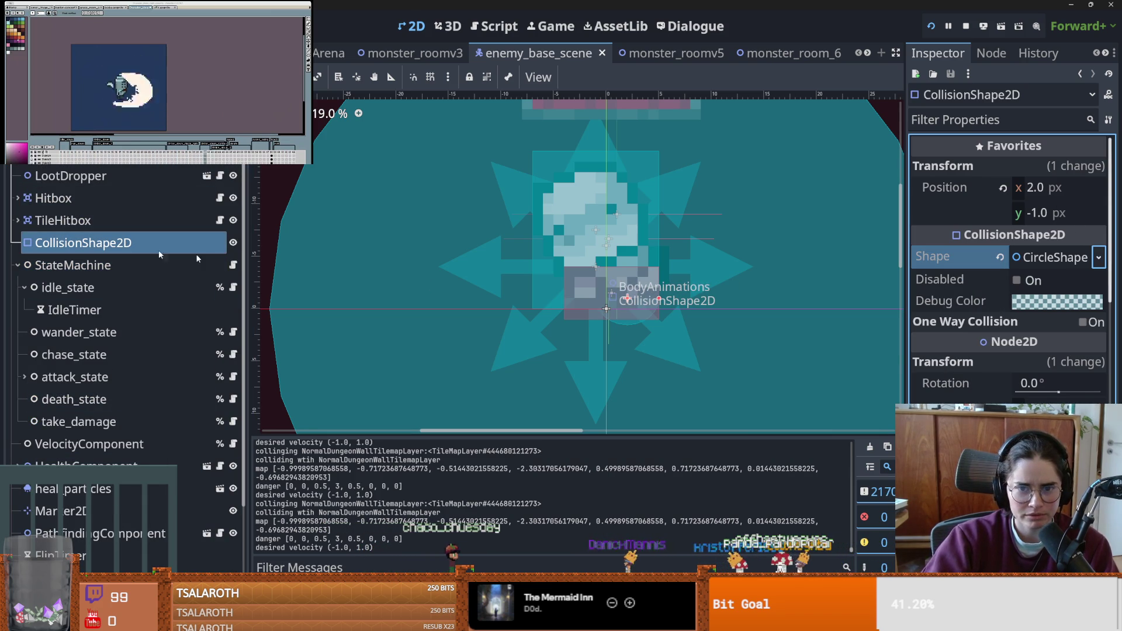
pyautogui.scroll(3, 600, 307)
pyautogui.click(1052, 258)
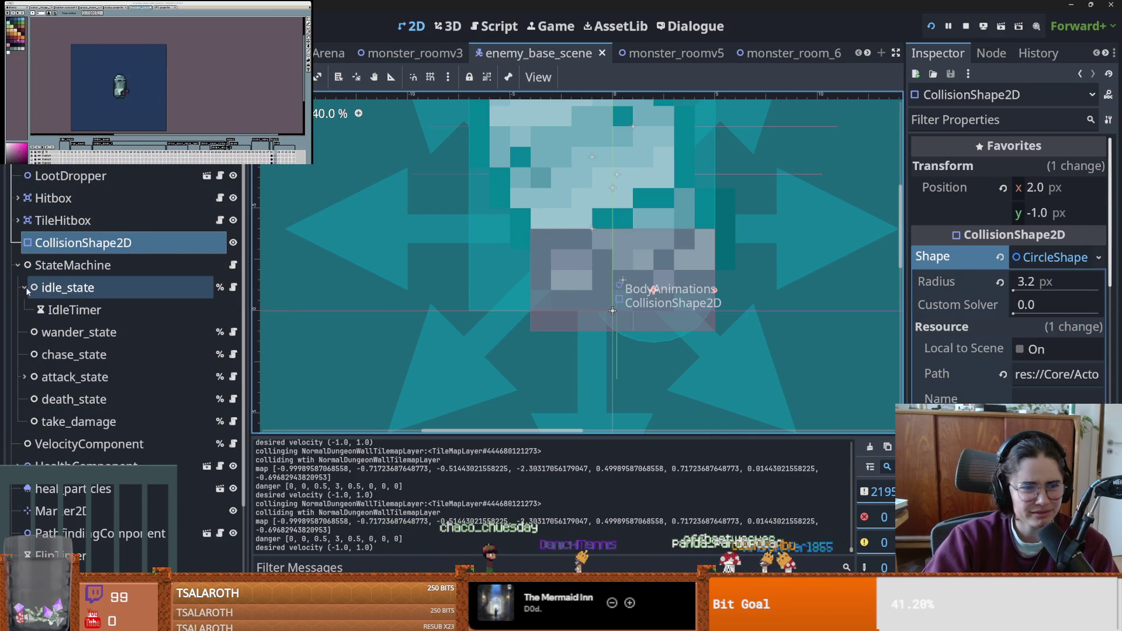
pyautogui.moveTo(83, 242)
pyautogui.mouseDown()
pyautogui.moveTo(46, 172)
pyautogui.moveTo(88, 171)
pyautogui.mouseUp()
pyautogui.click(234, 177)
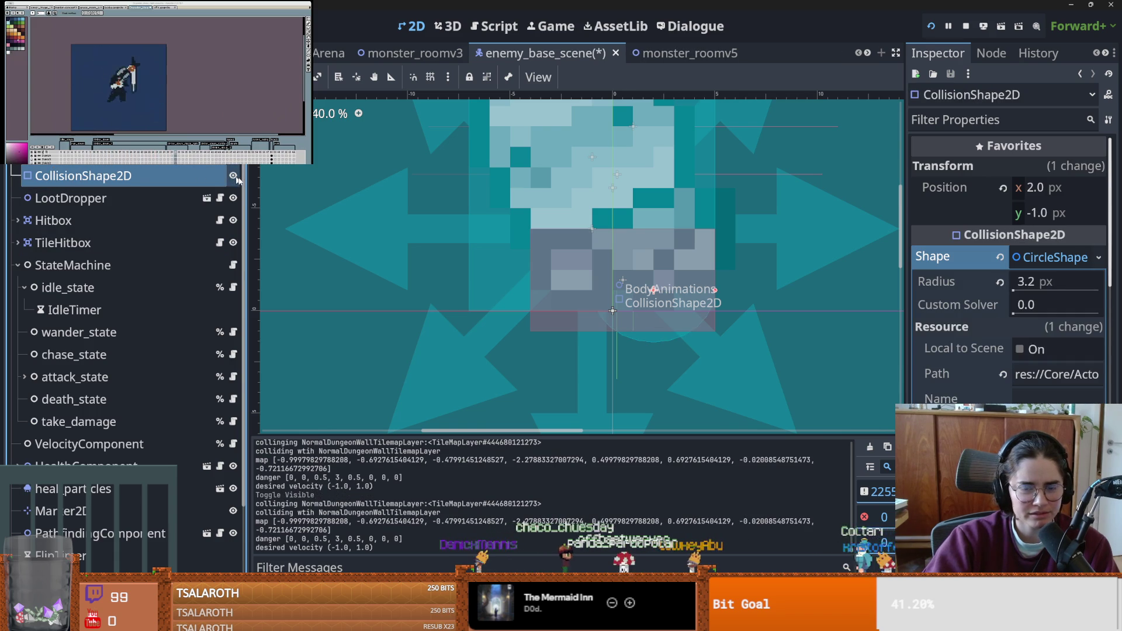
# - Raise the enemy's body collision shape to y -3, save the scene and run the game
pyautogui.click(636, 276)
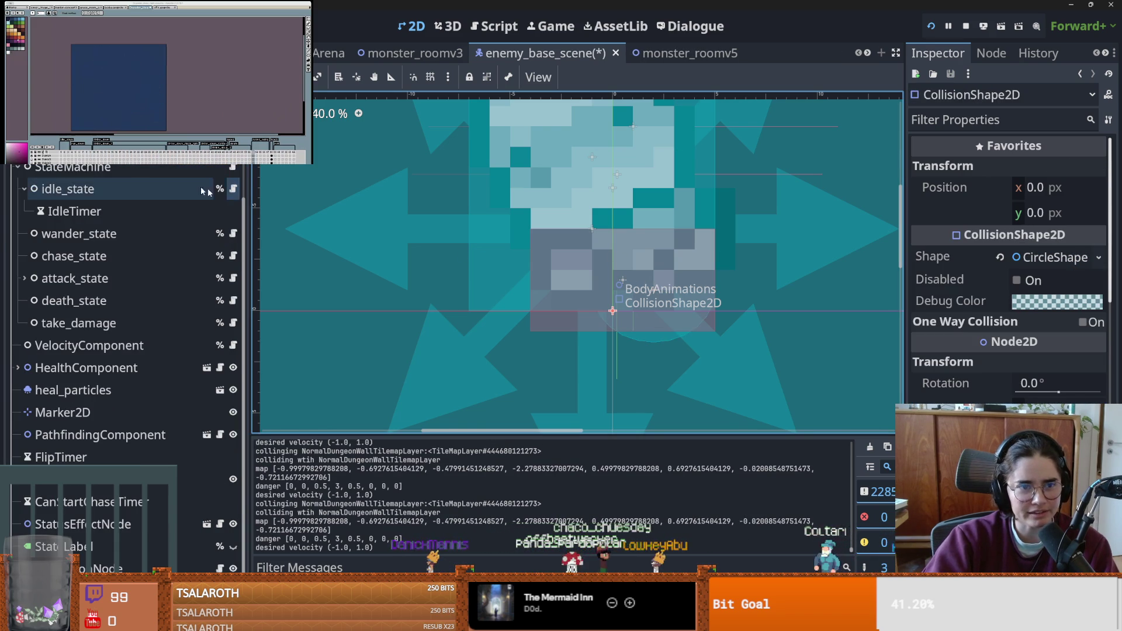
pyautogui.scroll(-2, 630, 283)
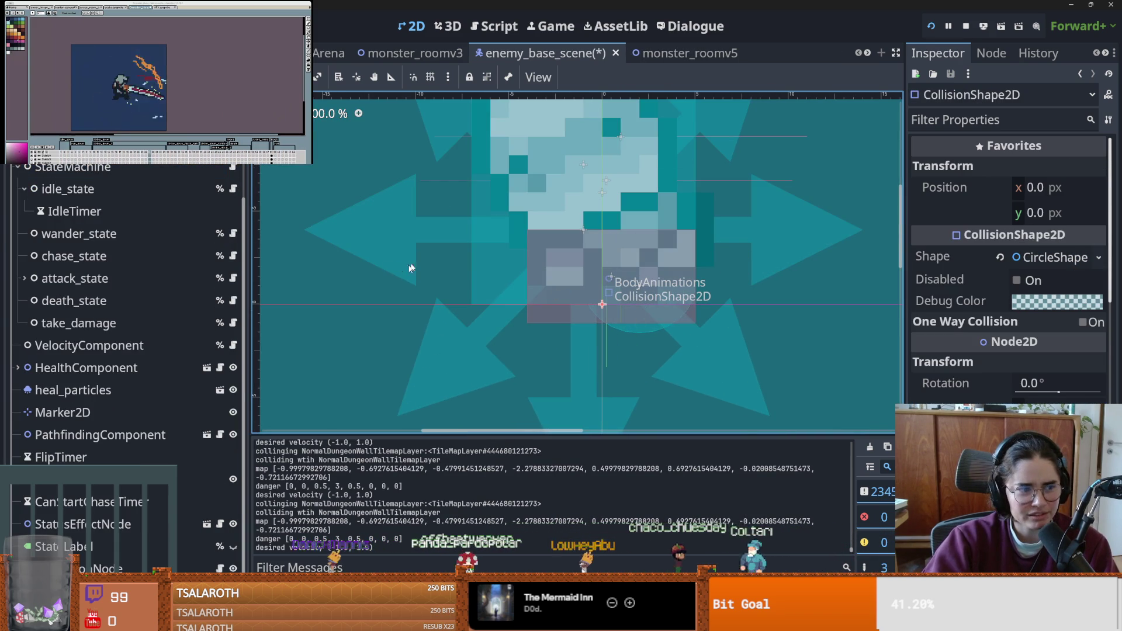
pyautogui.scroll(4, 98, 198)
pyautogui.click(98, 177)
pyautogui.moveTo(619, 304)
pyautogui.mouseDown()
pyautogui.moveTo(573, 290)
pyautogui.moveTo(588, 273)
pyautogui.mouseUp()
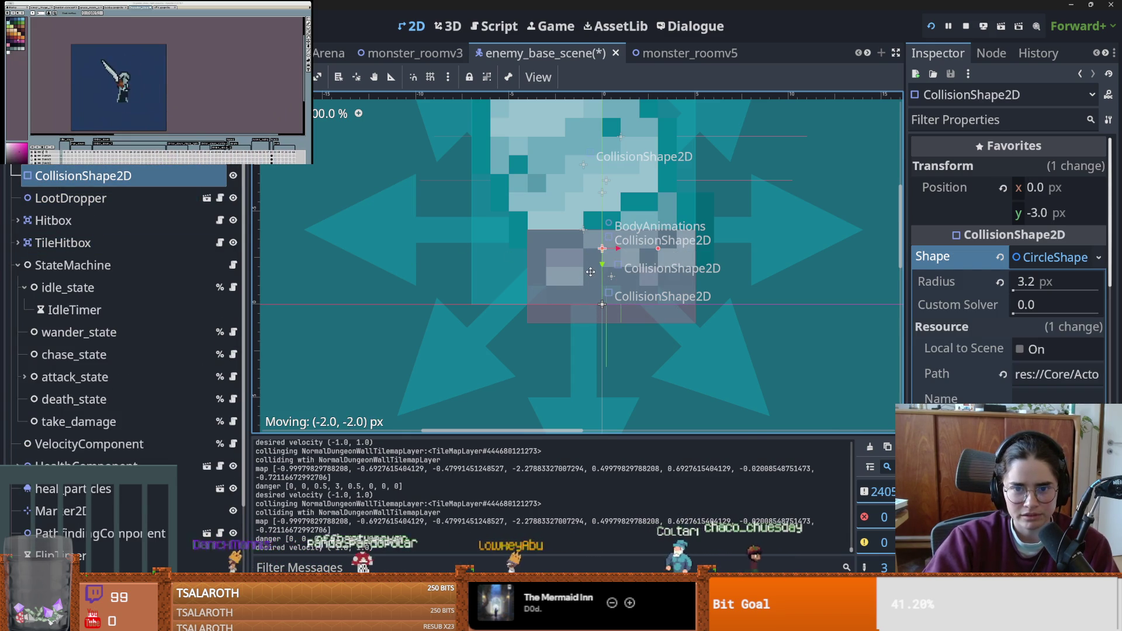
pyautogui.hotkey('ctrl', 's')
pyautogui.scroll(-2, 626, 355)
pyautogui.scroll(3, 626, 348)
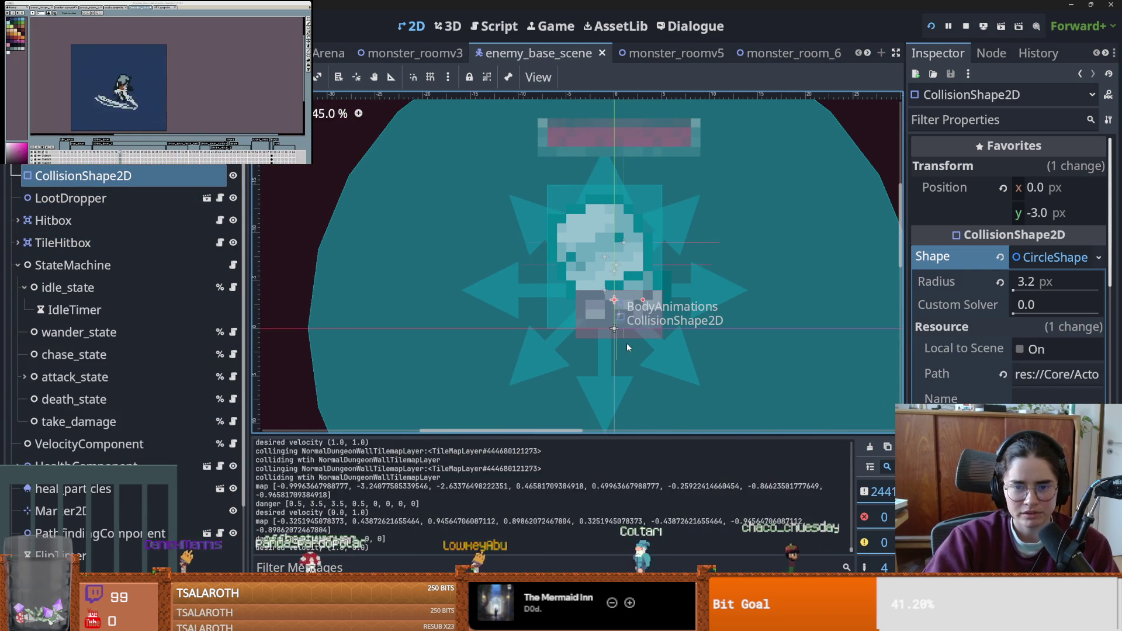
pyautogui.hotkey('ctrl', 's')
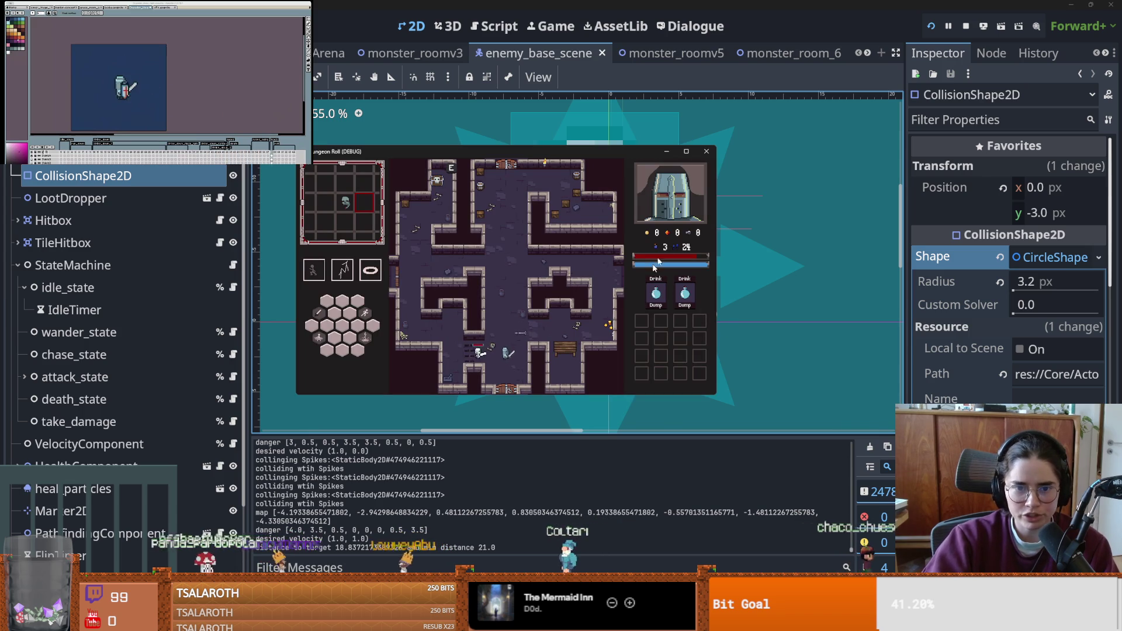
# - Maximize the game and walk the knight through the corridors toward the ghost, then stop the game
pyautogui.click(686, 152)
pyautogui.press('w')
pyautogui.press('a')
pyautogui.press('s')
pyautogui.press('s')
pyautogui.press('space')
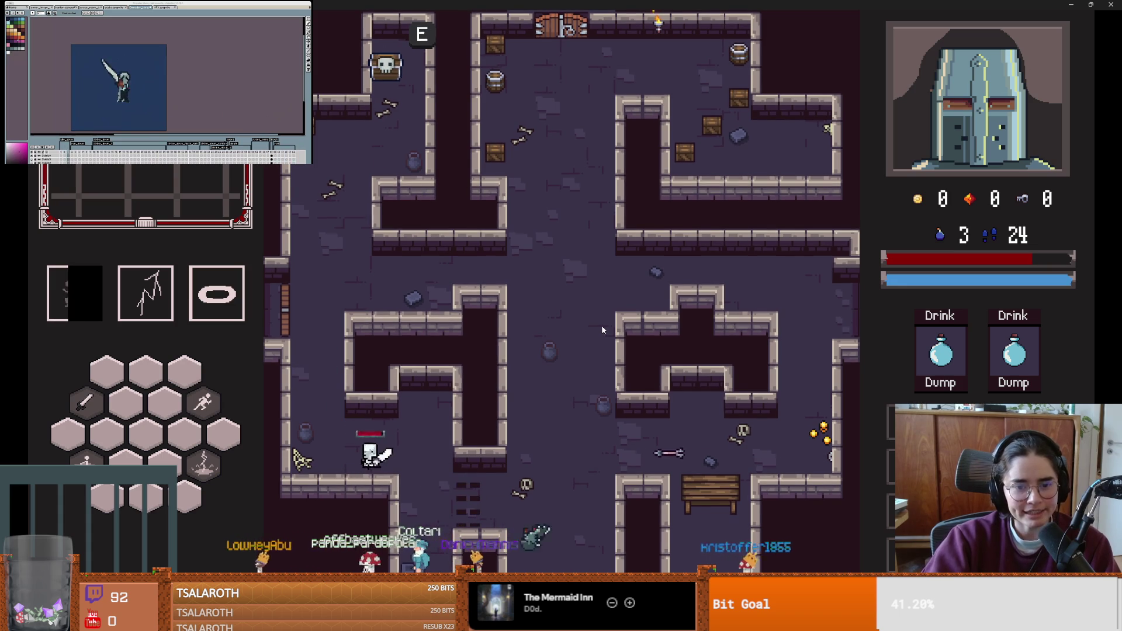
pyautogui.press('d')
pyautogui.press('w')
pyautogui.press('a')
pyautogui.press('w')
pyautogui.press('d')
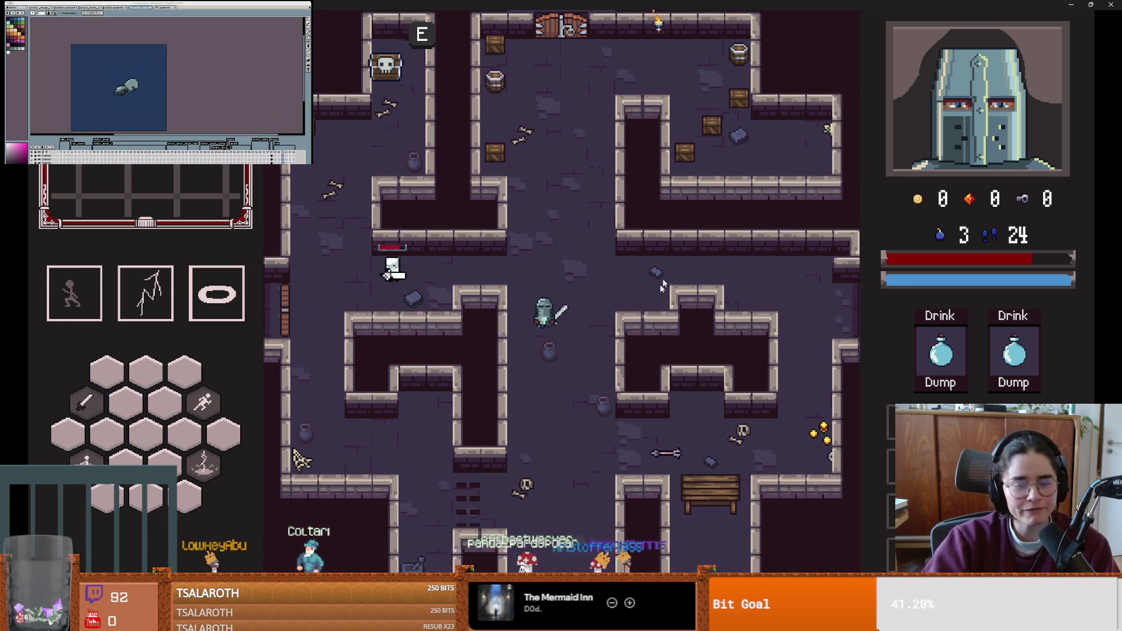
pyautogui.press('F8')
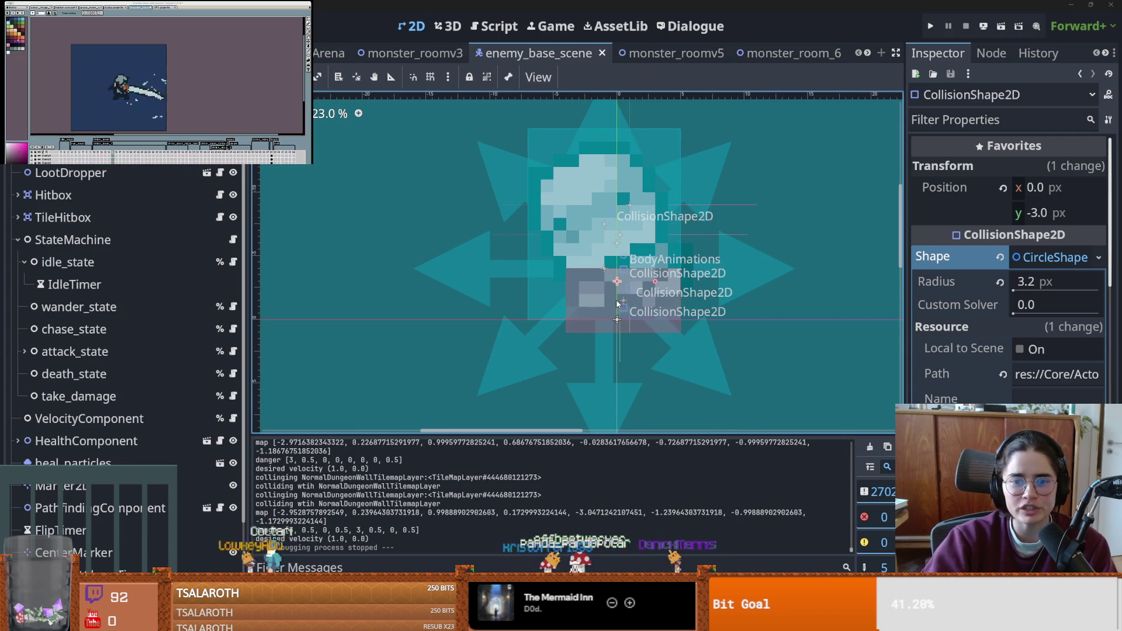
# - Collapse the StateMachine, save, and reposition the CollisionShape2D node in the scene tree
pyautogui.scroll(2, 618, 304)
pyautogui.click(18, 239)
pyautogui.hotkey('ctrl', 's')
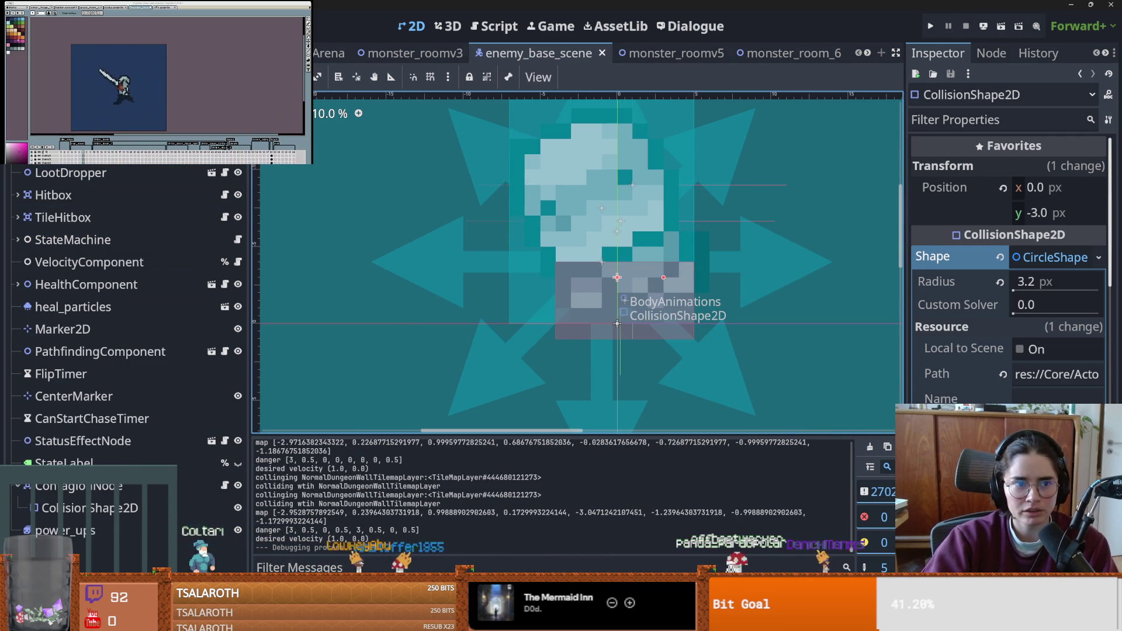
pyautogui.click(643, 298)
pyautogui.hotkey('ctrl', 'z')
pyautogui.moveTo(87, 507)
pyautogui.mouseDown()
pyautogui.moveTo(76, 555)
pyautogui.moveTo(74, 543)
pyautogui.mouseUp()
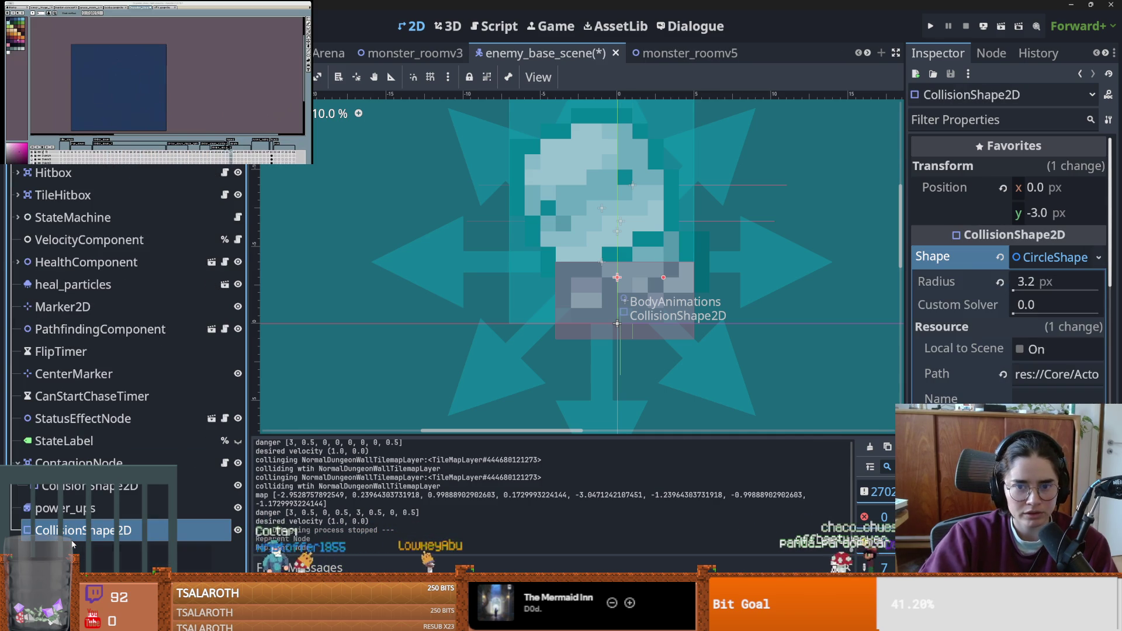
# - Brighten the collision shape's debug colour and save the enemy scene
pyautogui.click(1058, 416)
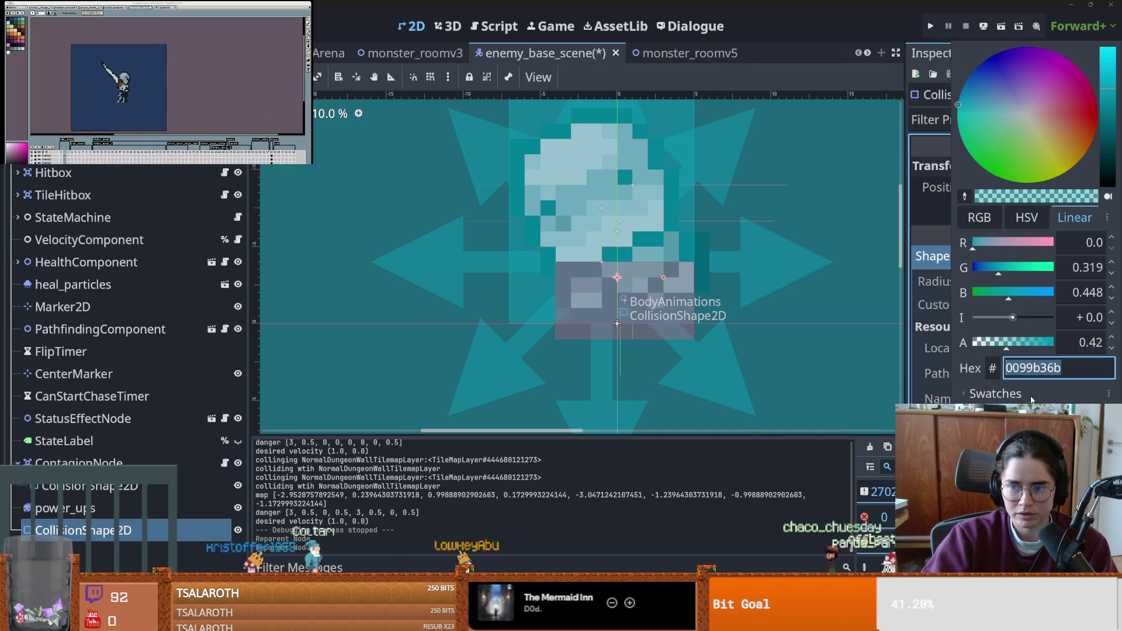
pyautogui.moveTo(1017, 317); pyautogui.dragTo(1015, 318)
pyautogui.click(705, 369)
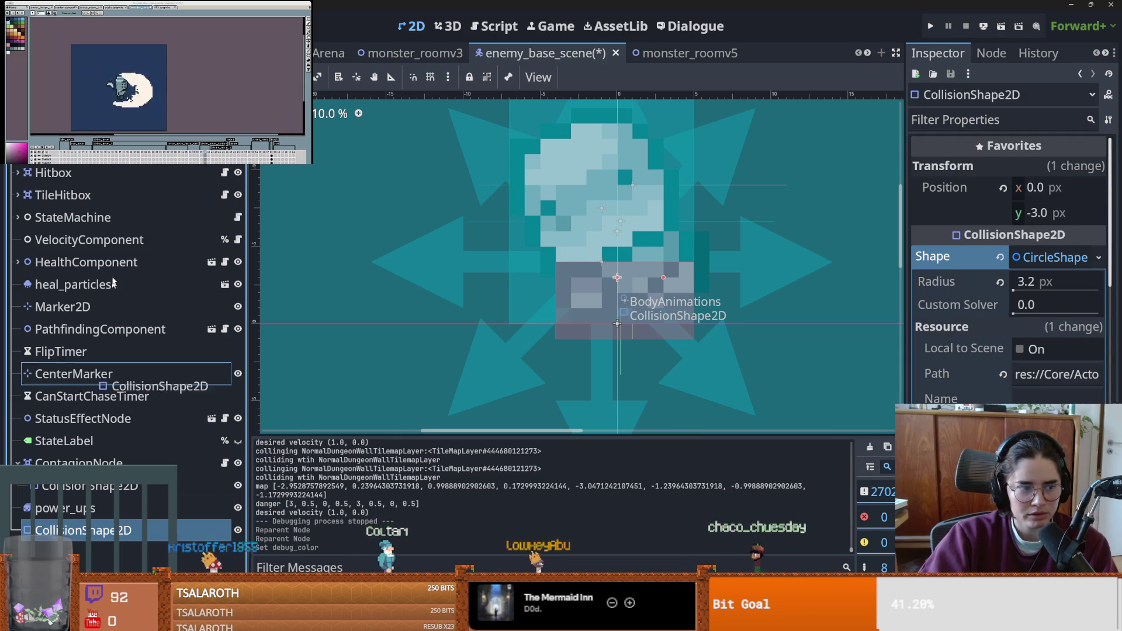
pyautogui.click(705, 370)
pyautogui.click(715, 355)
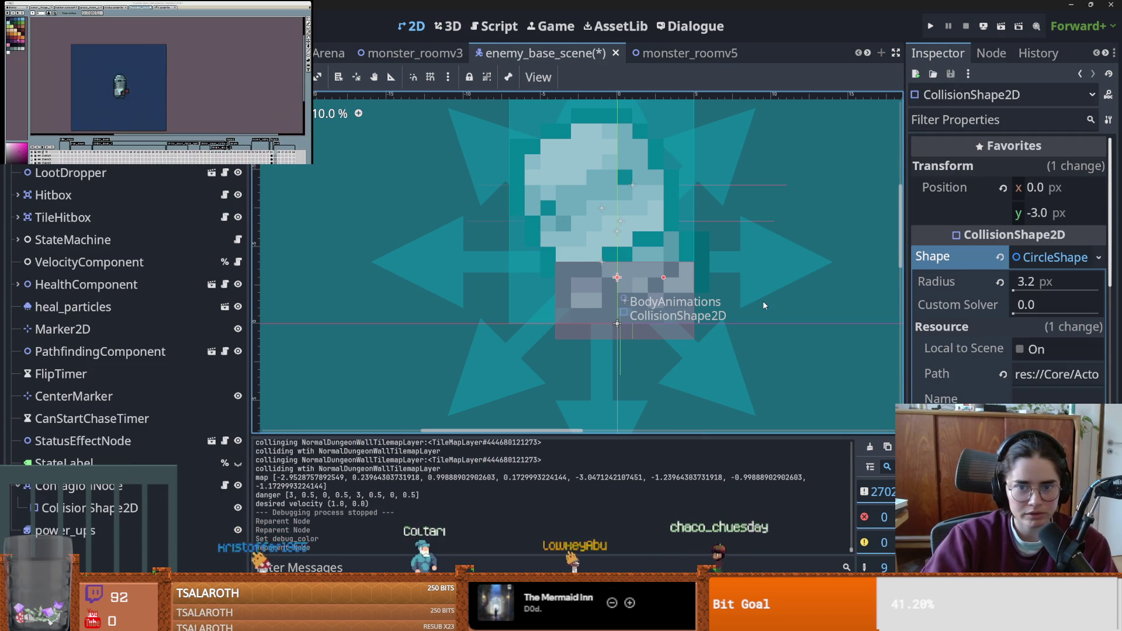
pyautogui.hotkey('ctrl', 's')
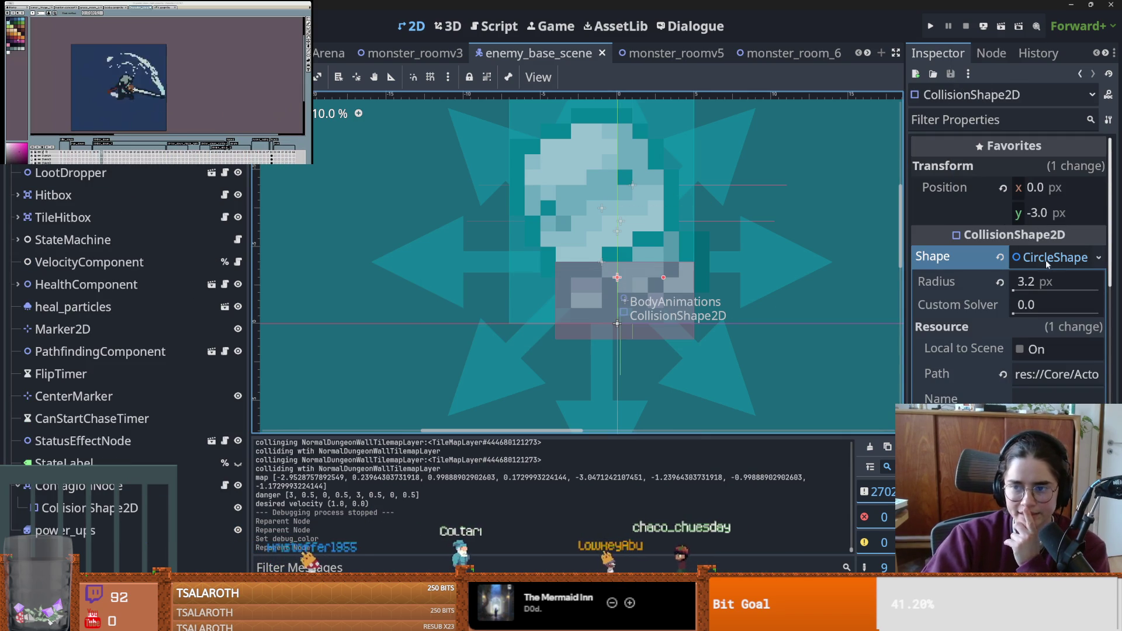
# - Reset the debug colour to default, toggle the TileHitbox visibility, and save
pyautogui.click(1049, 265)
pyautogui.scroll(-4, 1009, 380)
pyautogui.scroll(3, 1010, 380)
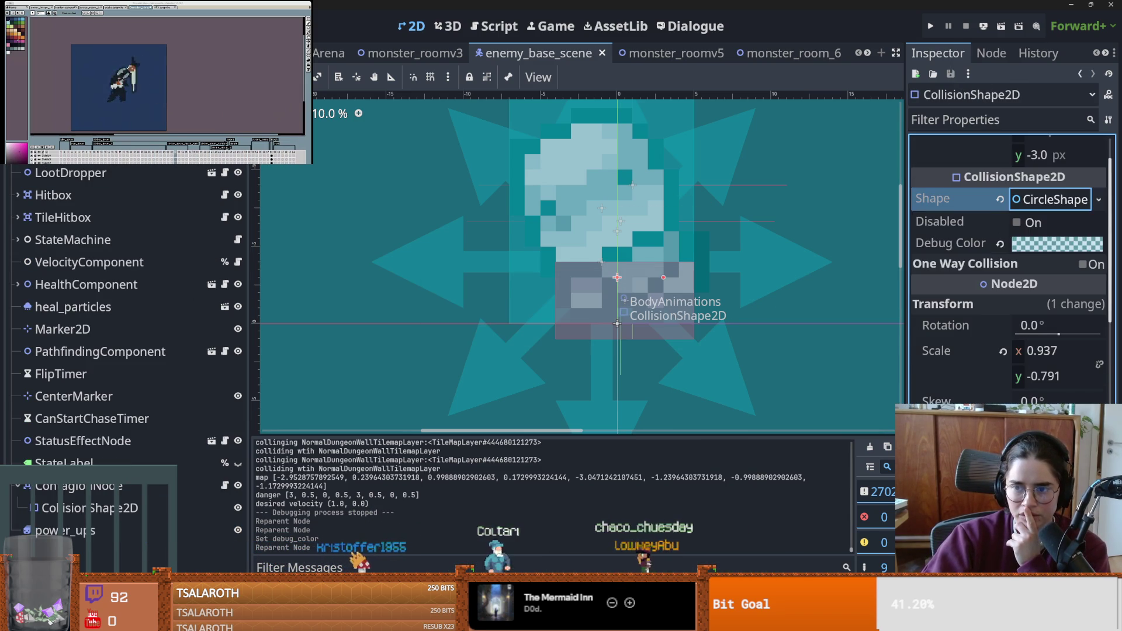
pyautogui.click(1000, 243)
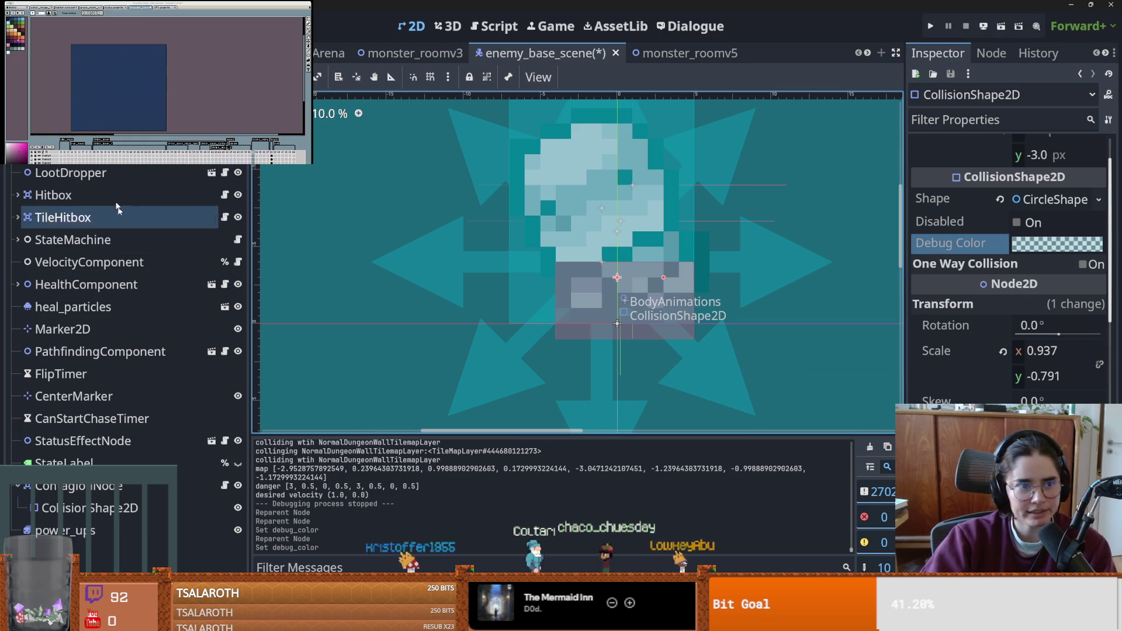
pyautogui.click(243, 219)
pyautogui.click(243, 218)
pyautogui.click(243, 218)
pyautogui.click(243, 218)
pyautogui.hotkey('ctrl', 's')
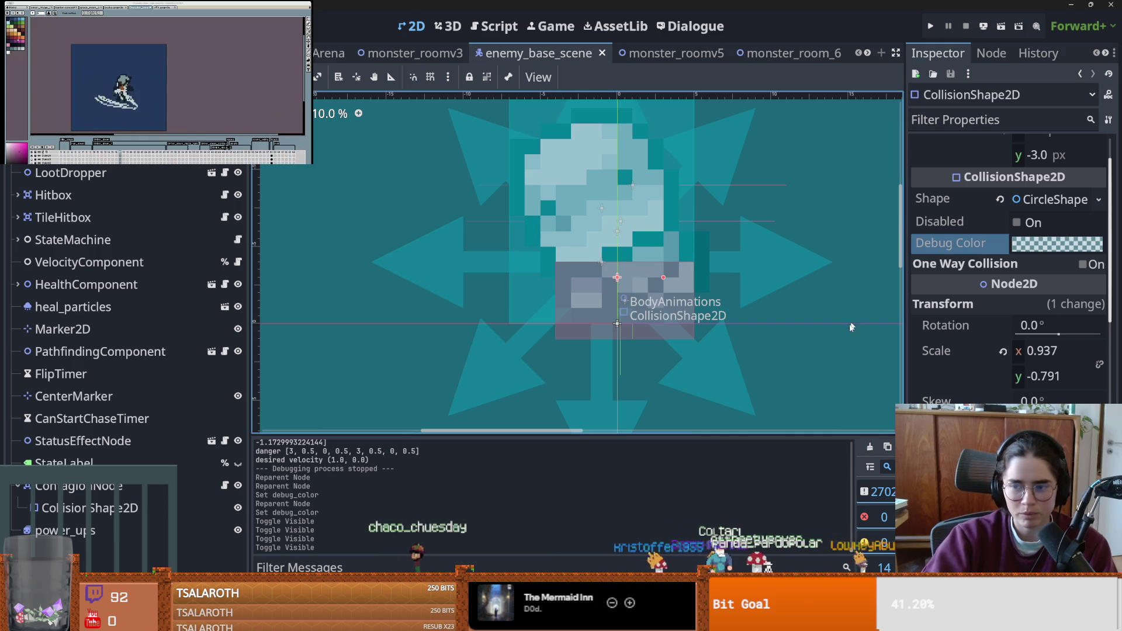
# - Set the collision shape's Z Index to 2 and save the enemy scene
pyautogui.scroll(-6, 938, 344)
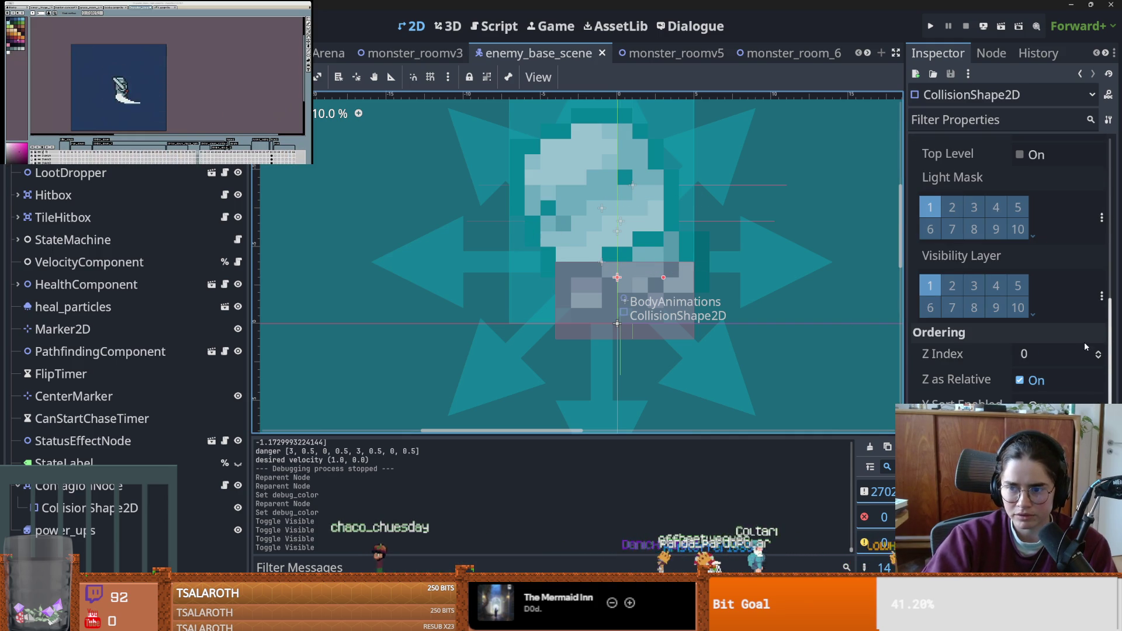
pyautogui.click(1100, 352)
pyautogui.scroll(-1, 657, 283)
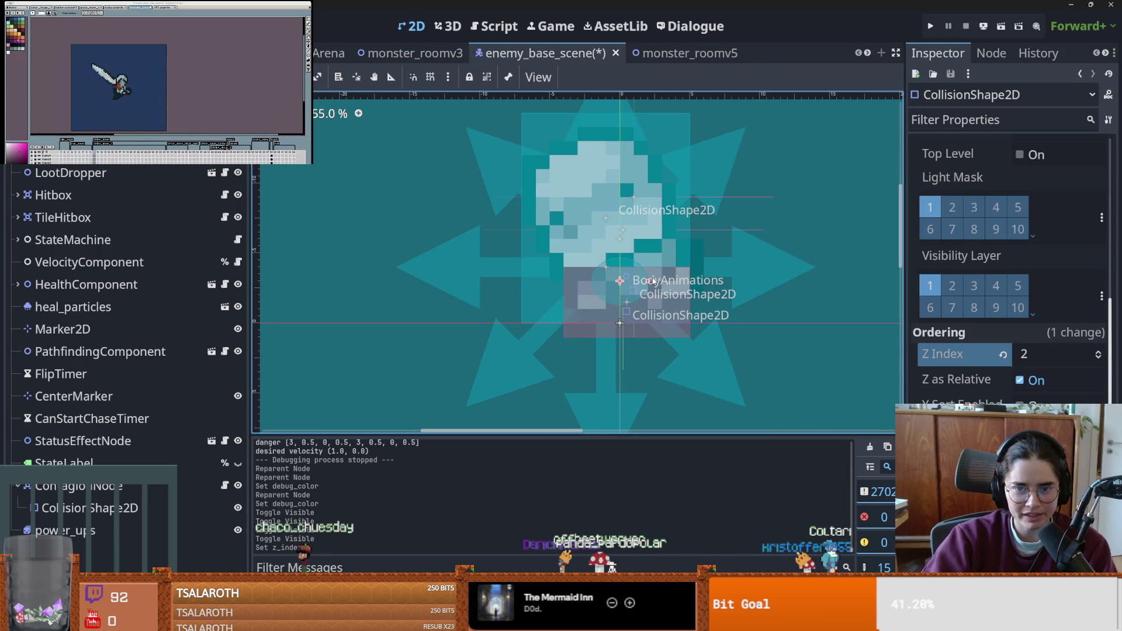
pyautogui.click(656, 281)
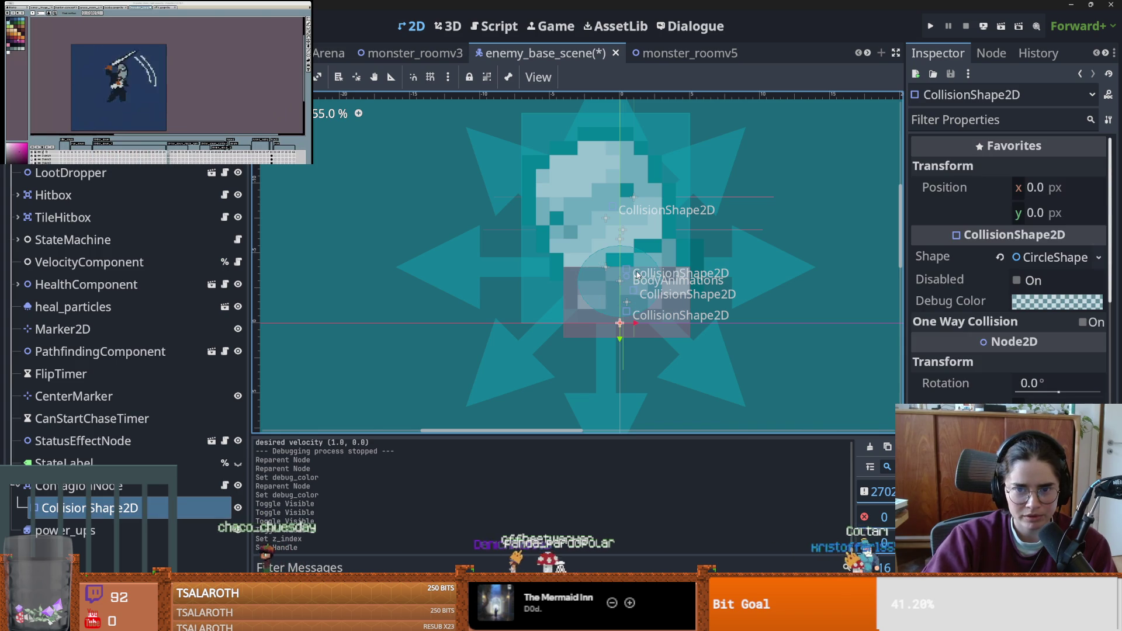
pyautogui.moveTo(637, 270)
pyautogui.mouseDown()
pyautogui.moveTo(637, 284)
pyautogui.moveTo(637, 270)
pyautogui.mouseUp()
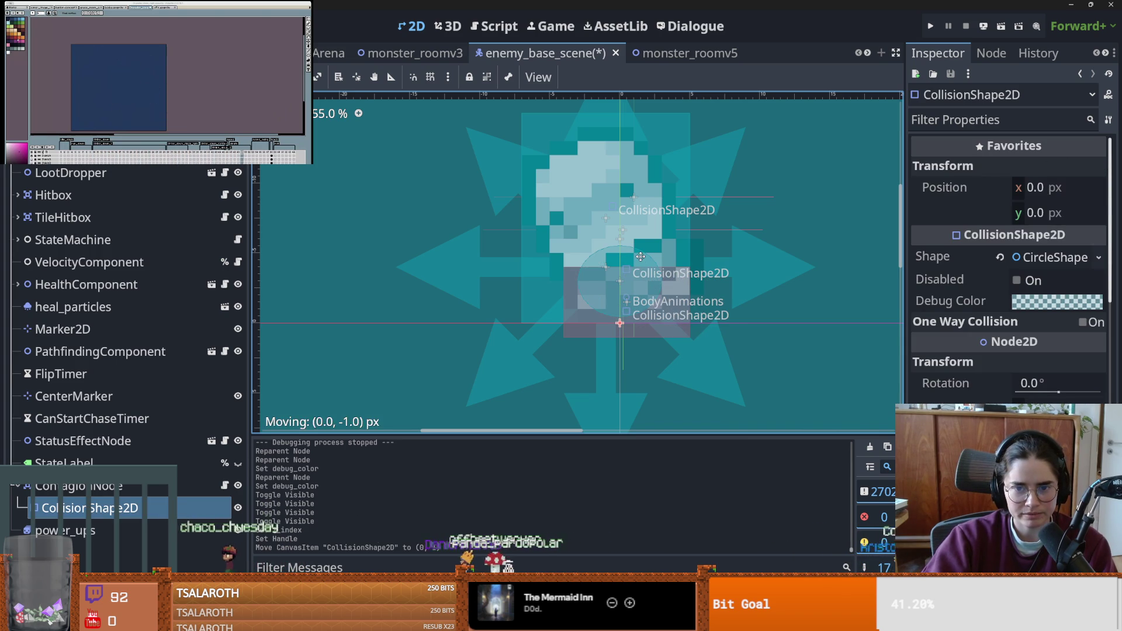
pyautogui.hotkey('ctrl', 's')
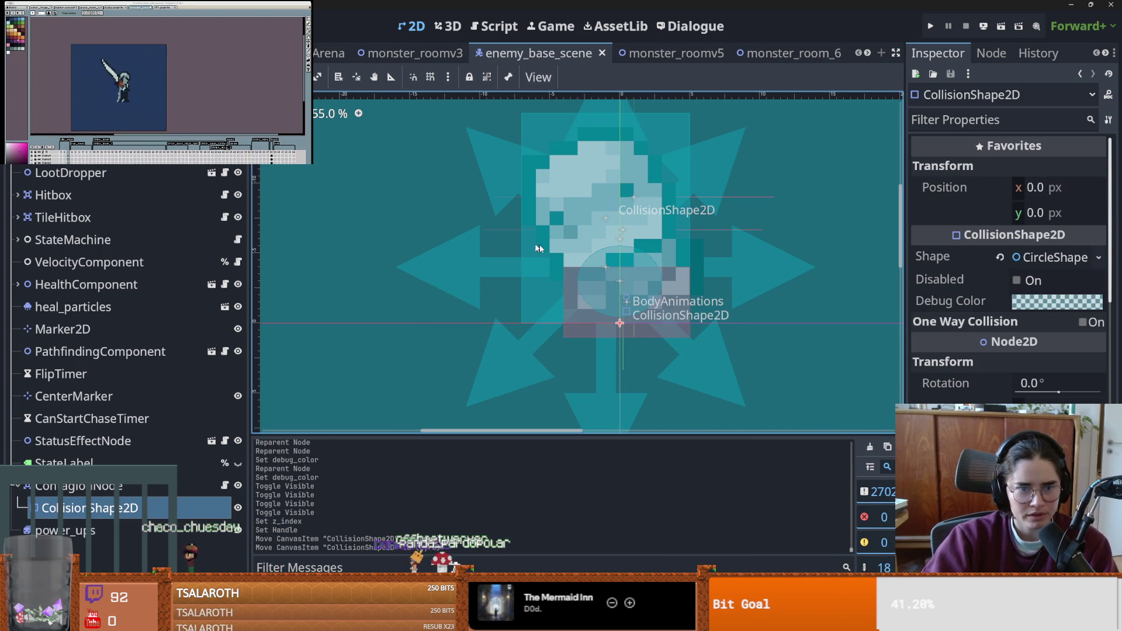
# - Move the enemy's circle collision shape to y -2
pyautogui.click(727, 299)
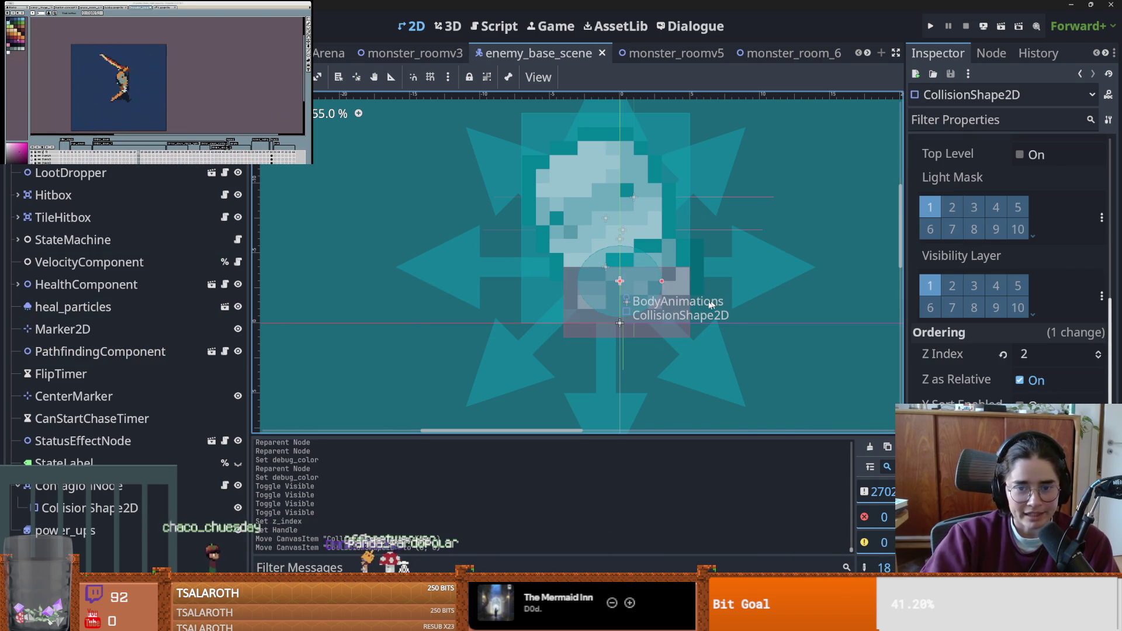
pyautogui.moveTo(647, 296); pyautogui.dragTo(646, 298)
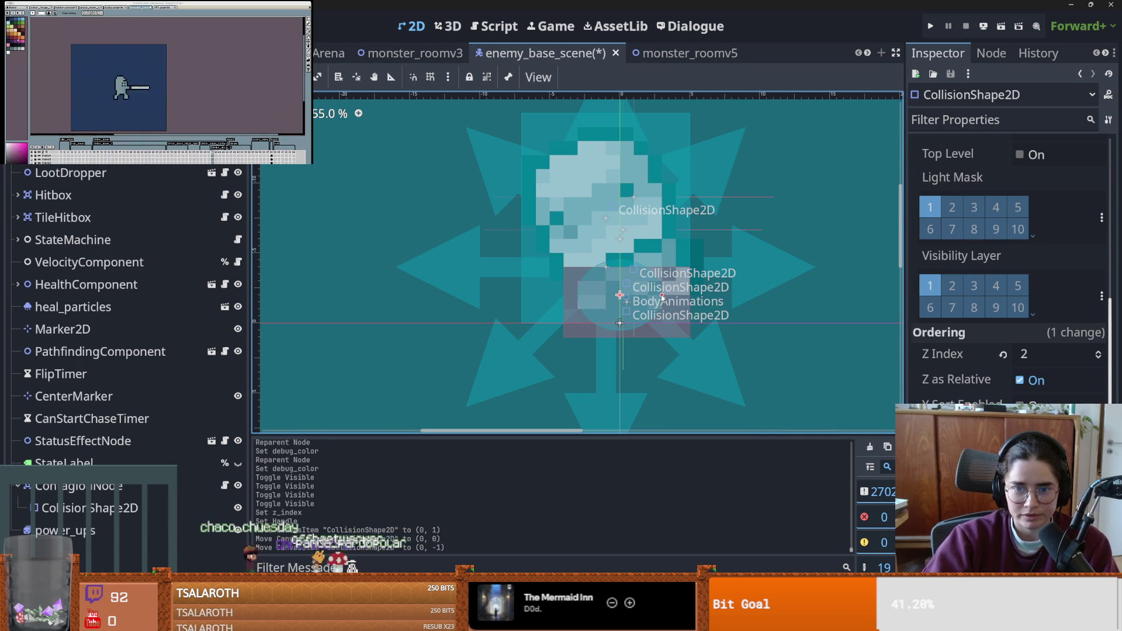
pyautogui.moveTo(676, 296)
pyautogui.mouseDown()
pyautogui.moveTo(698, 298)
pyautogui.moveTo(661, 295)
pyautogui.mouseUp()
pyautogui.scroll(5, 1040, 307)
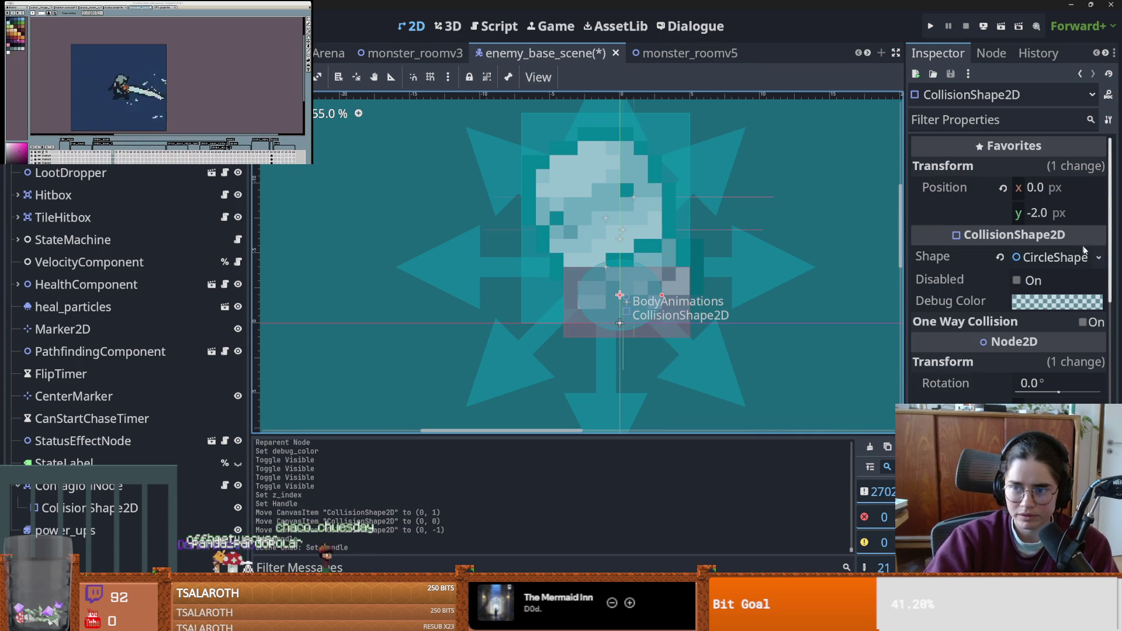
pyautogui.click(1098, 257)
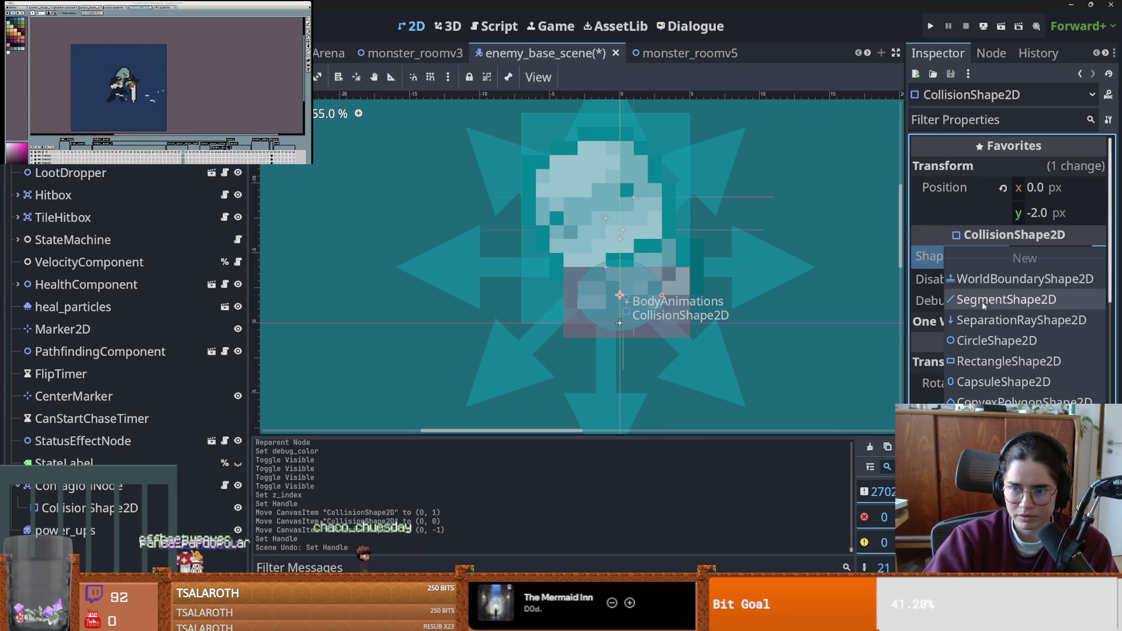
# - Change the collision shape to a CapsuleShape2D rotated 90°
pyautogui.click(1004, 382)
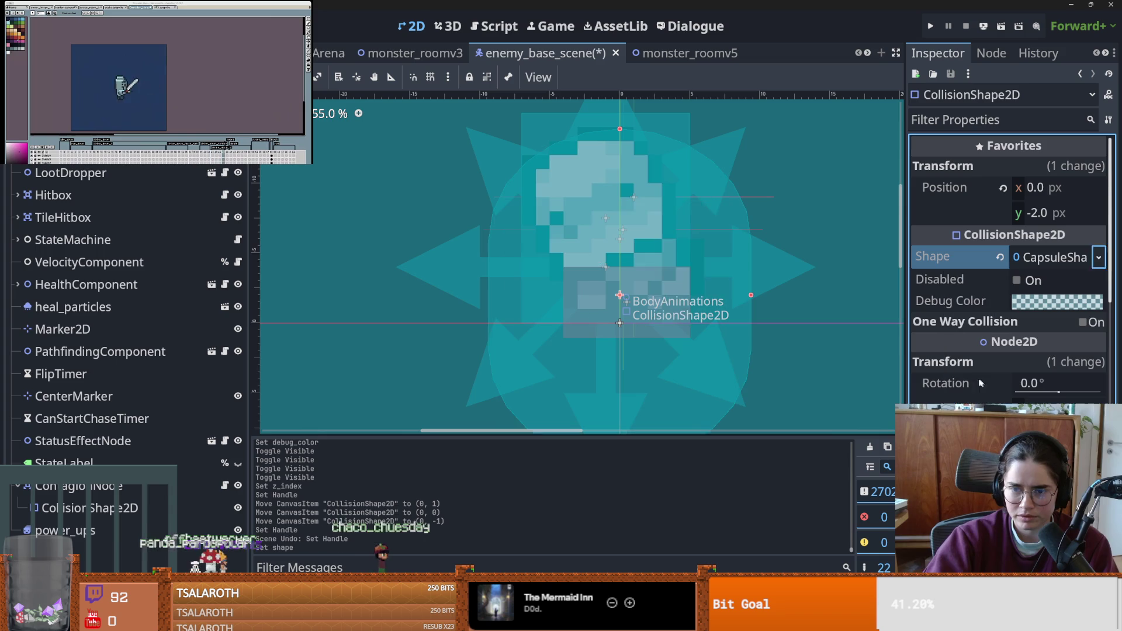
pyautogui.click(1043, 385)
pyautogui.write('90')
pyautogui.press('Return')
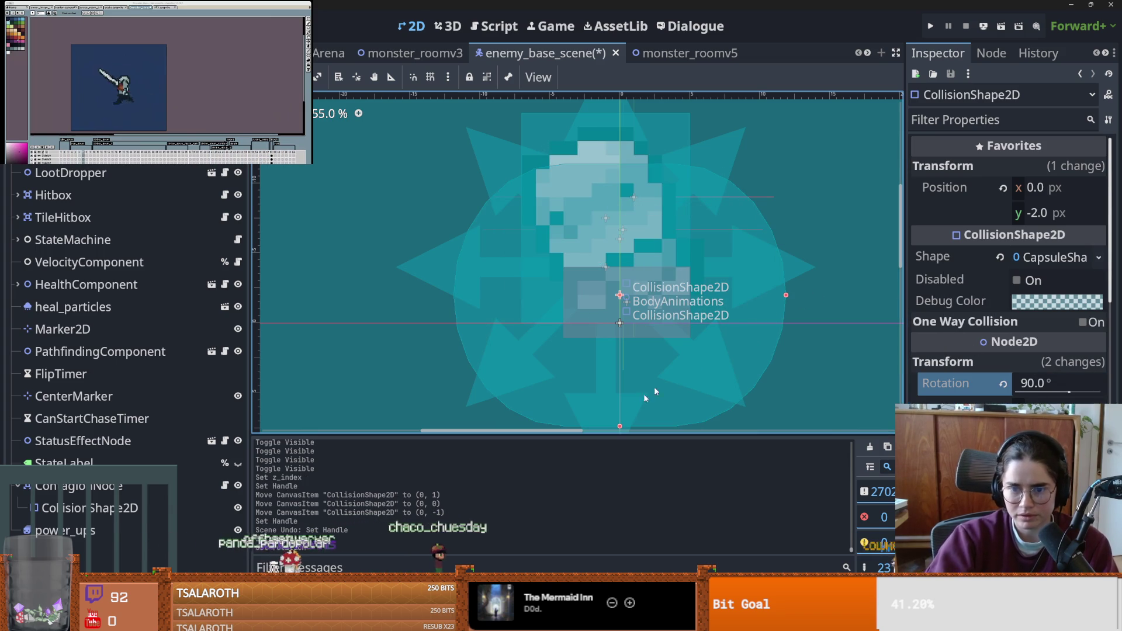
pyautogui.moveTo(695, 364); pyautogui.dragTo(695, 251)
pyautogui.hotkey('ctrl', 'z')
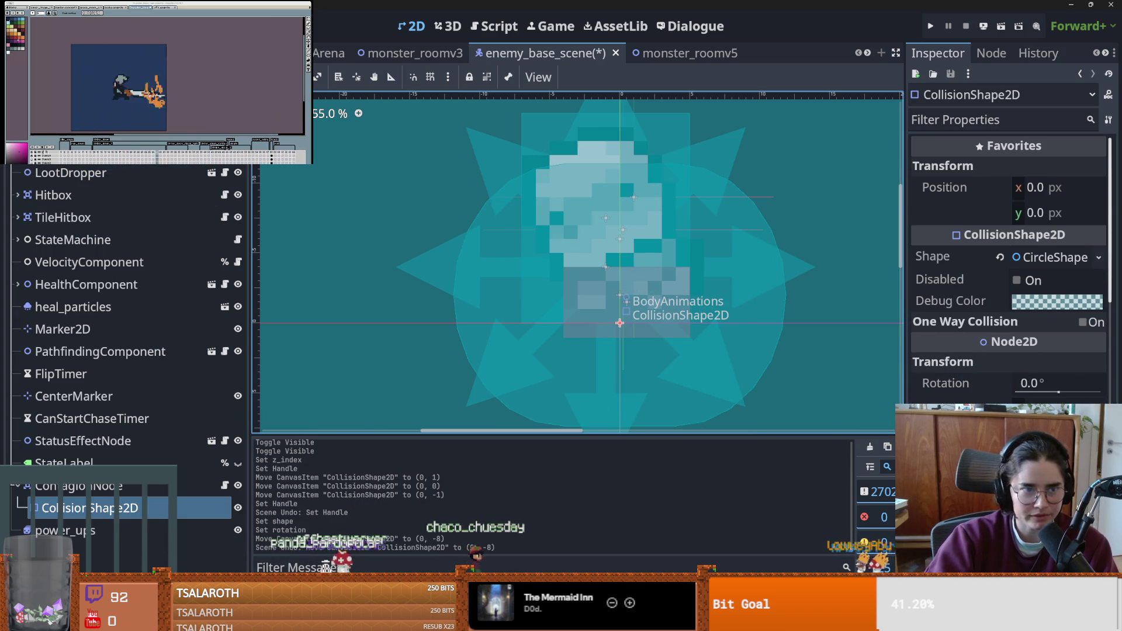
pyautogui.moveTo(672, 358); pyautogui.dragTo(672, 316)
pyautogui.hotkey('ctrl', 'z')
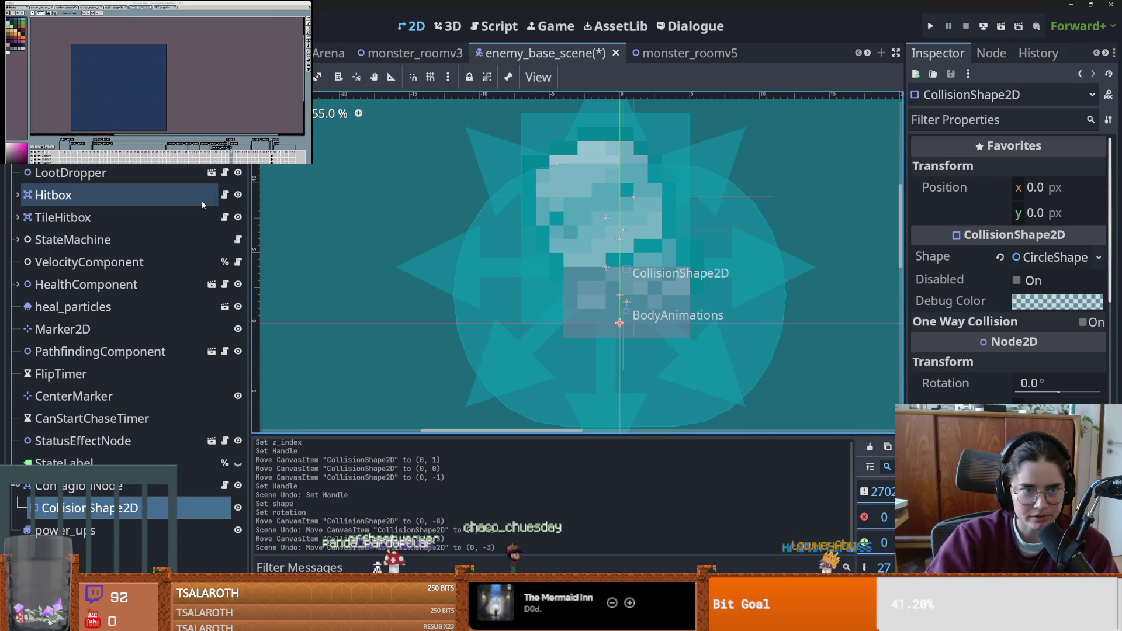
# - Narrow the capsule, settle it at position (0, -1) and save the enemy scene
pyautogui.click(622, 354)
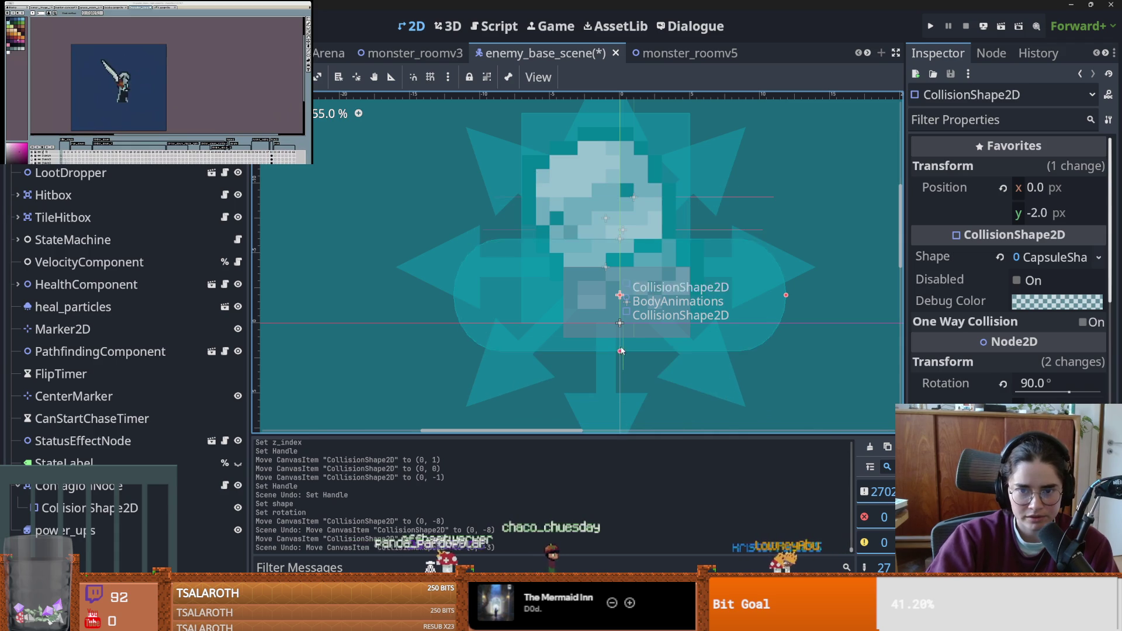
pyautogui.moveTo(786, 295); pyautogui.dragTo(662, 296)
pyautogui.hotkey('ctrl', 's')
pyautogui.click(631, 300)
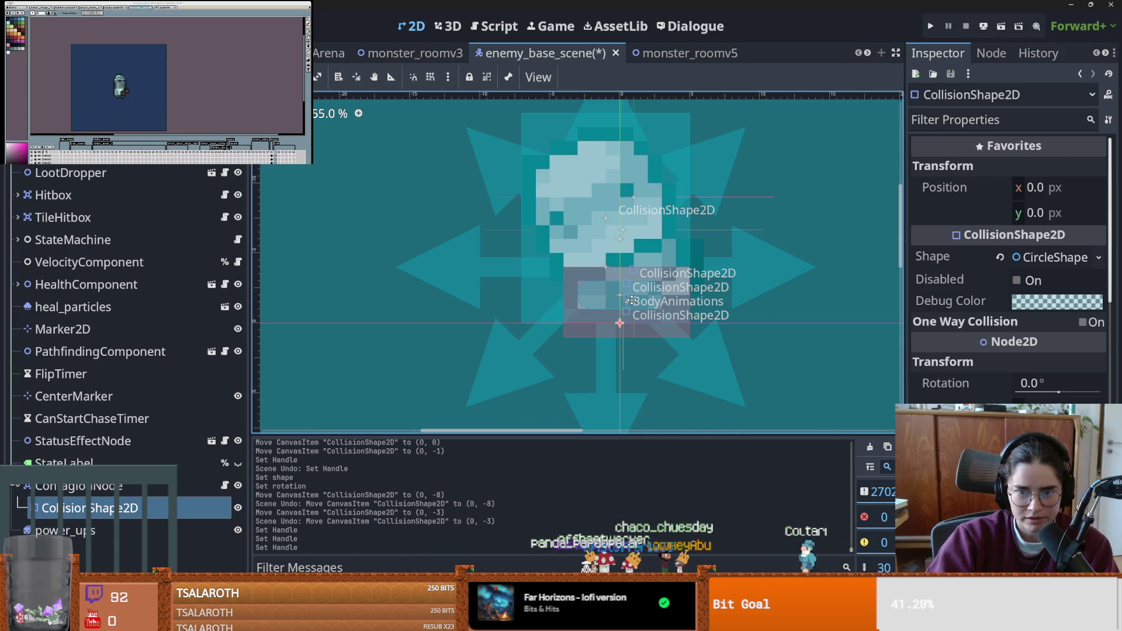
pyautogui.moveTo(632, 301); pyautogui.dragTo(631, 314)
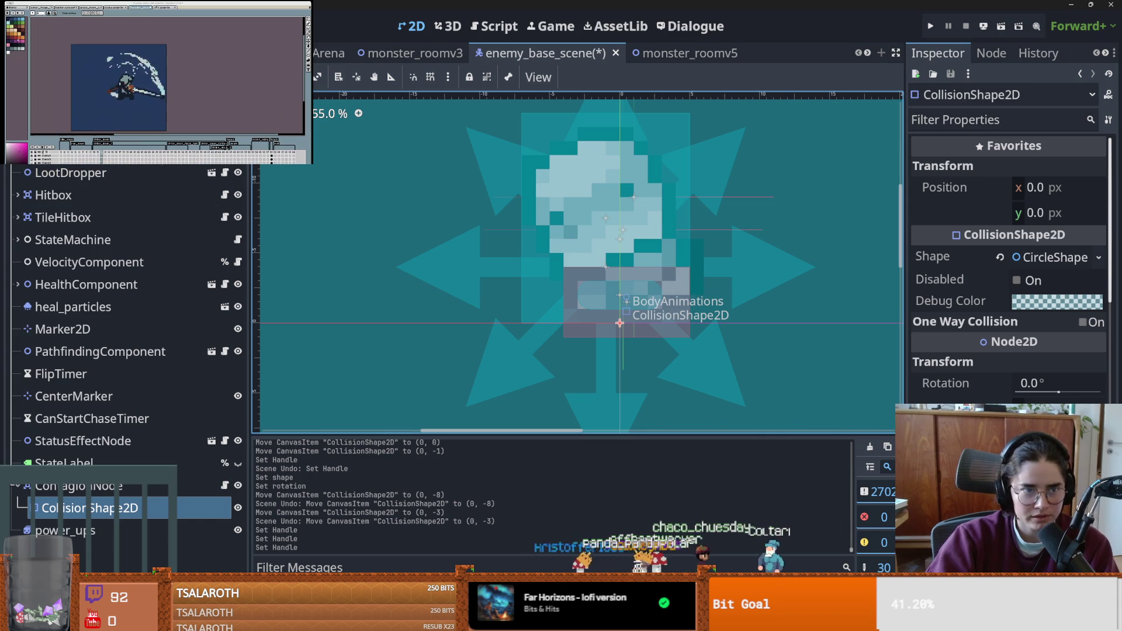
pyautogui.moveTo(634, 295); pyautogui.dragTo(633, 296)
pyautogui.hotkey('ctrl', 's')
pyautogui.scroll(2, 529, 280)
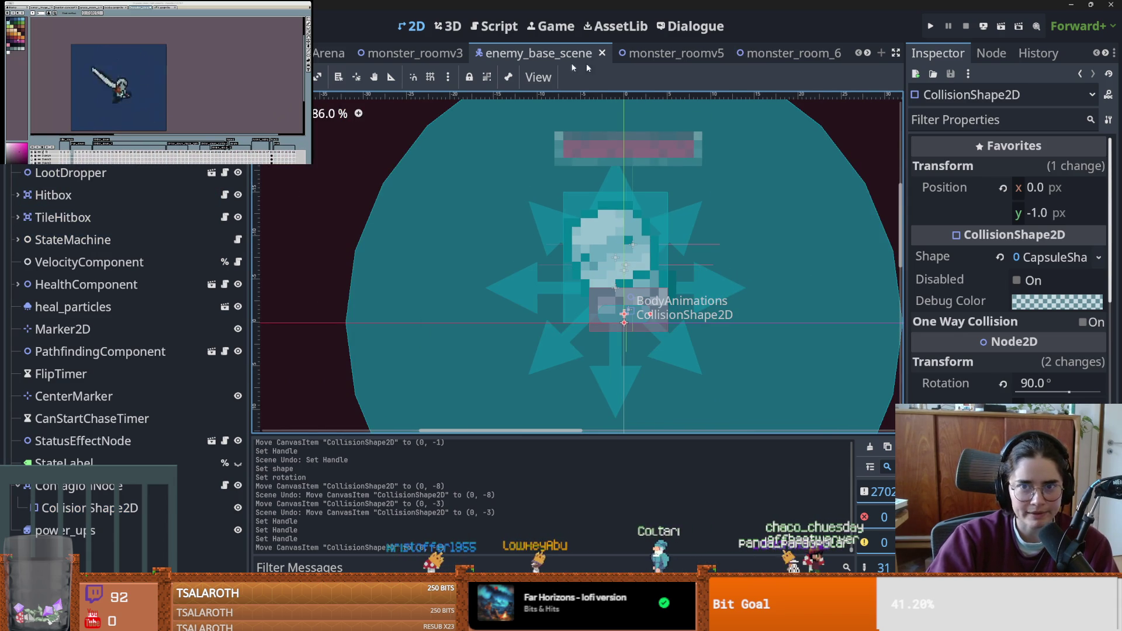
pyautogui.scroll(-5, 556, 53)
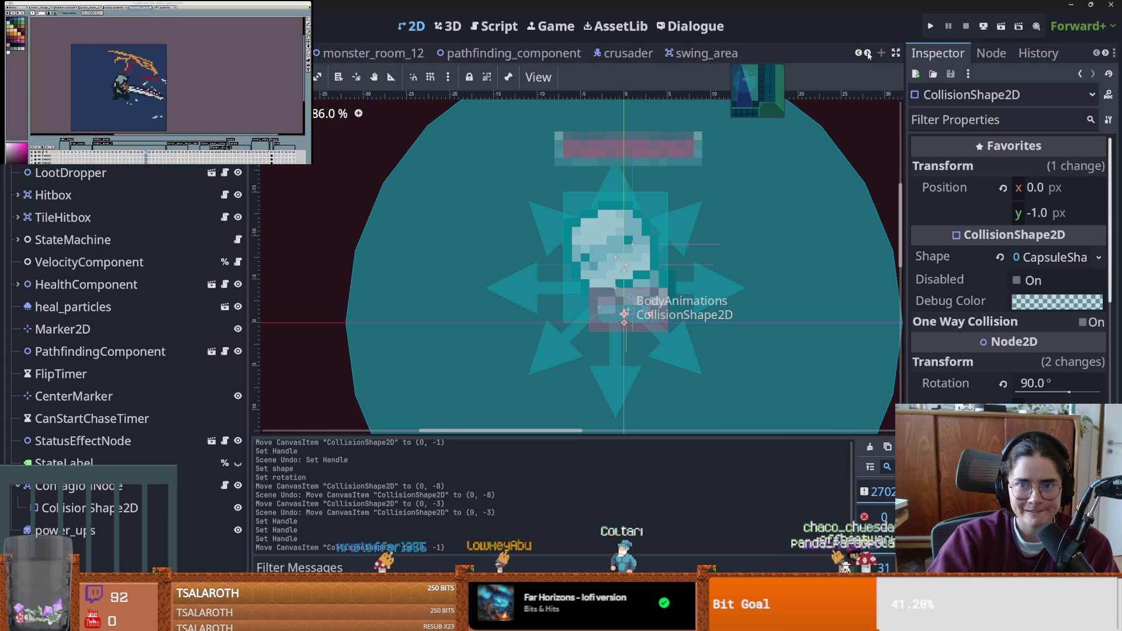
# - Enable collision mask layer 6 on RayCast2D nodes 0–7 in pathfinding_component and run the game
pyautogui.click(459, 53)
pyautogui.click(70, 173)
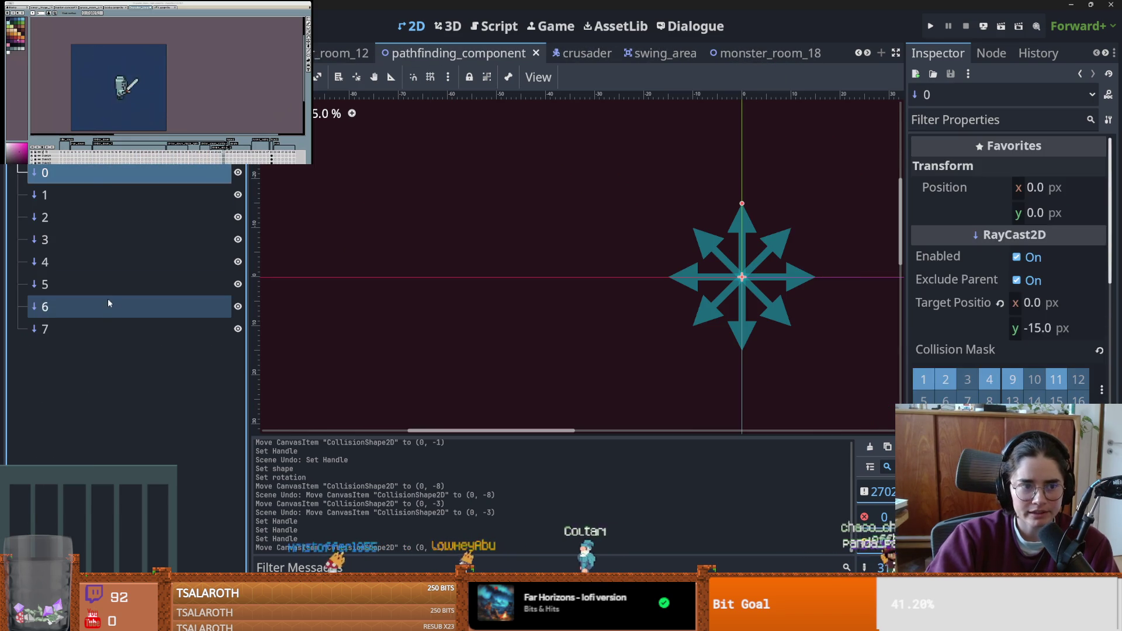
pyautogui.keyDown('shift'); pyautogui.click(87, 329); pyautogui.keyUp('shift')
pyautogui.click(1101, 300)
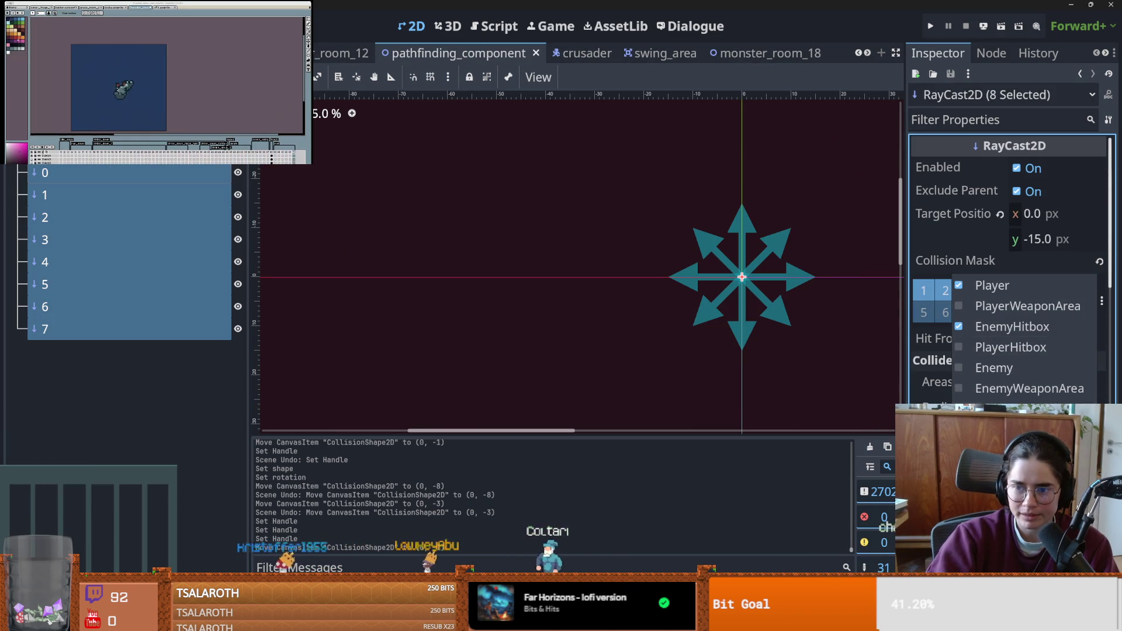
pyautogui.click(993, 388)
pyautogui.click(931, 27)
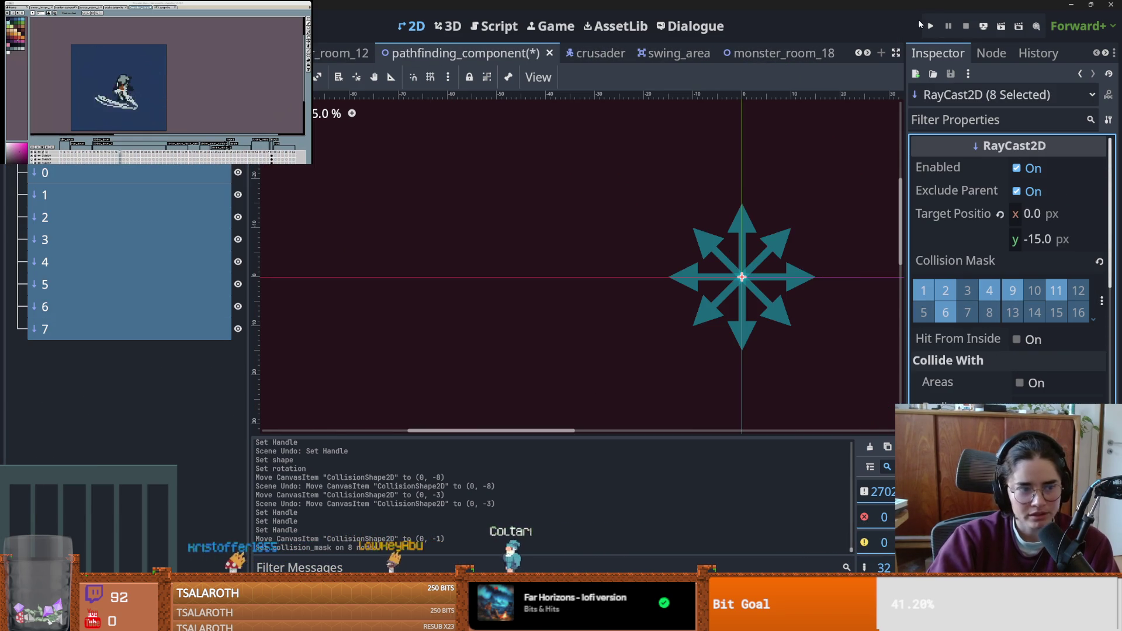
pyautogui.click(928, 26)
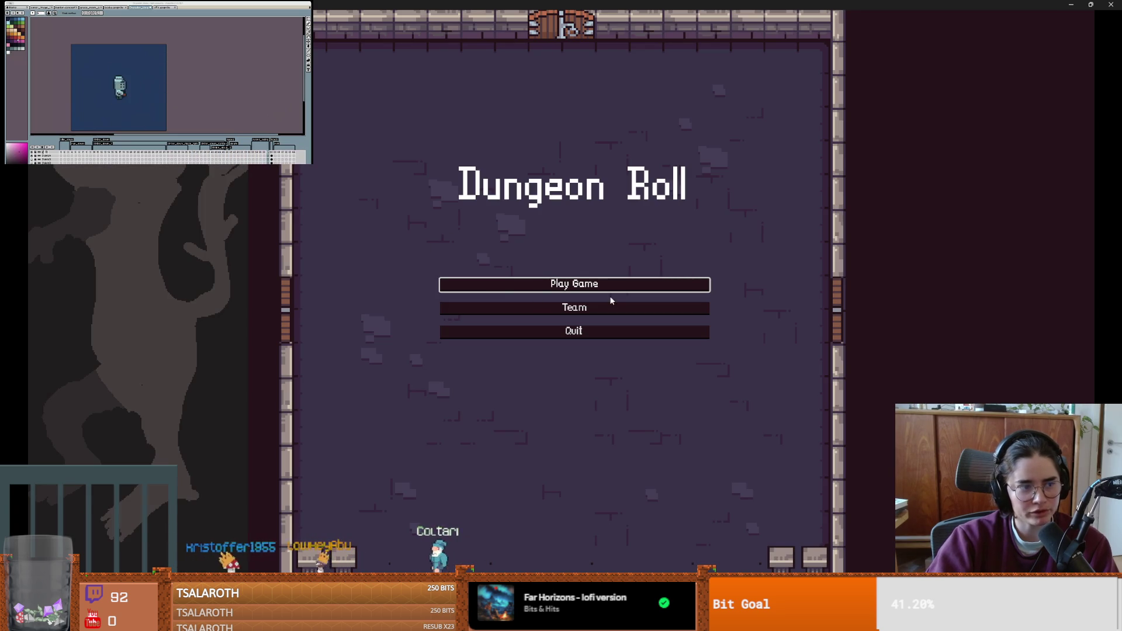
# - Start a new Dungeon Roll game as the Crusader and load a maze room from the debug room list
pyautogui.click(553, 284)
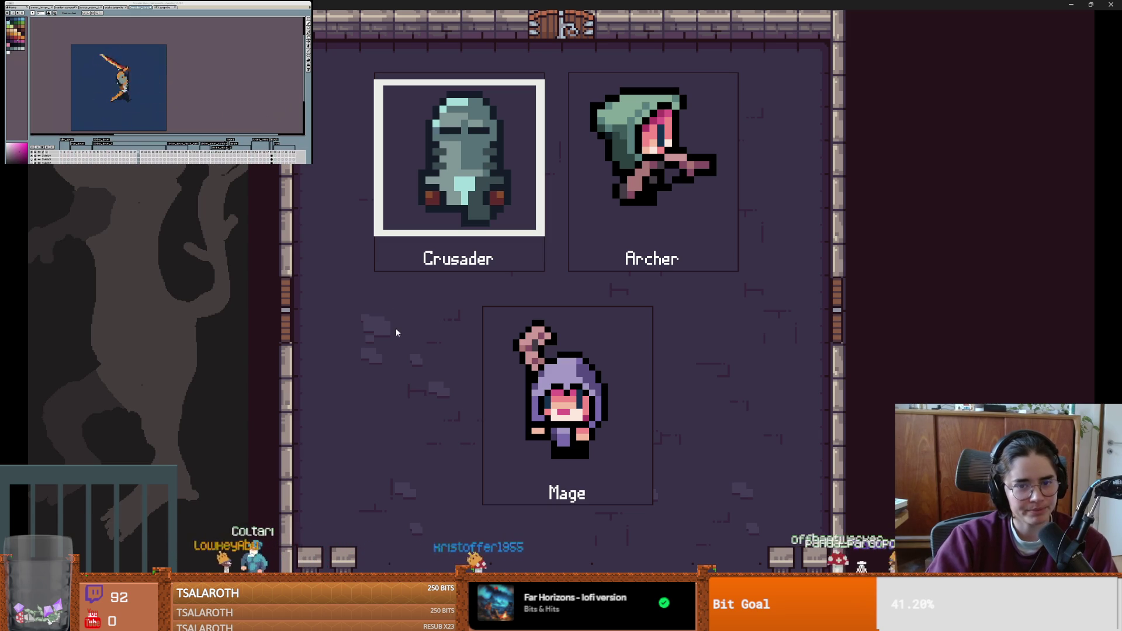
pyautogui.click(433, 188)
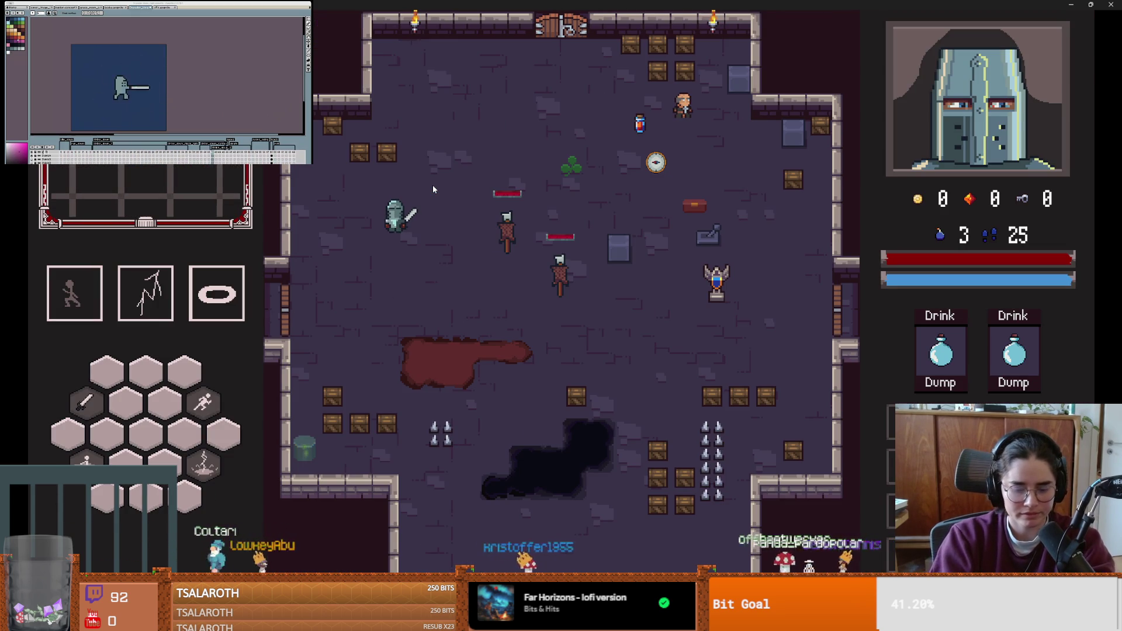
pyautogui.press('a')
pyautogui.press('s')
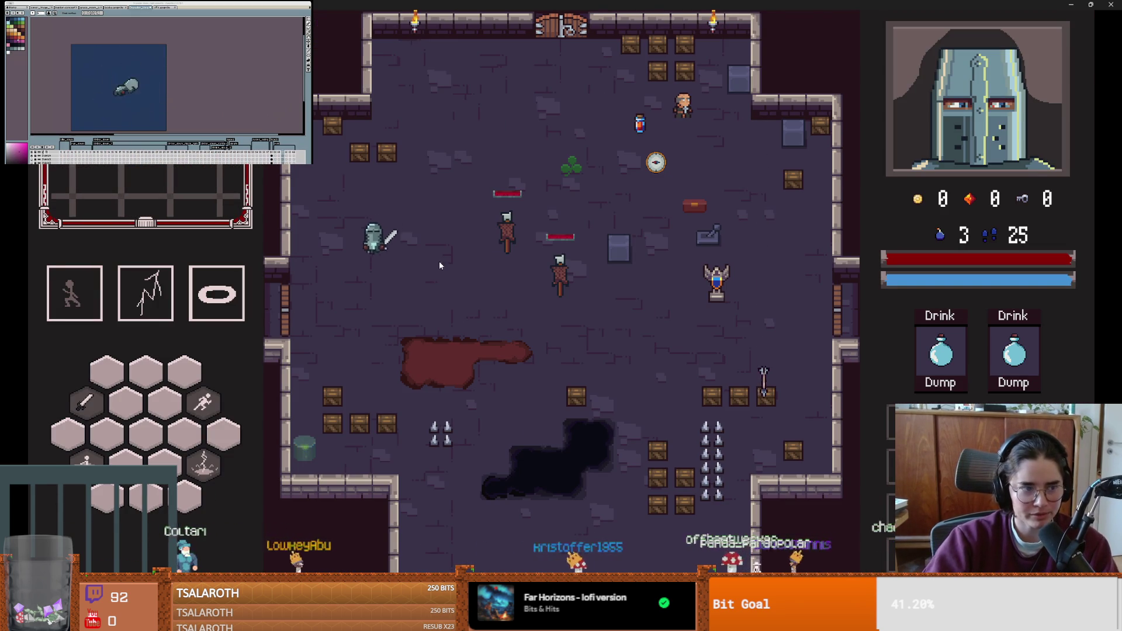
pyautogui.press('a')
pyautogui.click(509, 361)
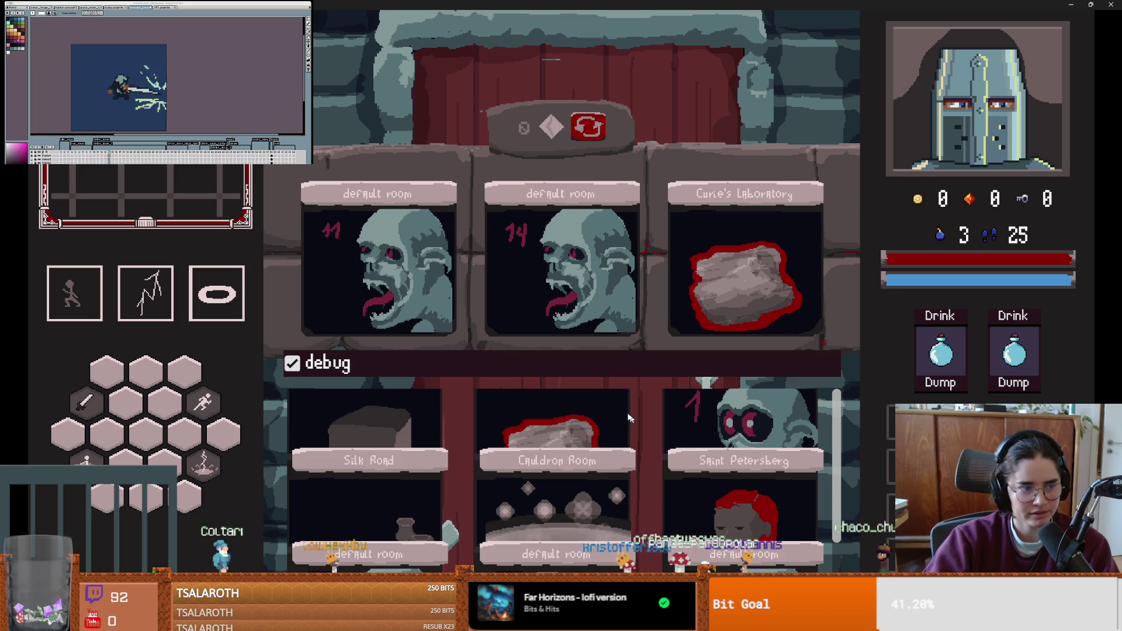
pyautogui.scroll(-1, 621, 461)
pyautogui.click(646, 419)
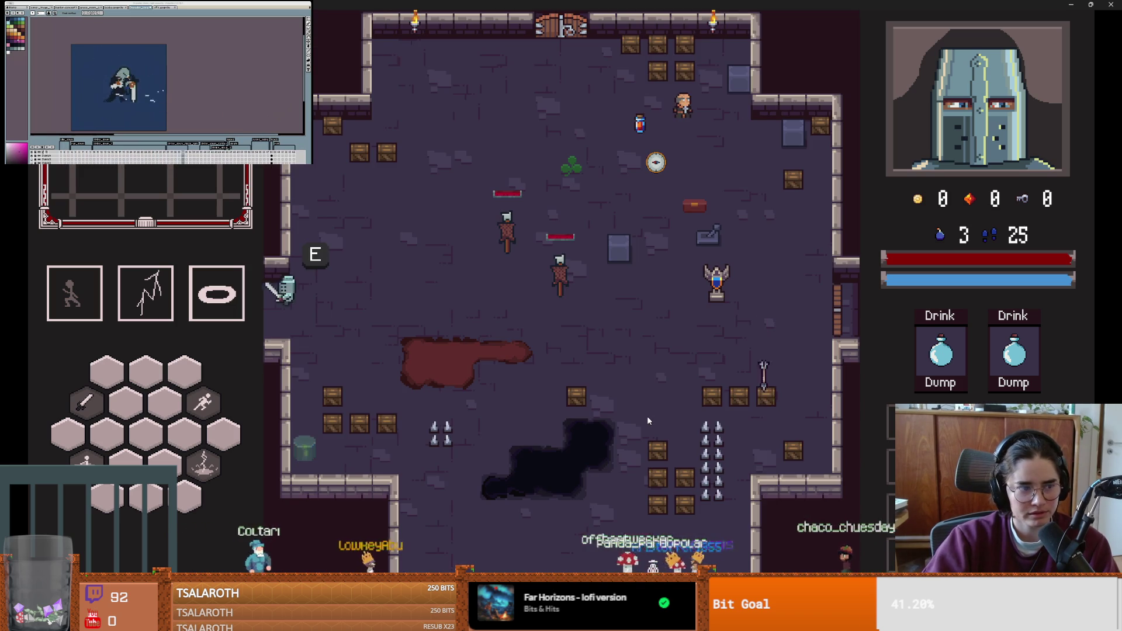
# - Use the knight's first skill and walk around so the skeleton chases it
pyautogui.press('space')
pyautogui.press('a')
pyautogui.press('s')
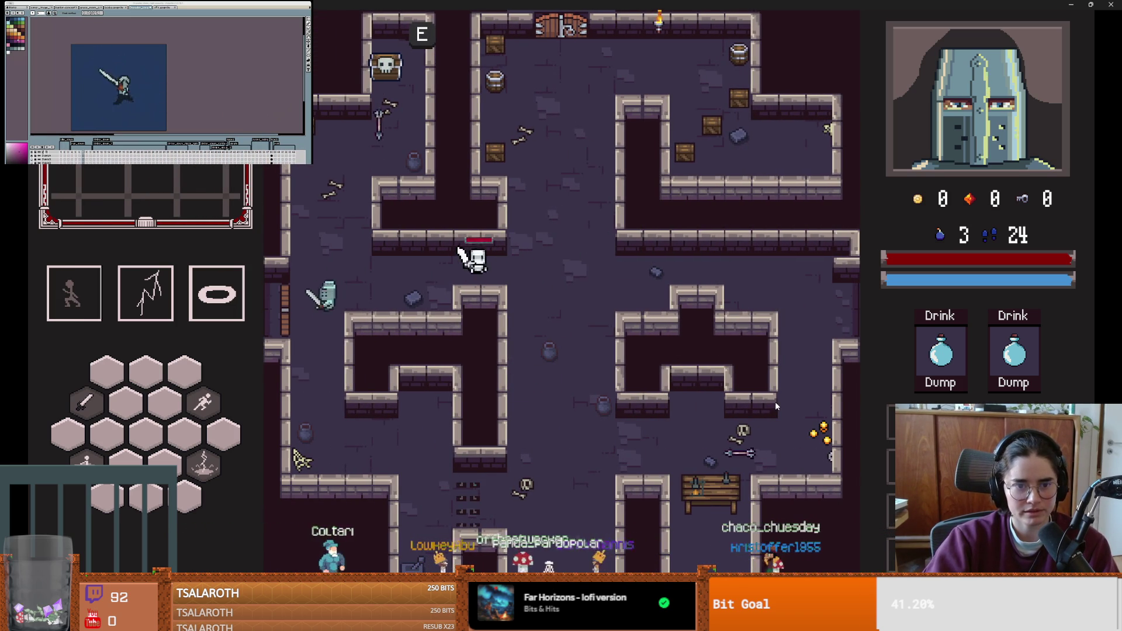
pyautogui.press('s')
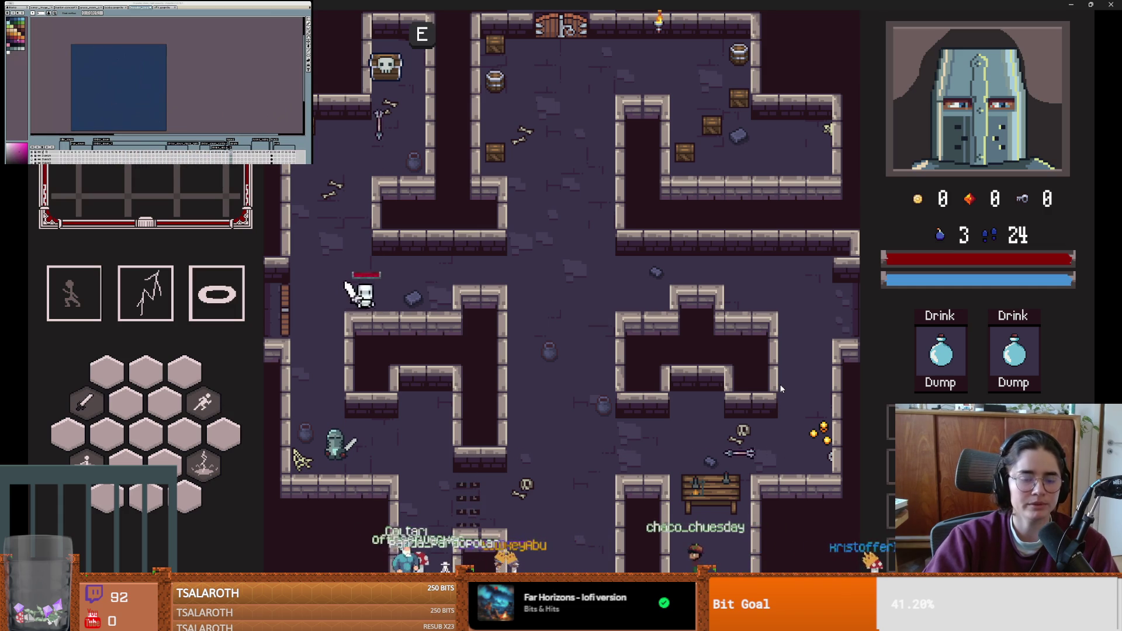
# - Close the running game, run it again with F5, then stop it
pyautogui.doubleClick(879, 4)
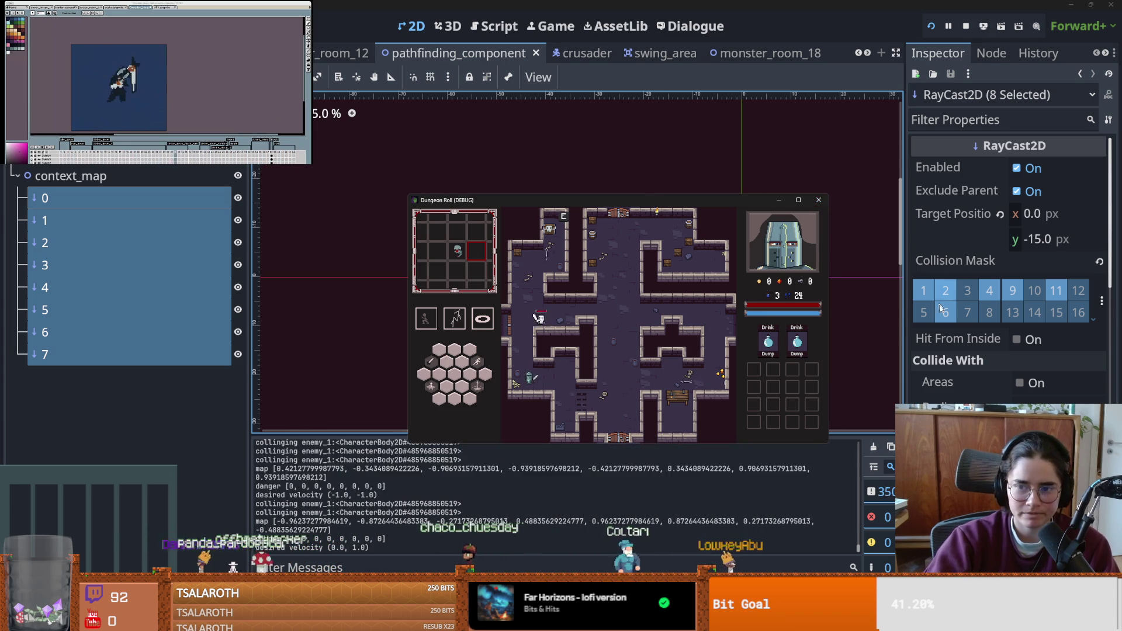
pyautogui.click(820, 200)
pyautogui.press('F5')
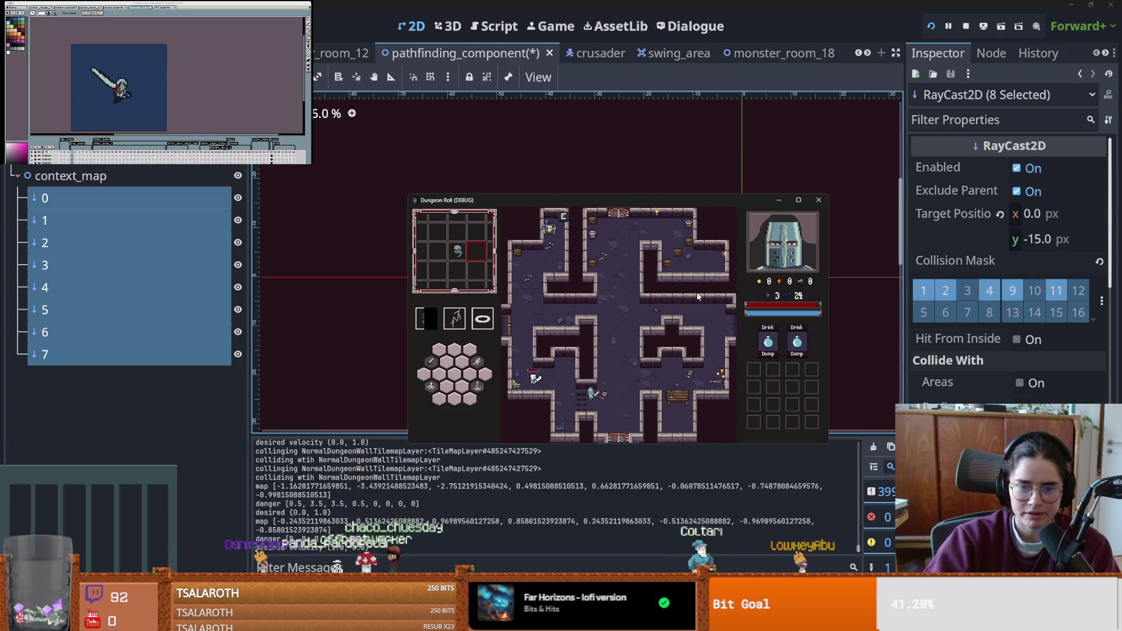
pyautogui.click(819, 202)
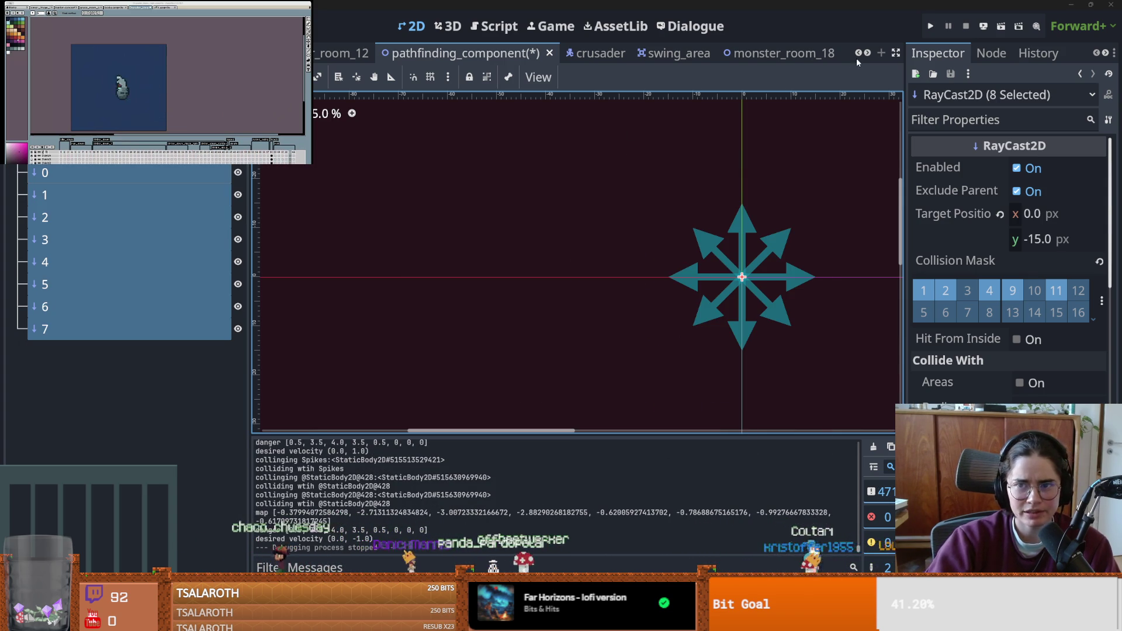
# - Inspect raycasts 4 and 0 in a widened Inspector and save pathfinding_component
pyautogui.click(153, 263)
pyautogui.hotkey('ctrl', 's')
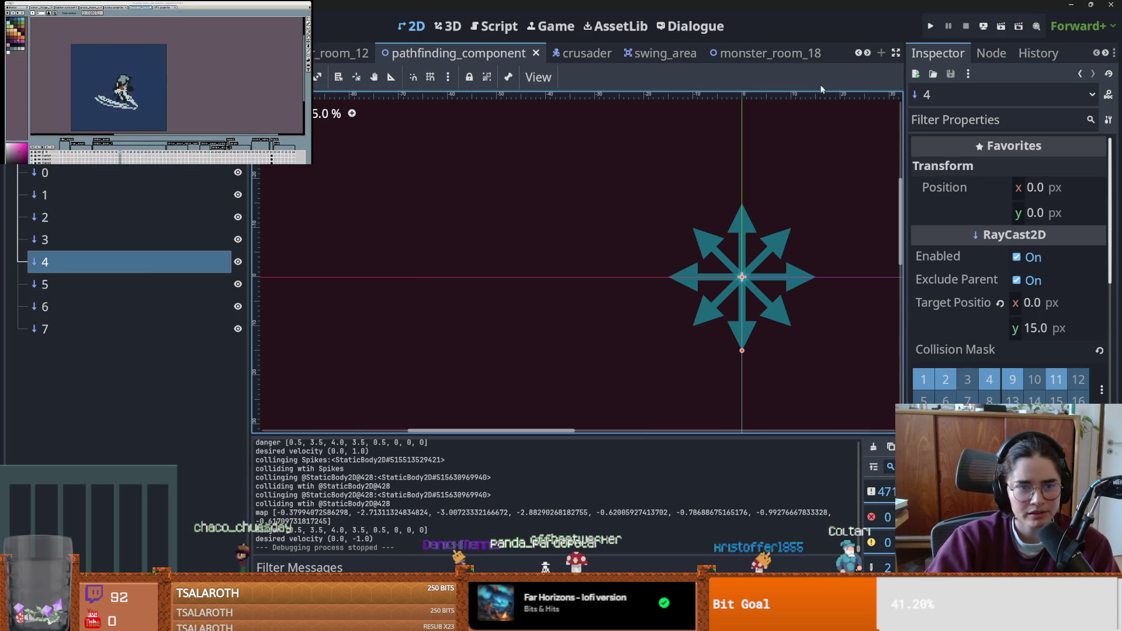
pyautogui.click(75, 174)
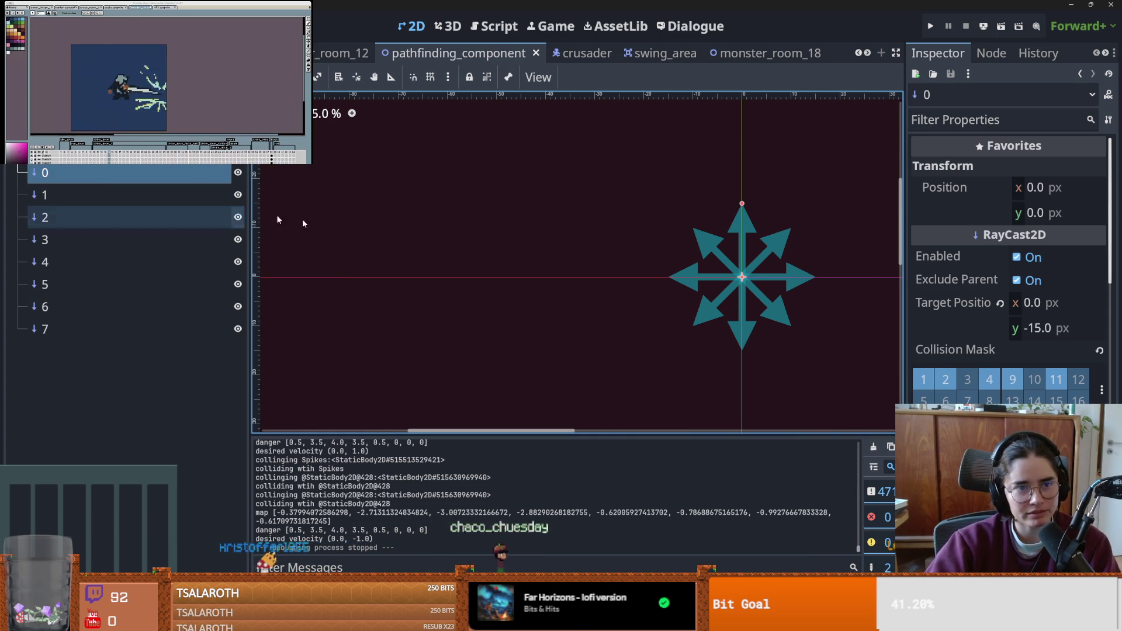
pyautogui.moveTo(904, 384); pyautogui.dragTo(817, 368)
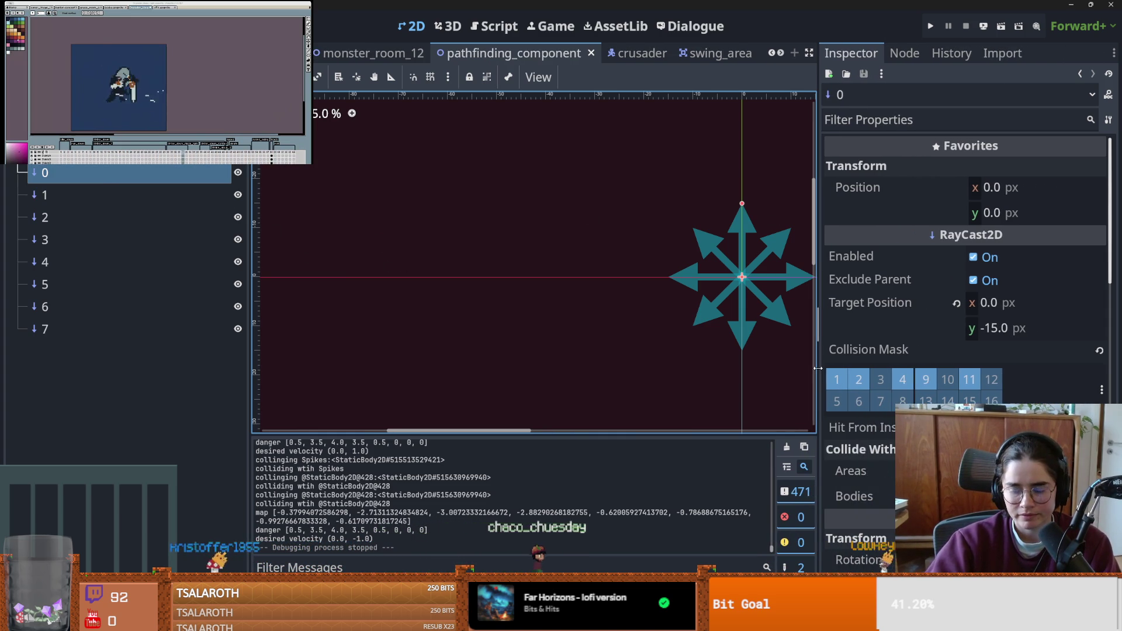
pyautogui.scroll(-5, 829, 376)
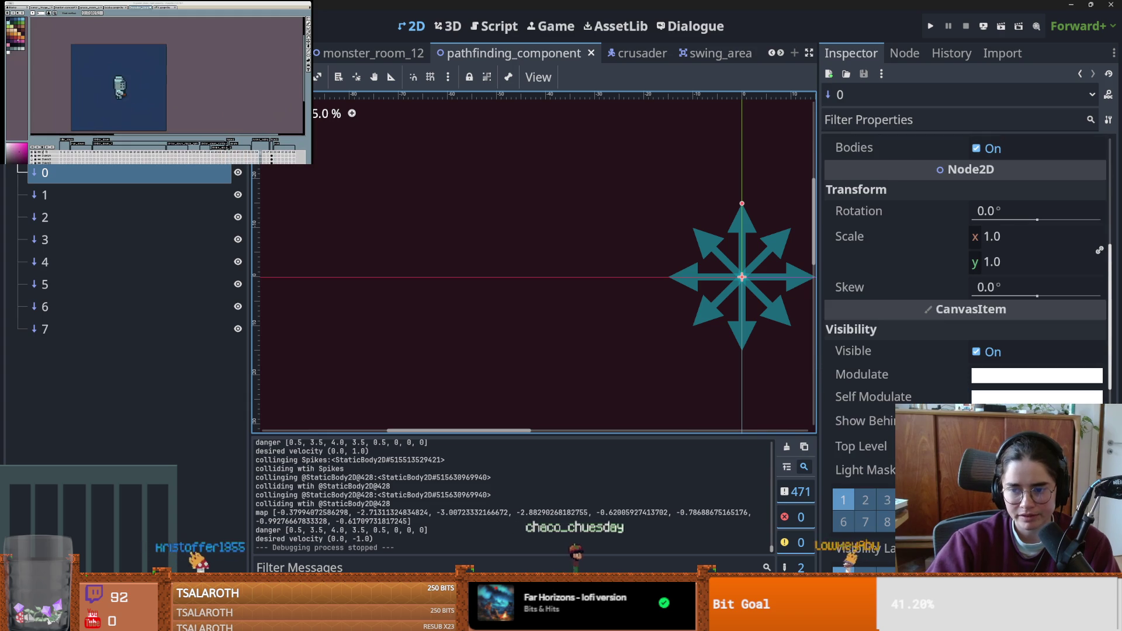
pyautogui.scroll(6, 856, 409)
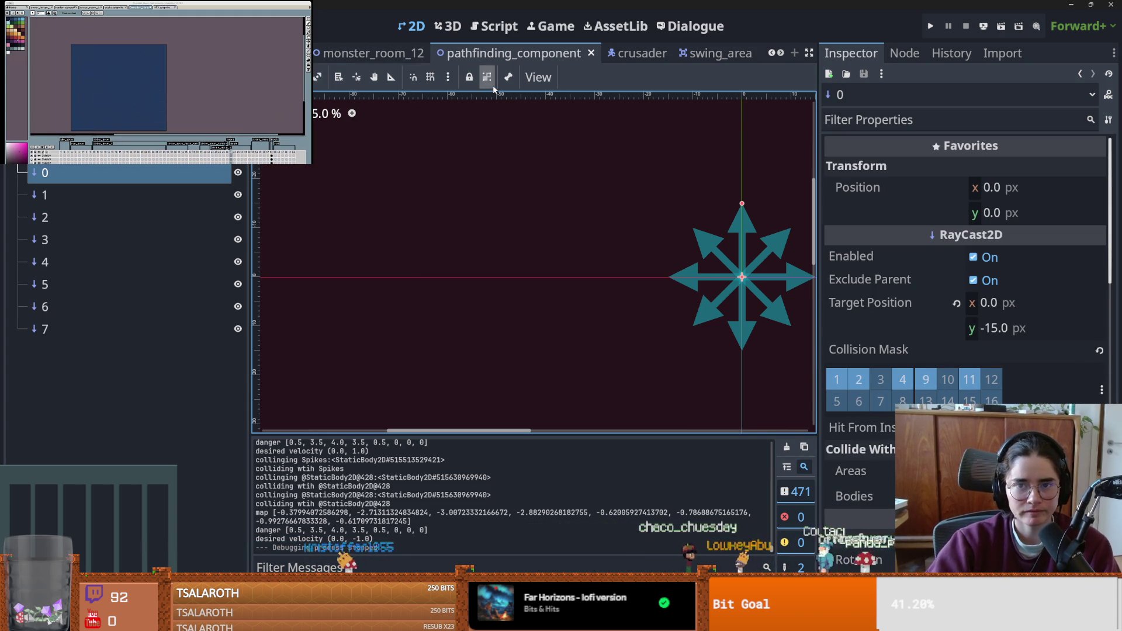
pyautogui.hotkey('ctrl', 's')
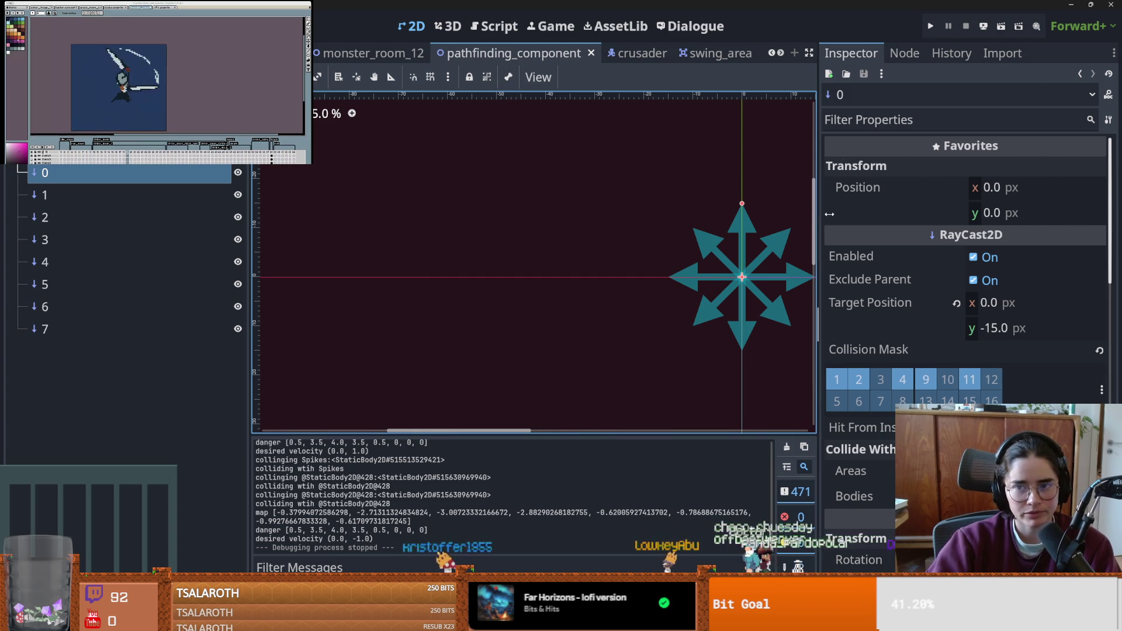
# - Shrink the Inspector back, save again, and switch to the Babat enemy scene
pyautogui.moveTo(819, 212); pyautogui.dragTo(973, 175)
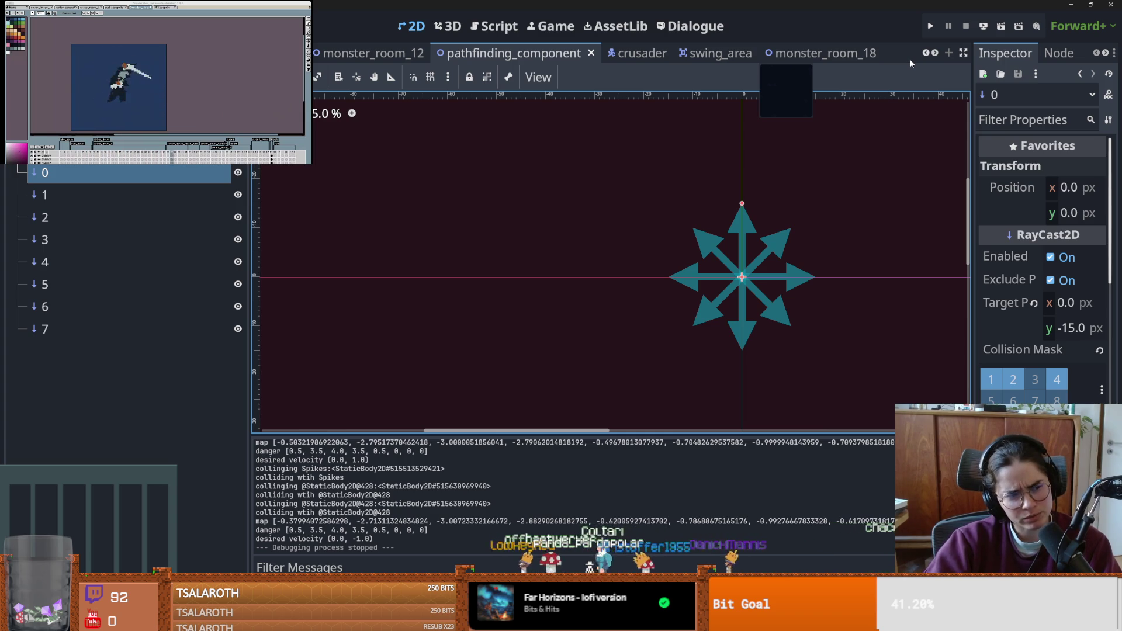
pyautogui.hotkey('ctrl', 's')
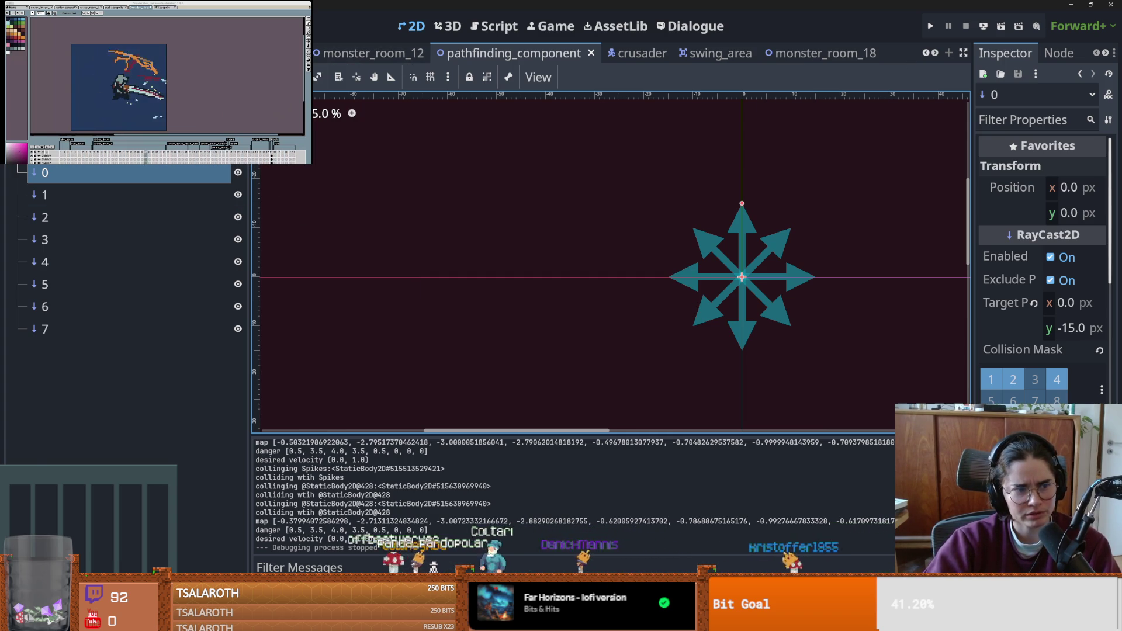
pyautogui.hotkey('ctrl', 'shift', 'Tab')
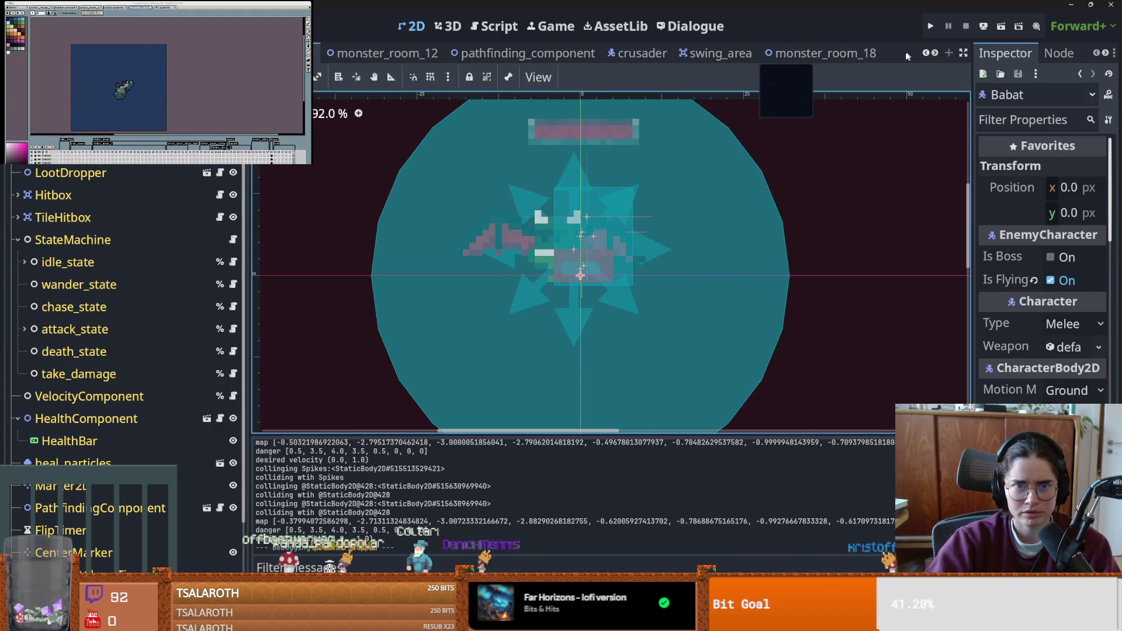
# - Open enemy_base_scene and show enemy_1's floor settings (45° max angle, 1.0 px snap)
pyautogui.scroll(5, 702, 53)
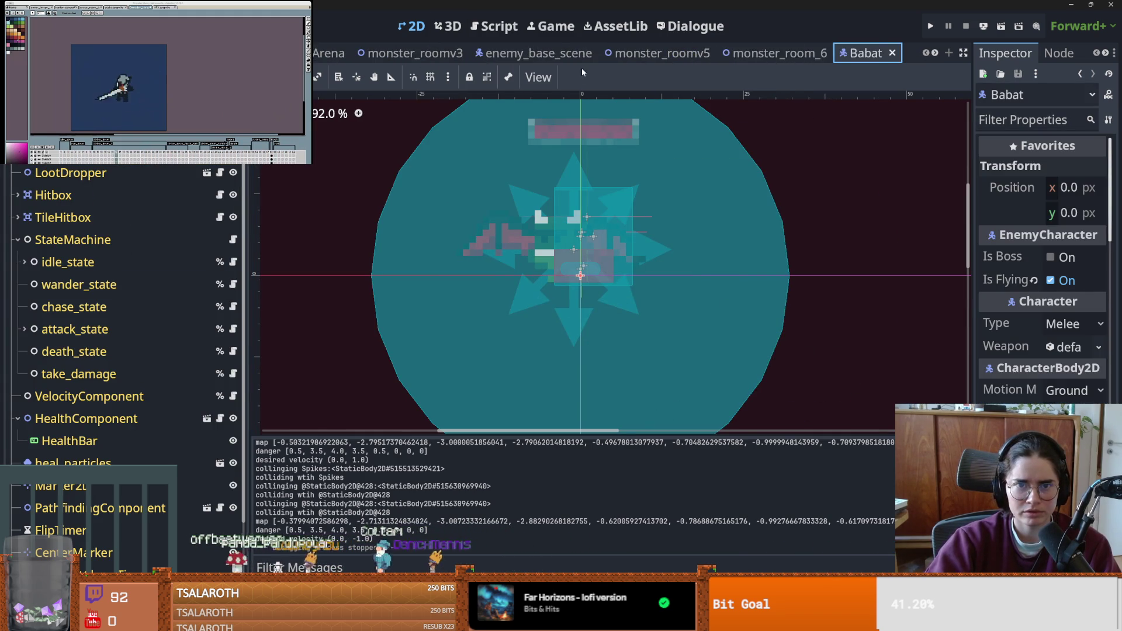
pyautogui.click(581, 56)
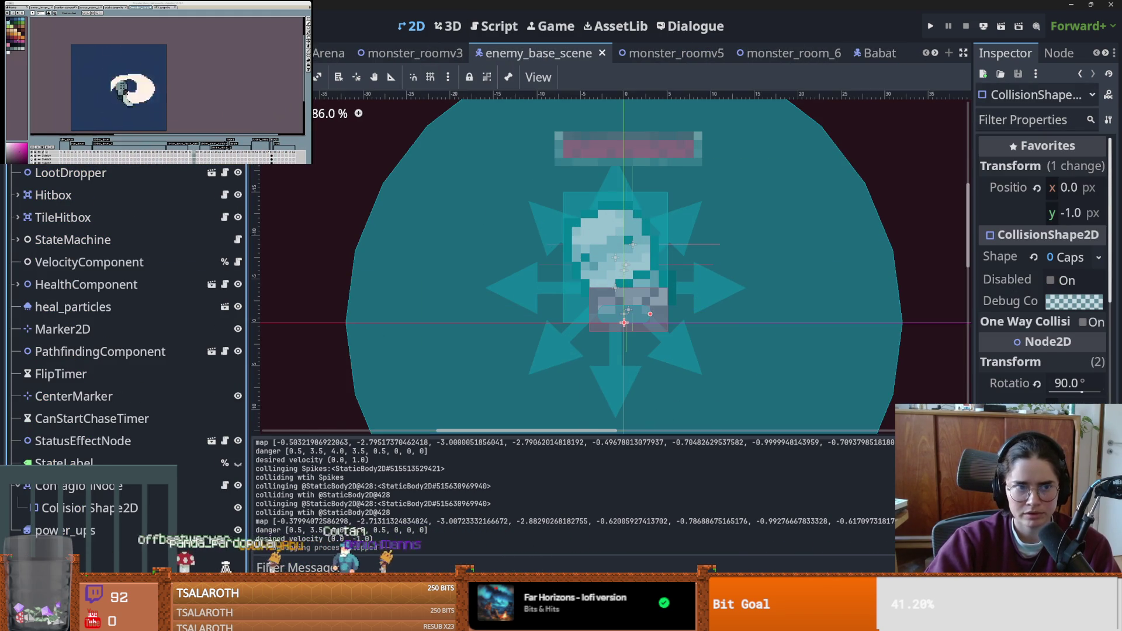
pyautogui.click(626, 311)
pyautogui.scroll(-5, 994, 351)
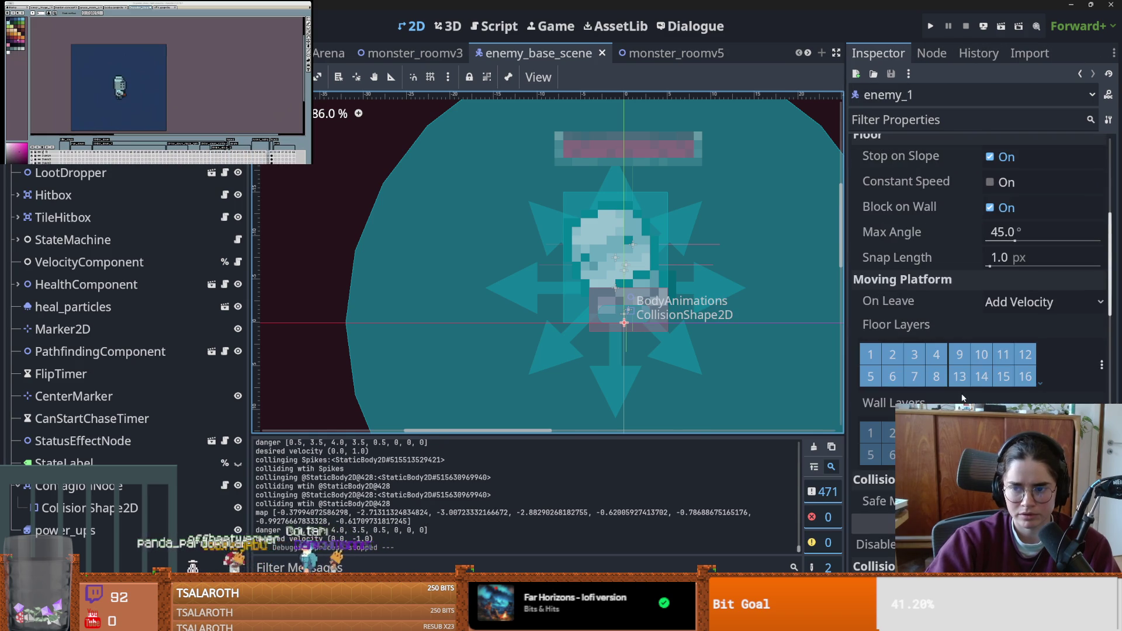